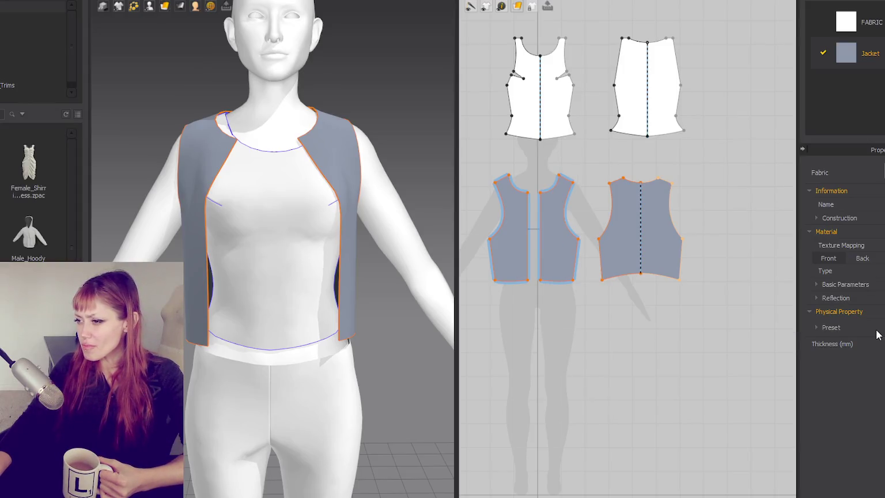
# - Apply a Denim physical-property preset to the Jacket fabric, then deselect it
pyautogui.click(398, 118)
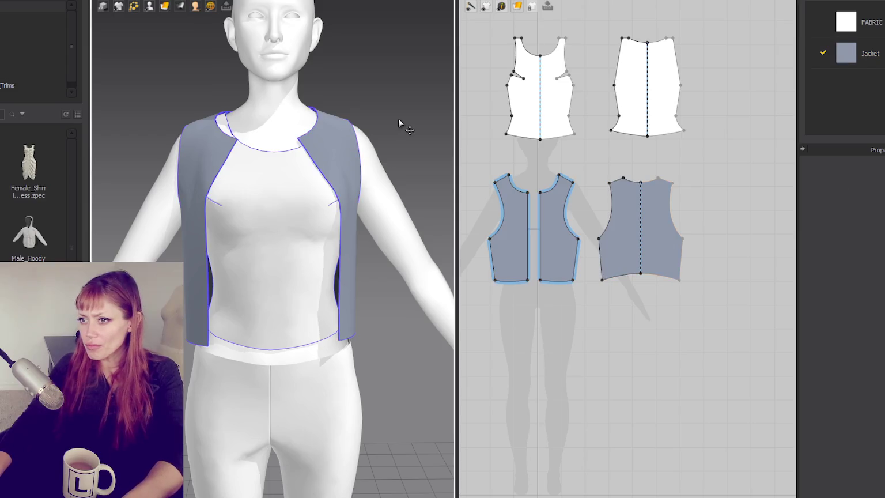
pyautogui.click(864, 53)
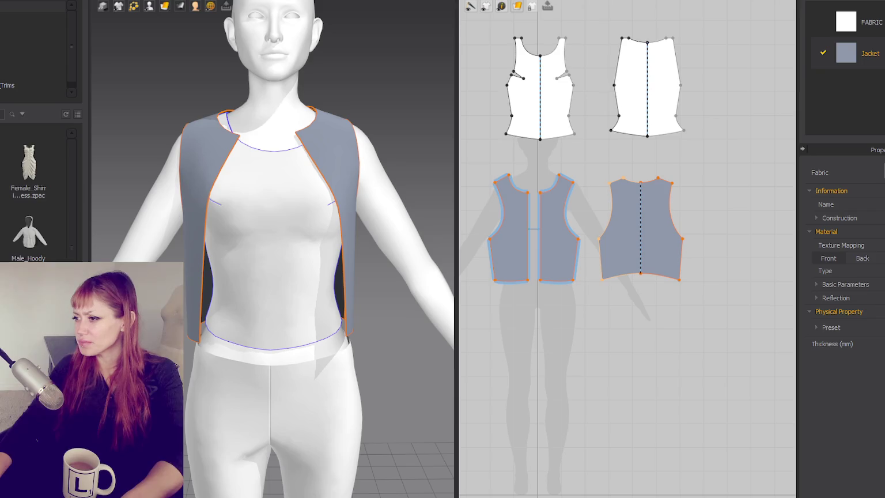
pyautogui.click(853, 327)
pyautogui.moveTo(807, 167)
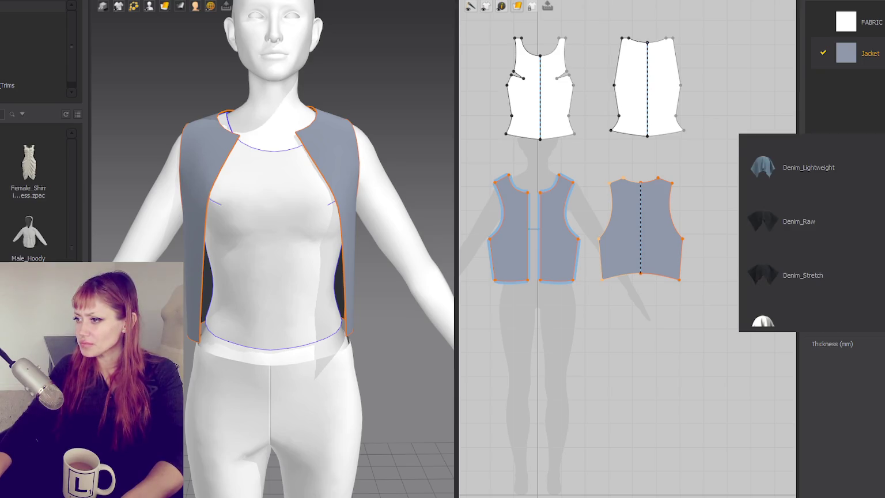
pyautogui.click(858, 177)
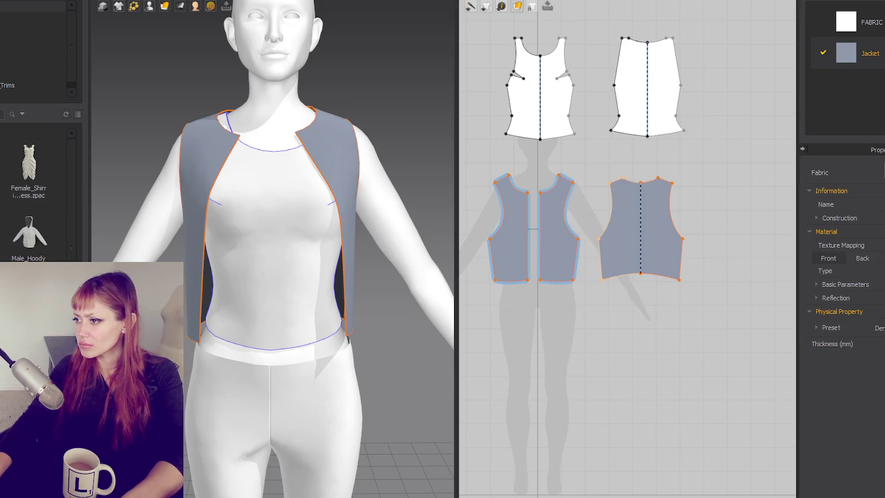
pyautogui.click(363, 79)
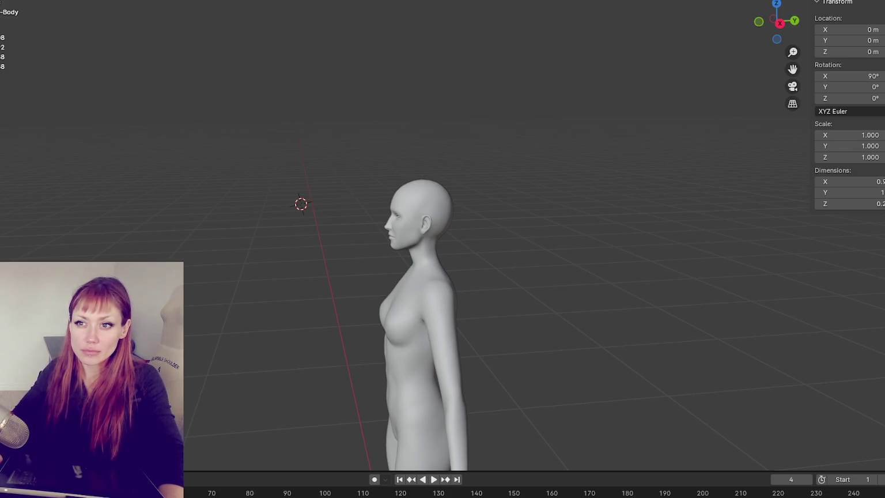
# - Add a UV sphere and scale it down to 0.137
pyautogui.hotkey('shift', 'a')
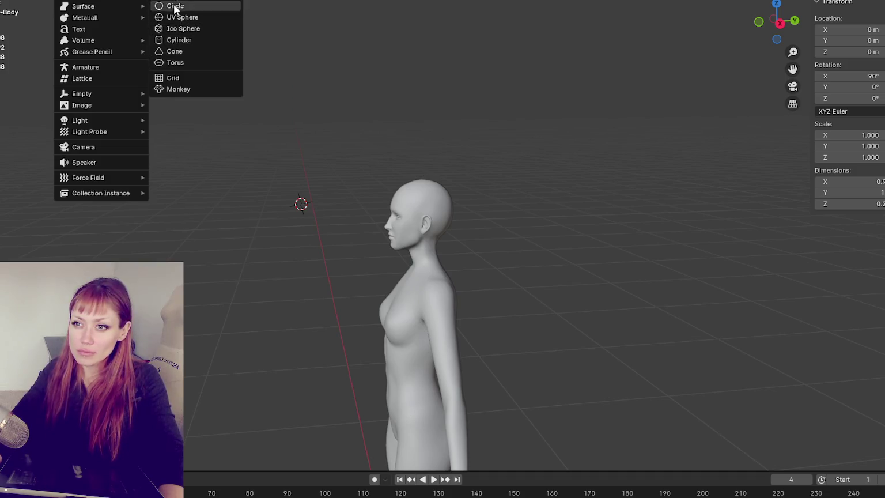
pyautogui.click(182, 17)
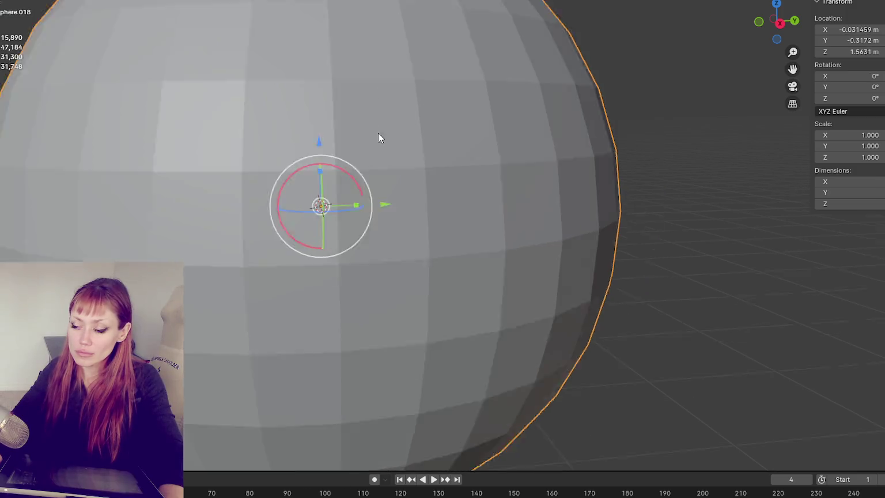
pyautogui.scroll(-5, 519, 143)
pyautogui.press('s')
pyautogui.click(425, 166)
# - Move the sphere along Z, Y and X until it sits centred on the chest
pyautogui.press('g')
pyautogui.press('z')
pyautogui.click(426, 193)
pyautogui.moveTo(426, 254)
pyautogui.mouseDown(button='middle')
pyautogui.moveTo(448, 263)
pyautogui.moveTo(383, 246)
pyautogui.mouseUp(button='middle')
pyautogui.press('g')
pyautogui.press('y')
pyautogui.click(360, 245)
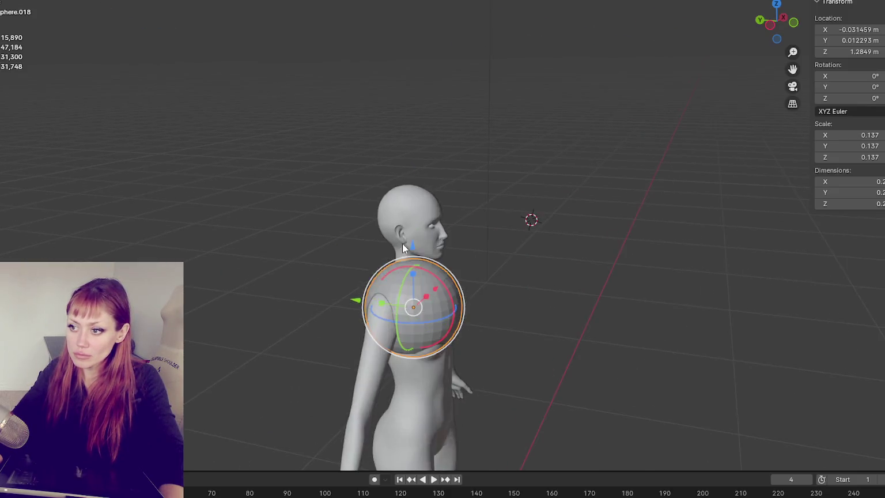
pyautogui.moveTo(402, 243); pyautogui.dragTo(356, 222, button='middle')
pyautogui.scroll(3, 356, 222)
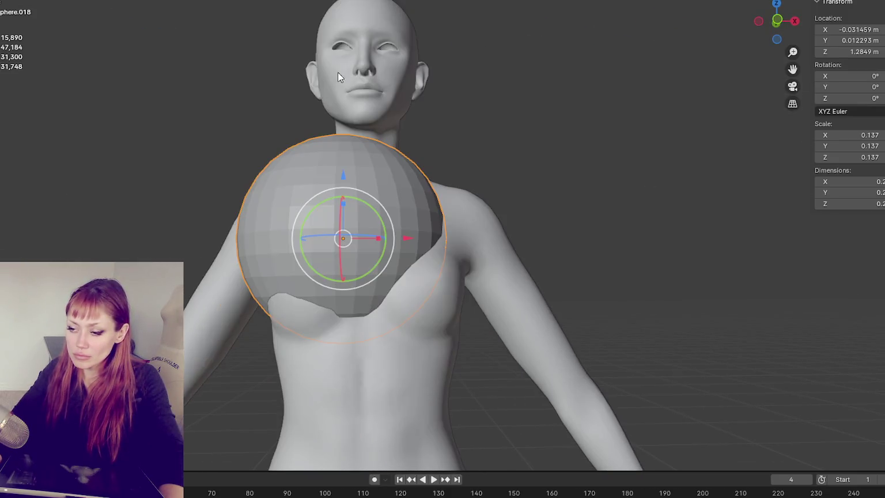
pyautogui.press('g')
pyautogui.press('x')
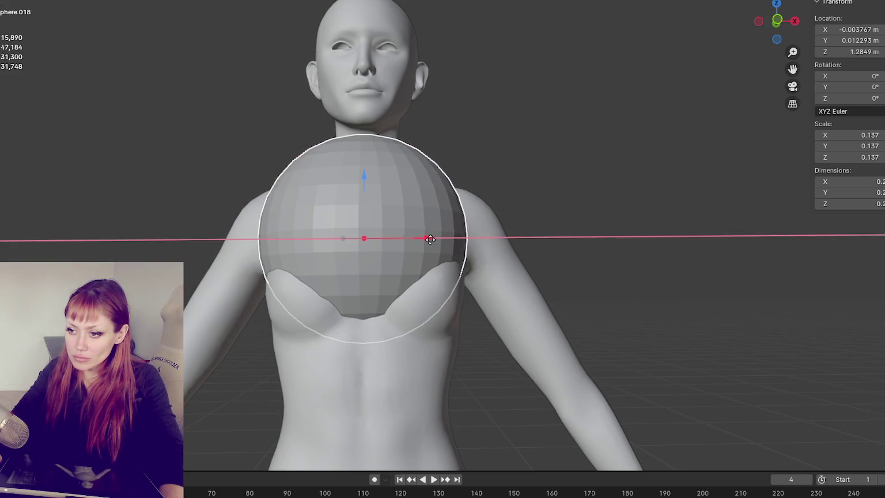
pyautogui.click(430, 239)
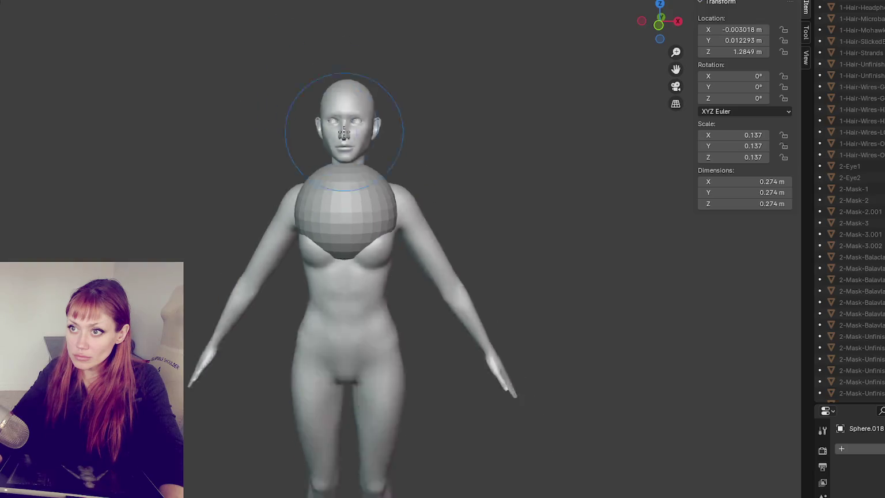
# - Test a sculpt stroke on the sphere, undo it, and open the Dyntopo detail settings
pyautogui.moveTo(316, 138); pyautogui.dragTo(466, 181, button='middle')
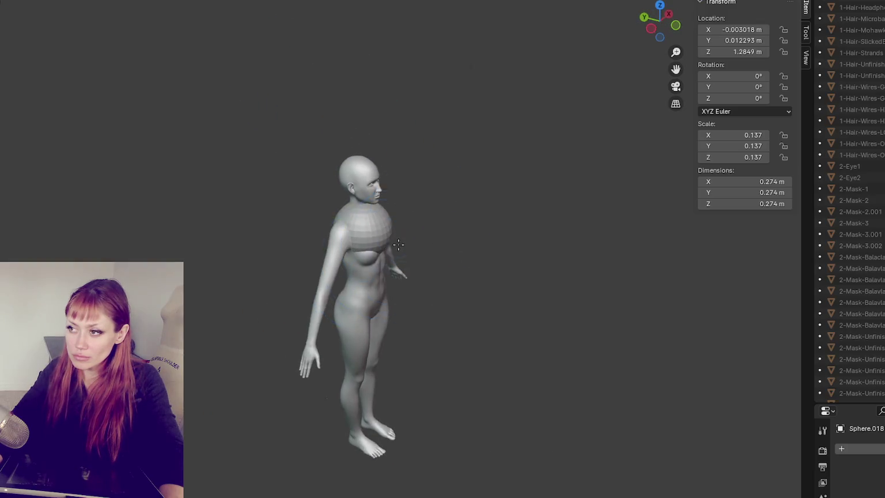
pyautogui.scroll(5, 363, 236)
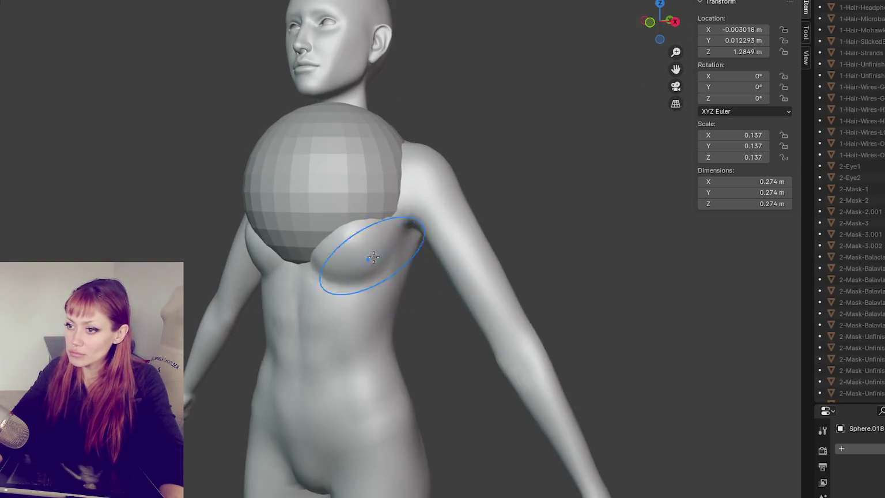
pyautogui.moveTo(306, 265); pyautogui.dragTo(311, 261)
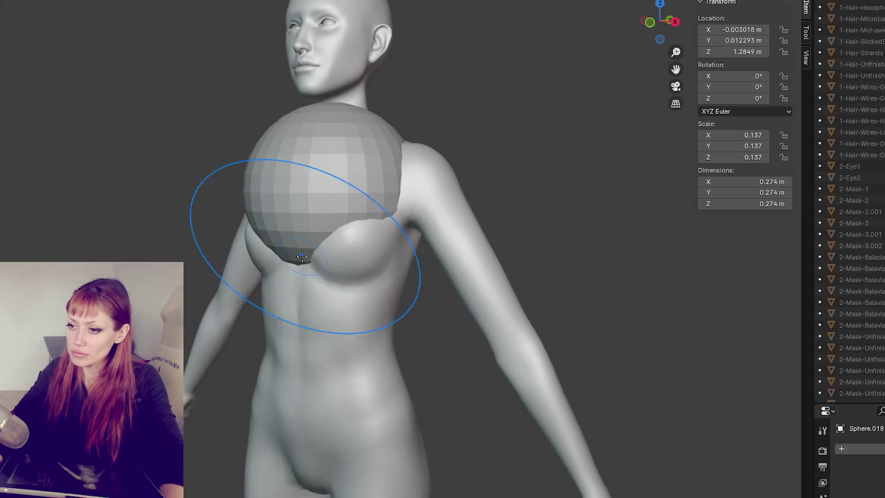
pyautogui.hotkey('ctrl', 'z')
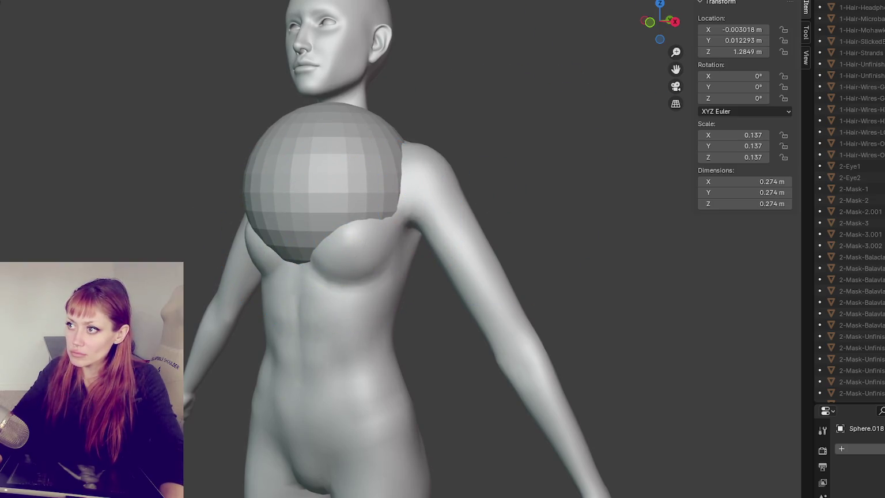
pyautogui.click(703, 1)
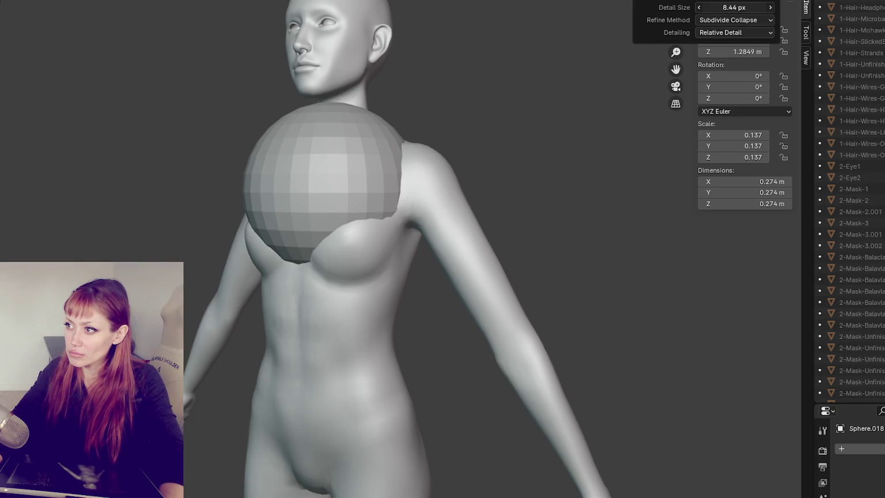
# - Sculpt the sphere against the chest and stretch it over the back toward the shoulders
pyautogui.moveTo(296, 217); pyautogui.dragTo(318, 334)
pyautogui.moveTo(375, 158); pyautogui.dragTo(316, 148, button='middle')
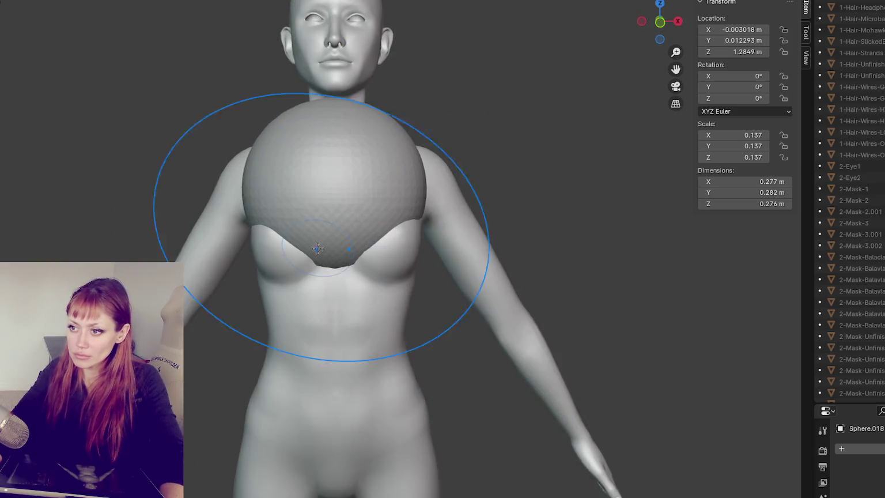
pyautogui.moveTo(347, 299); pyautogui.dragTo(355, 411)
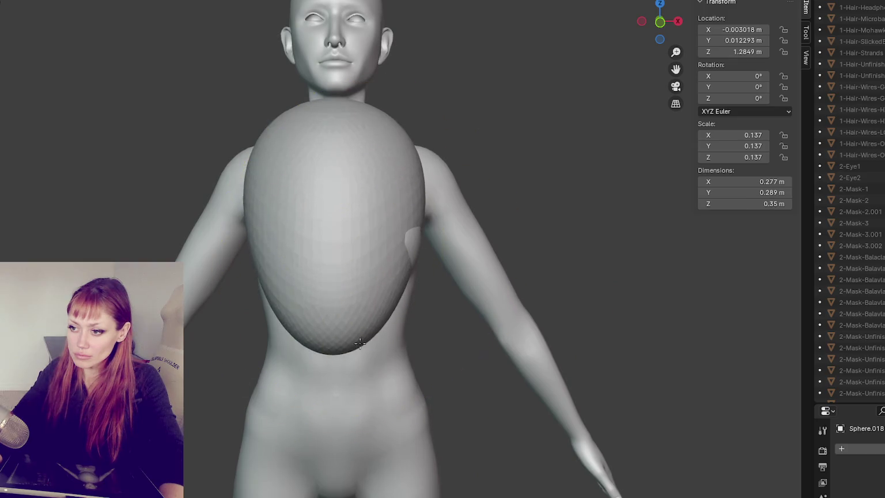
pyautogui.moveTo(356, 411); pyautogui.dragTo(375, 302, button='middle')
pyautogui.moveTo(375, 302); pyautogui.dragTo(375, 391)
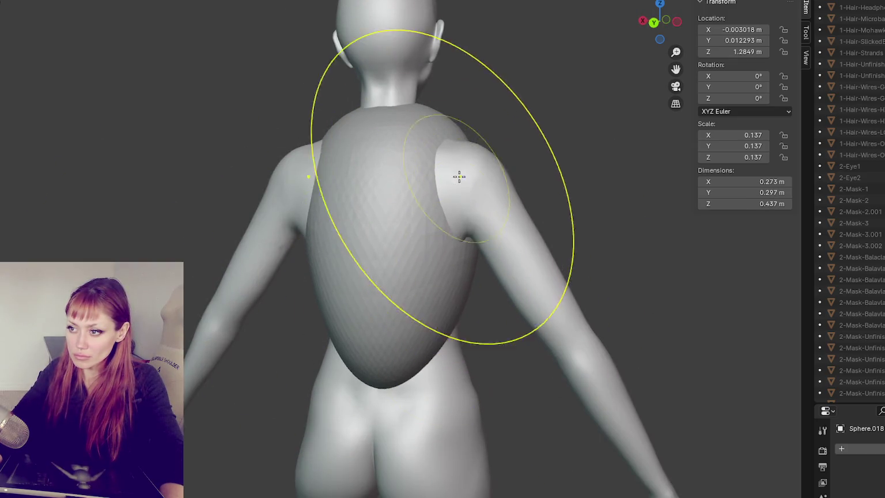
pyautogui.moveTo(458, 176); pyautogui.dragTo(507, 190)
pyautogui.moveTo(571, 203); pyautogui.dragTo(595, 203, button='middle')
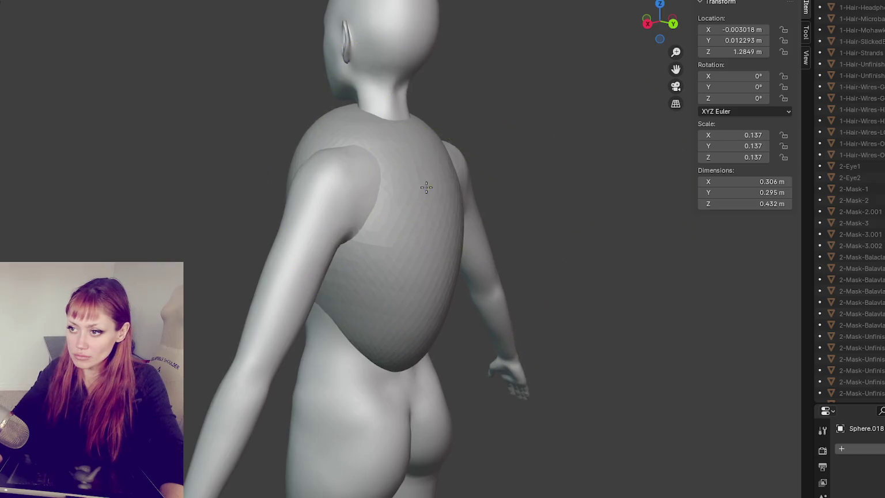
pyautogui.moveTo(430, 181); pyautogui.dragTo(490, 188)
# - Pull the shell's top down around the shoulders and smooth it over the chest
pyautogui.moveTo(302, 356); pyautogui.dragTo(310, 409)
pyautogui.moveTo(310, 409); pyautogui.dragTo(375, 409, button='middle')
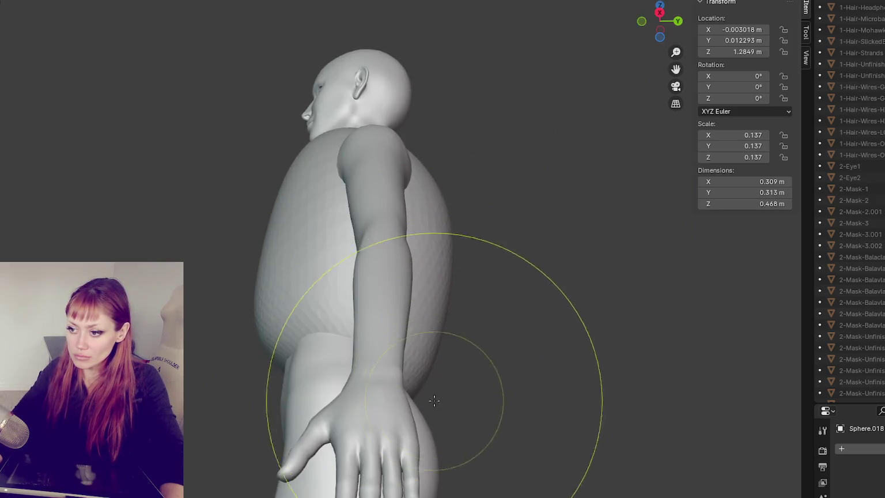
pyautogui.moveTo(311, 115); pyautogui.dragTo(307, 149)
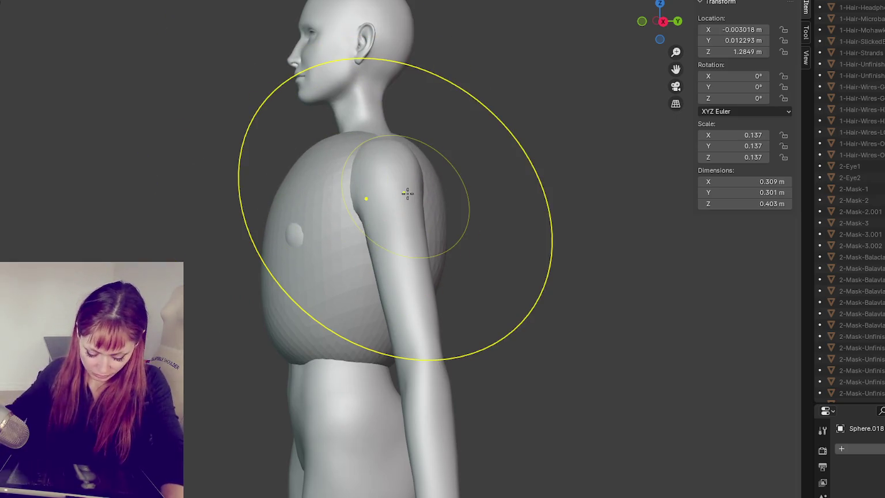
pyautogui.moveTo(407, 193)
pyautogui.mouseDown(button='middle')
pyautogui.moveTo(500, 273)
pyautogui.moveTo(348, 178)
pyautogui.mouseUp(button='middle')
pyautogui.moveTo(347, 178); pyautogui.dragTo(418, 142)
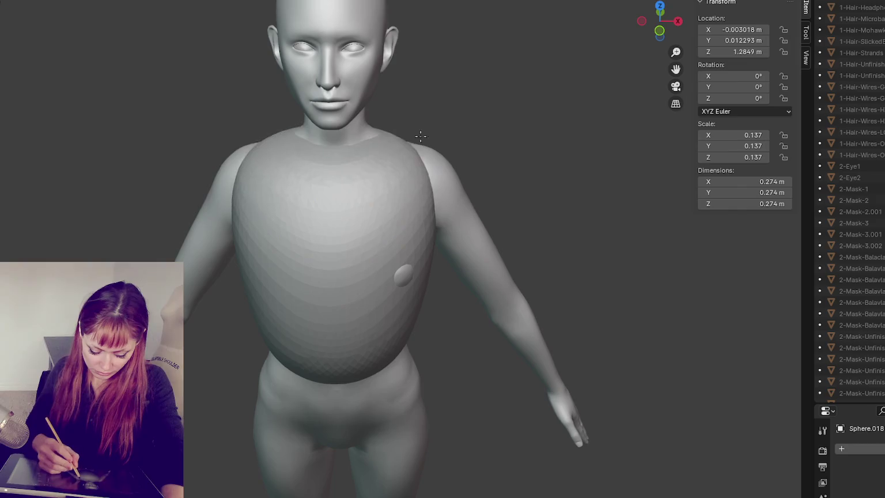
pyautogui.moveTo(418, 142)
pyautogui.mouseDown(button='middle')
pyautogui.moveTo(475, 142)
pyautogui.moveTo(419, 207)
pyautogui.moveTo(359, 198)
pyautogui.mouseUp(button='middle')
pyautogui.moveTo(360, 198); pyautogui.dragTo(322, 202)
pyautogui.moveTo(346, 259)
pyautogui.mouseDown()
pyautogui.moveTo(339, 134)
pyautogui.moveTo(341, 306)
pyautogui.moveTo(355, 263)
pyautogui.moveTo(349, 289)
pyautogui.mouseUp()
# - Undo the last smoothing stroke and carve a deep vertical opening down the front
pyautogui.hotkey('ctrl', 'z')
pyautogui.moveTo(347, 253)
pyautogui.mouseDown()
pyautogui.moveTo(345, 300)
pyautogui.moveTo(362, 334)
pyautogui.moveTo(346, 383)
pyautogui.moveTo(325, 231)
pyautogui.moveTo(338, 194)
pyautogui.moveTo(345, 271)
pyautogui.mouseUp()
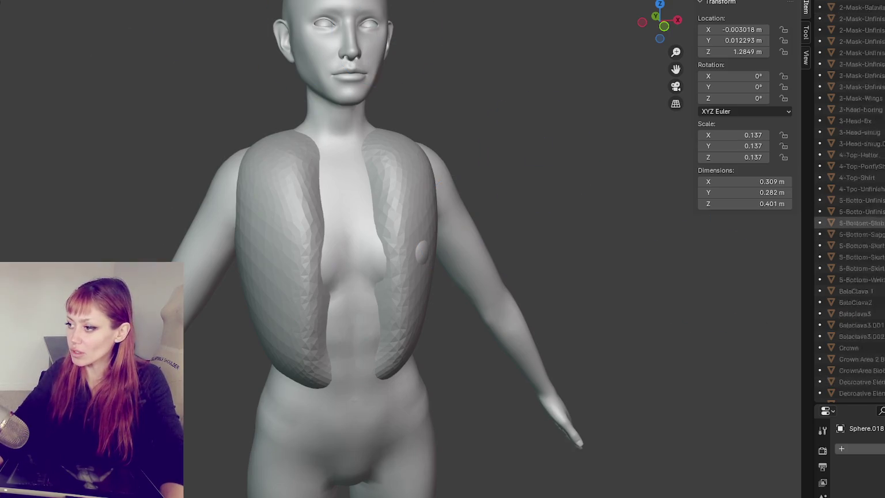
pyautogui.scroll(-10, 853, 221)
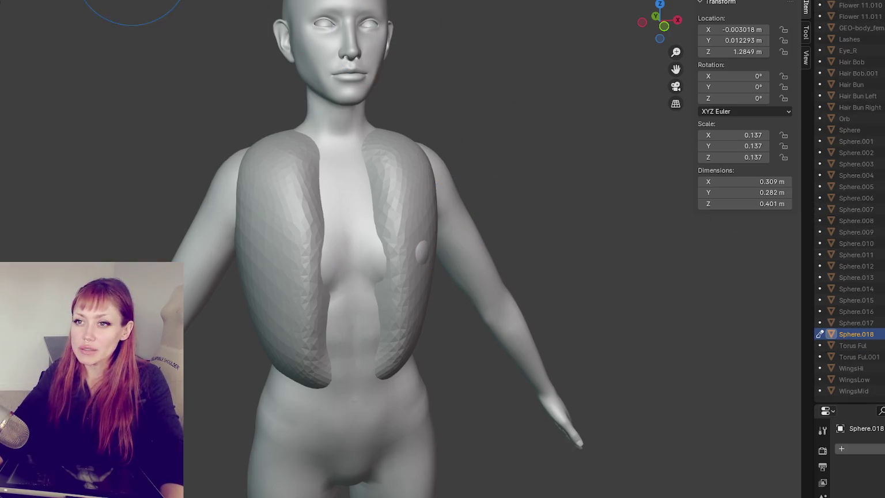
# - Rename the sculpted shell object to Jacket1
pyautogui.doubleClick(852, 334)
pyautogui.write('Jacket1')
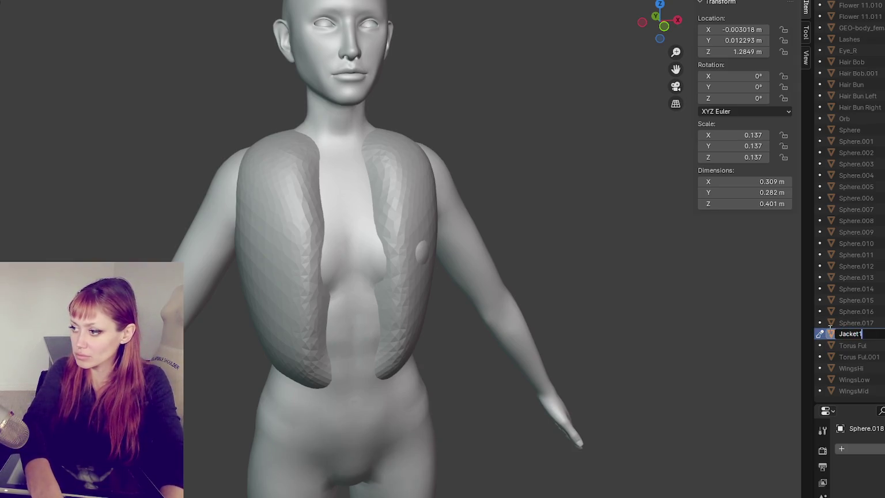
pyautogui.press('Return')
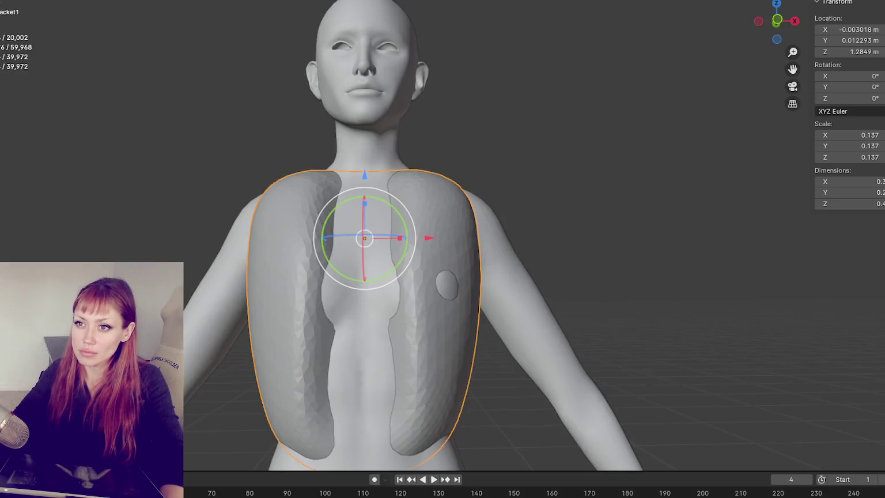
# - Add a new UV sphere, scale it to 0.135, and drag it down to the chest
pyautogui.hotkey('shift', 'a')
pyautogui.click(181, 18)
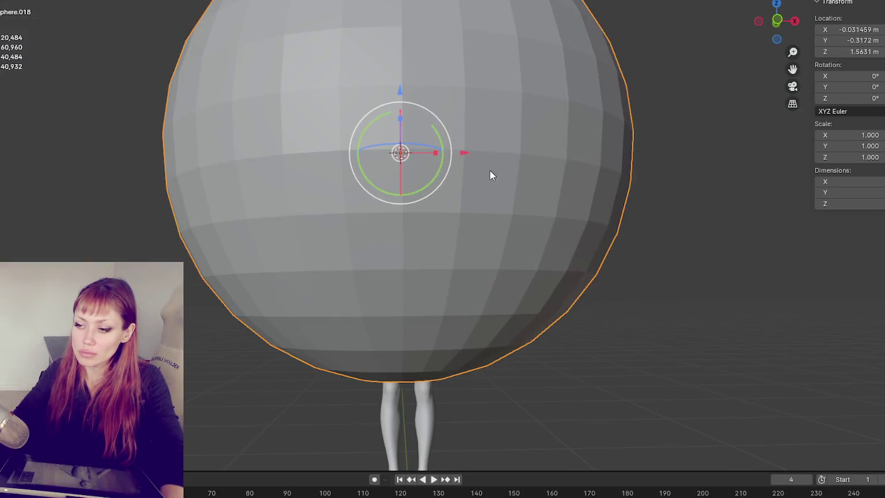
pyautogui.press('s')
pyautogui.click(406, 149)
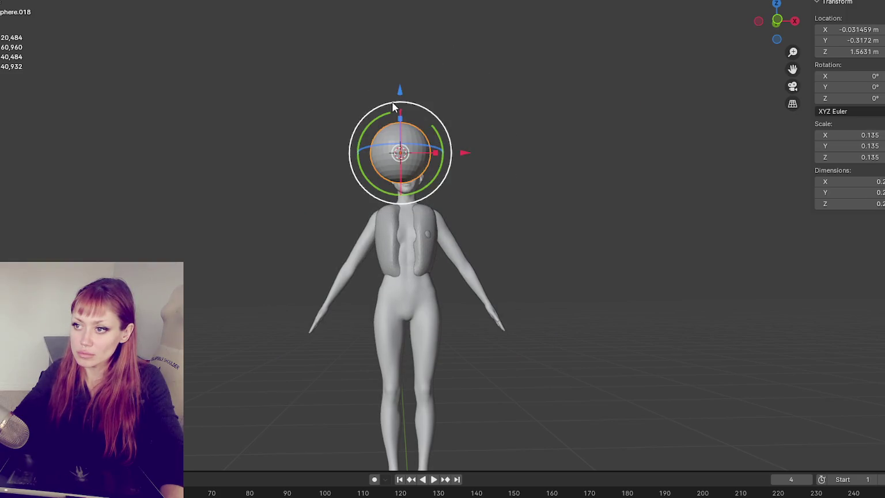
pyautogui.moveTo(400, 95); pyautogui.dragTo(398, 168)
pyautogui.moveTo(454, 216); pyautogui.dragTo(461, 216)
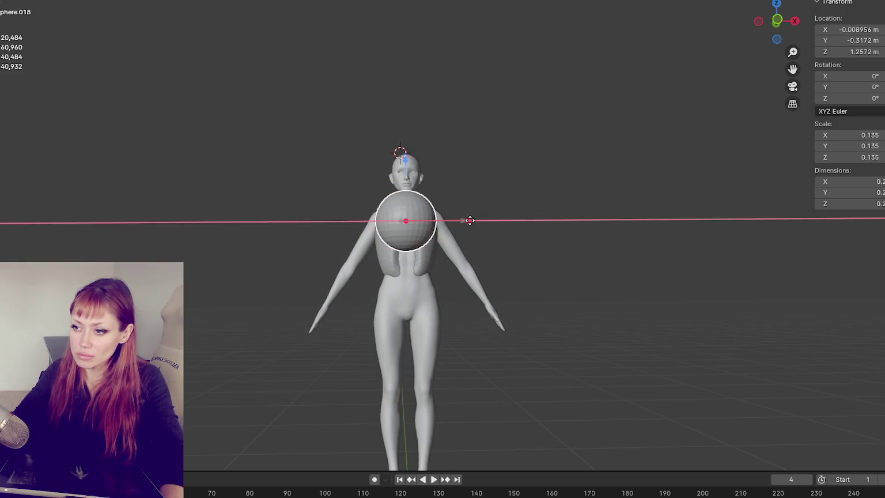
# - Refine the sphere's depth, sideways and vertical position inside the vest's front opening
pyautogui.moveTo(461, 216); pyautogui.dragTo(528, 265, button='middle')
pyautogui.press('g')
pyautogui.press('y')
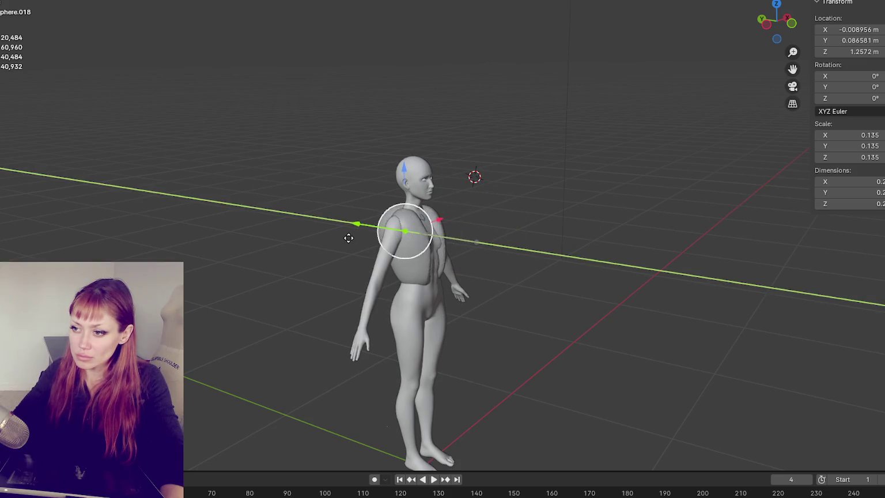
pyautogui.click(353, 238)
pyautogui.scroll(3, 403, 231)
pyautogui.press('KP_1')
pyautogui.press('g')
pyautogui.press('x')
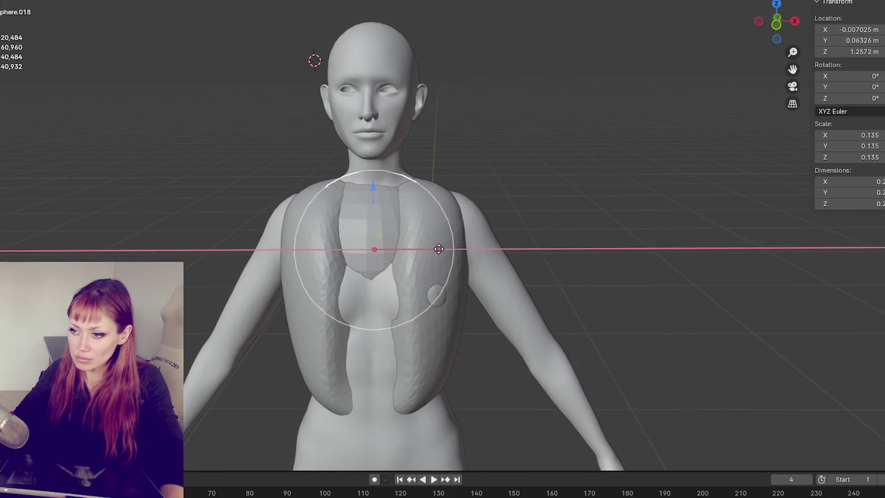
pyautogui.click(439, 249)
pyautogui.press('g')
pyautogui.press('z')
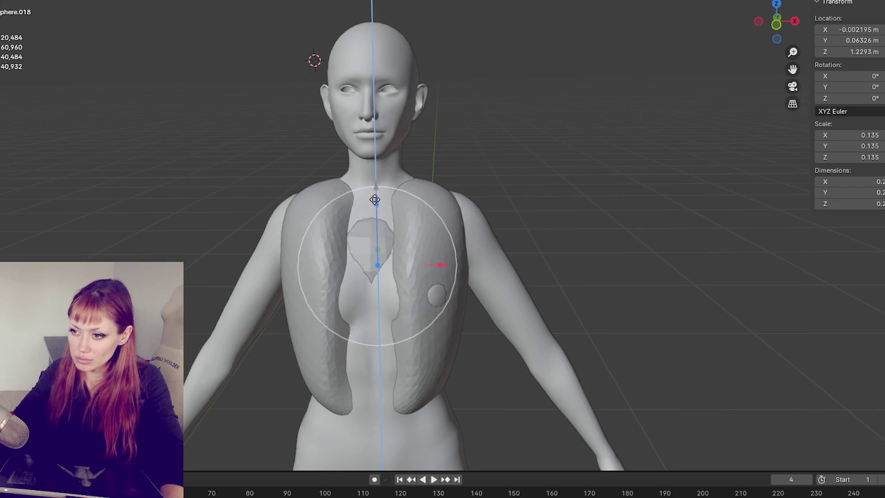
pyautogui.press('Return')
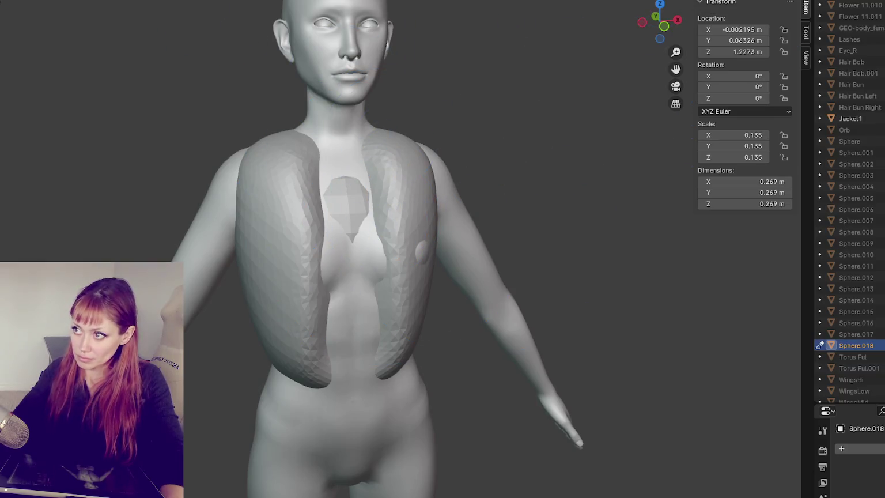
# - Stretch the sphere down over the torso with proportional editing, undoing the first attempt
pyautogui.press('g')
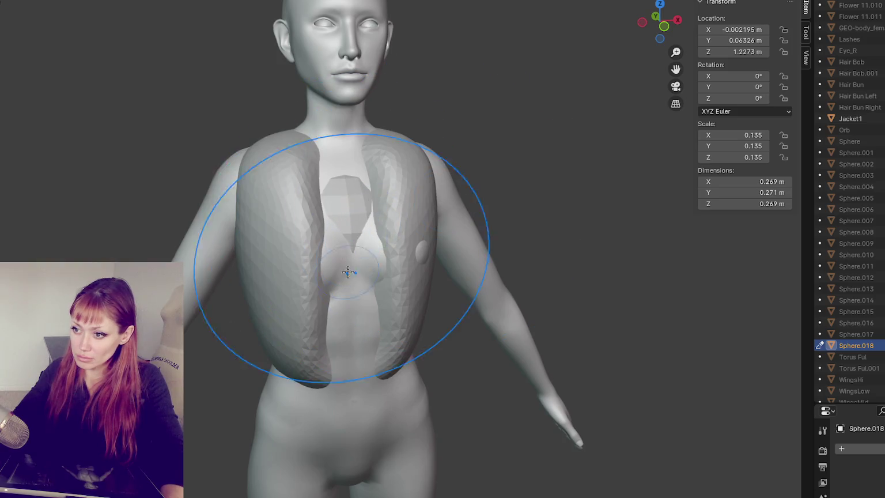
pyautogui.moveTo(360, 178)
pyautogui.mouseDown(button='middle')
pyautogui.moveTo(349, 325)
pyautogui.moveTo(579, 235)
pyautogui.mouseUp(button='middle')
pyautogui.click(349, 325)
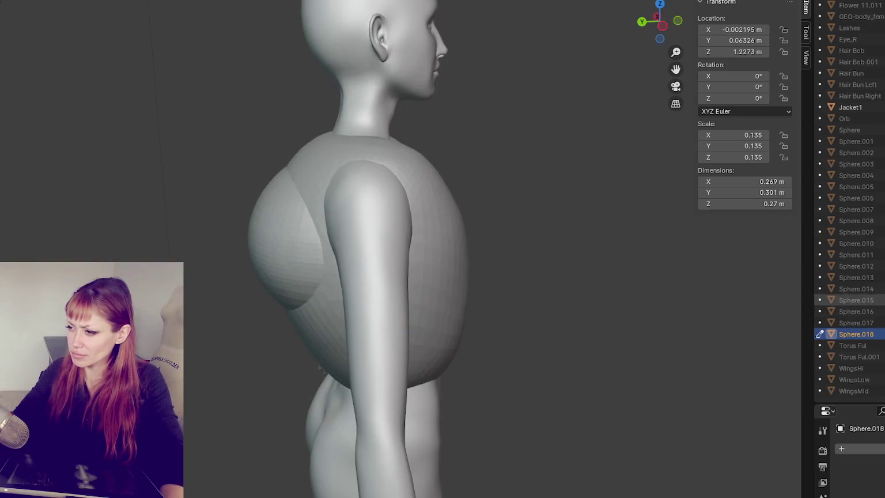
pyautogui.scroll(-1, 852, 323)
pyautogui.hotkey('ctrl', 'z')
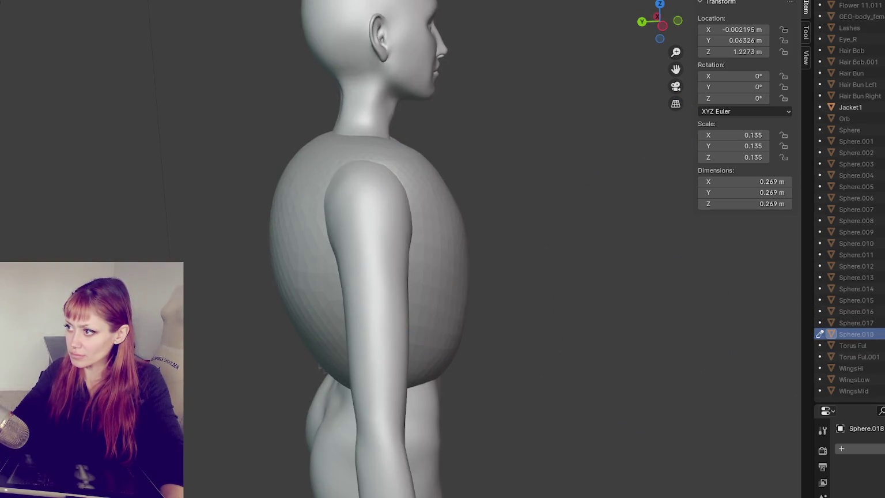
pyautogui.hotkey('ctrl', 'shift', 'z')
# - Soft-pull the sphere to extend it down the side and reshape it over the chest
pyautogui.press('g')
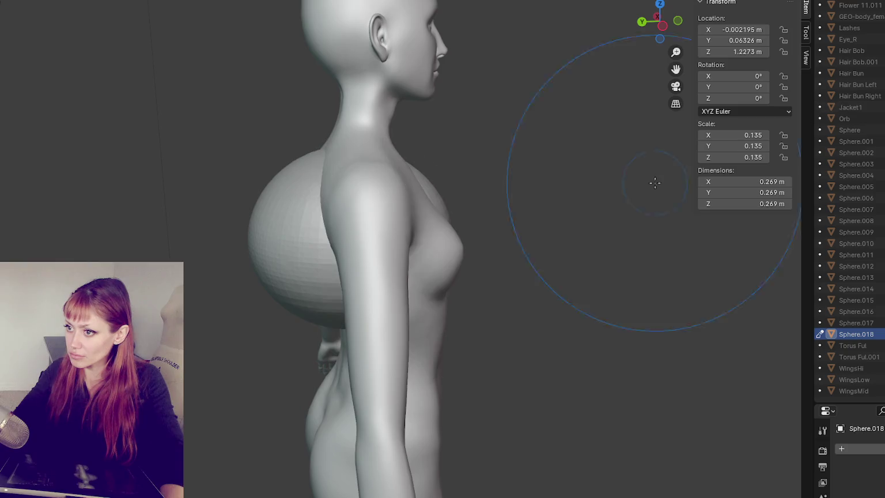
pyautogui.click(457, 241)
pyautogui.press('g')
pyautogui.click(464, 330)
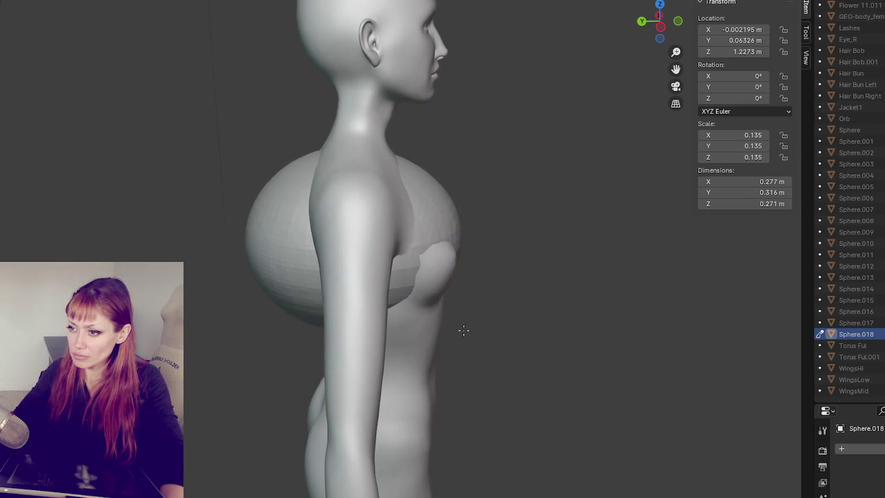
pyautogui.click(547, 350)
pyautogui.press('KP_1')
pyautogui.press('g')
pyautogui.click(331, 314)
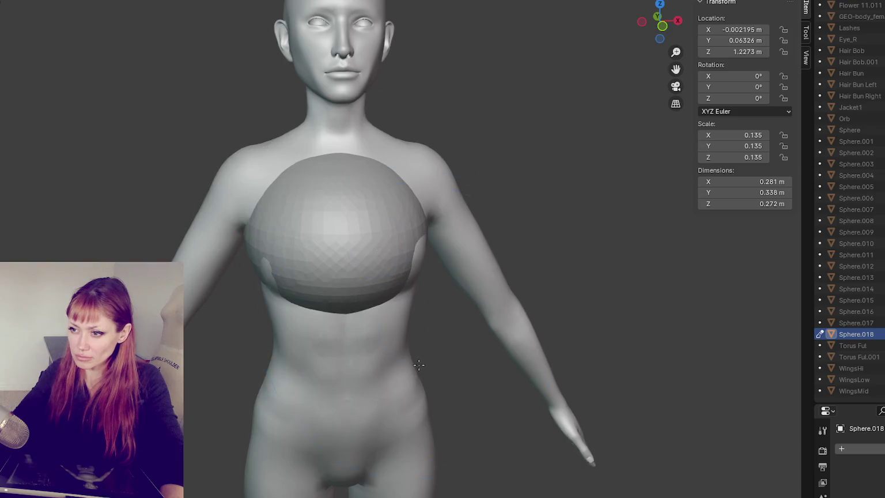
# - Bulge the top outward, raise it toward the shoulders and flatten its depth
pyautogui.press('g')
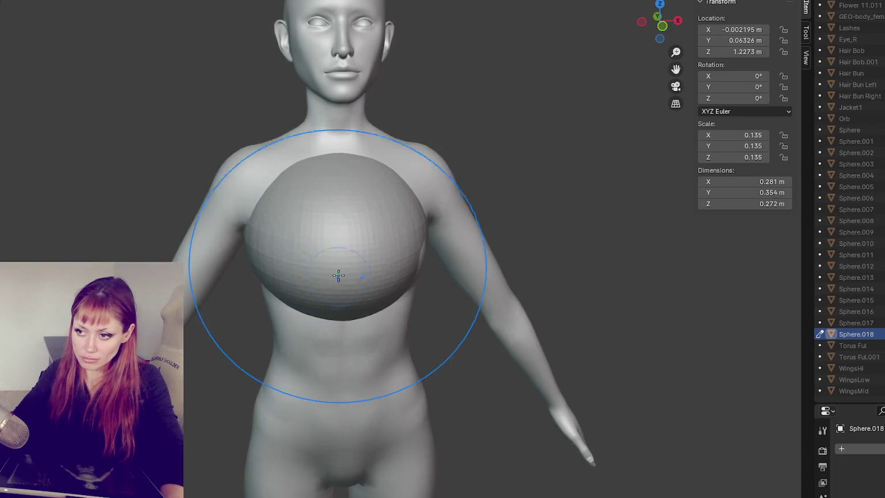
pyautogui.moveTo(366, 270); pyautogui.dragTo(461, 245)
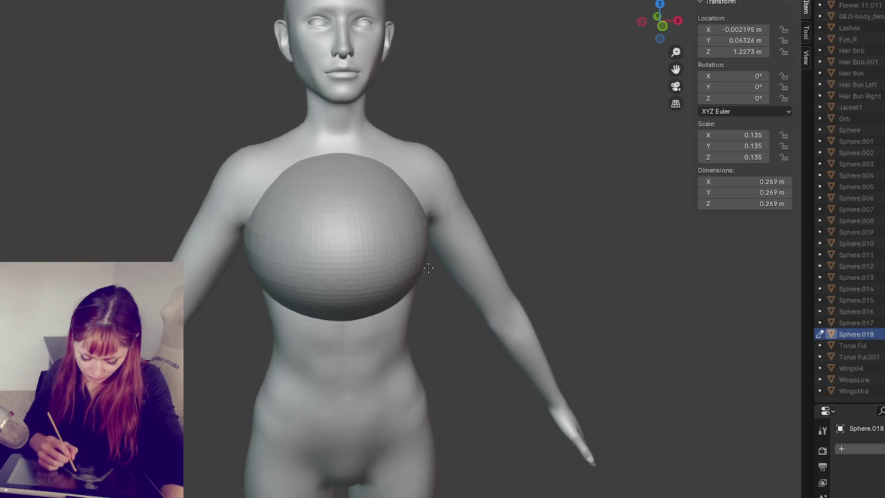
pyautogui.moveTo(450, 254); pyautogui.dragTo(414, 264, button='middle')
pyautogui.press('KP_1')
pyautogui.press('KP_3')
pyautogui.press('g')
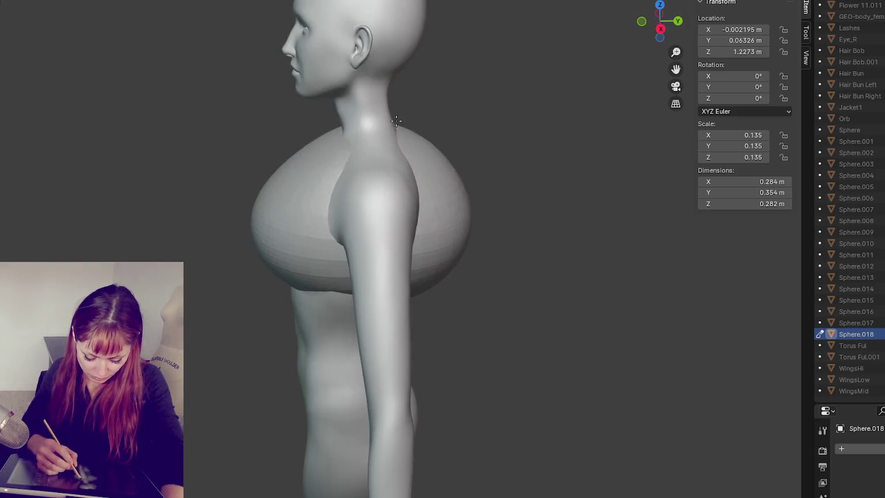
pyautogui.click(395, 237)
pyautogui.press('g')
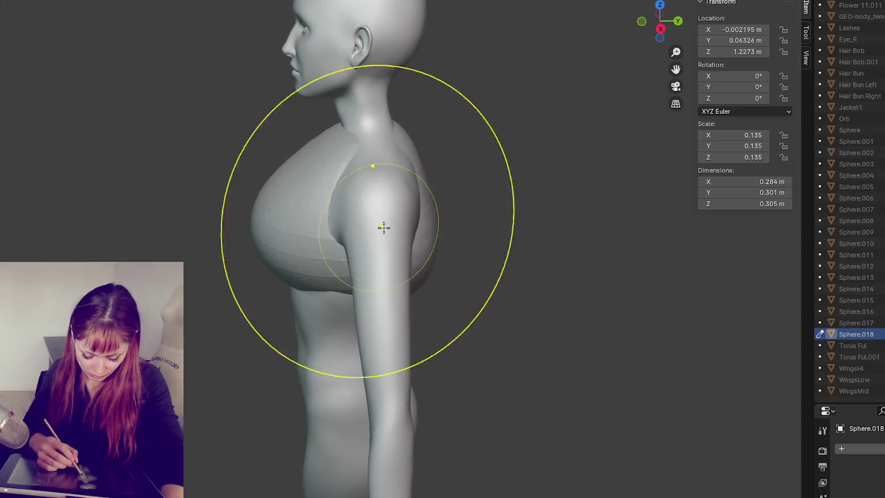
pyautogui.click(386, 227)
# - Tuck the top against the back and shape it into a racerback strap
pyautogui.moveTo(386, 227); pyautogui.dragTo(424, 278, button='middle')
pyautogui.press('g')
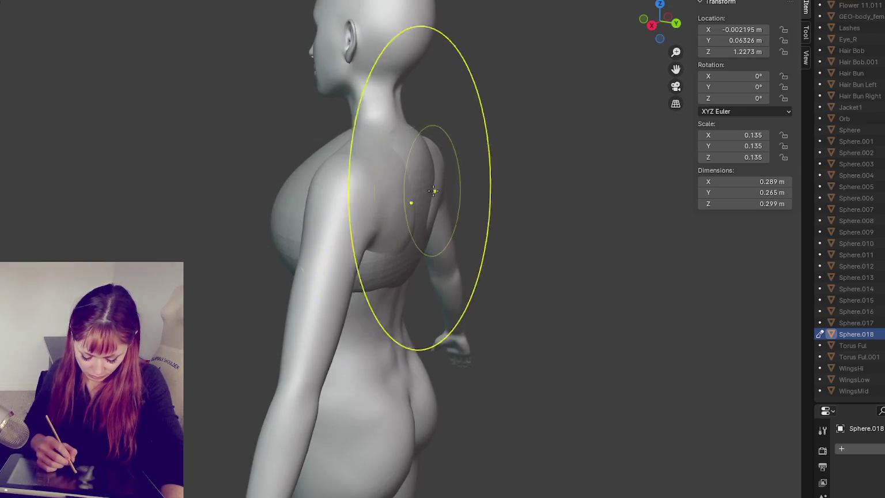
pyautogui.click(403, 197)
pyautogui.press('ctrl+KP_1')
pyautogui.press('g')
pyautogui.scroll(2, 375, 203)
pyautogui.press('Escape')
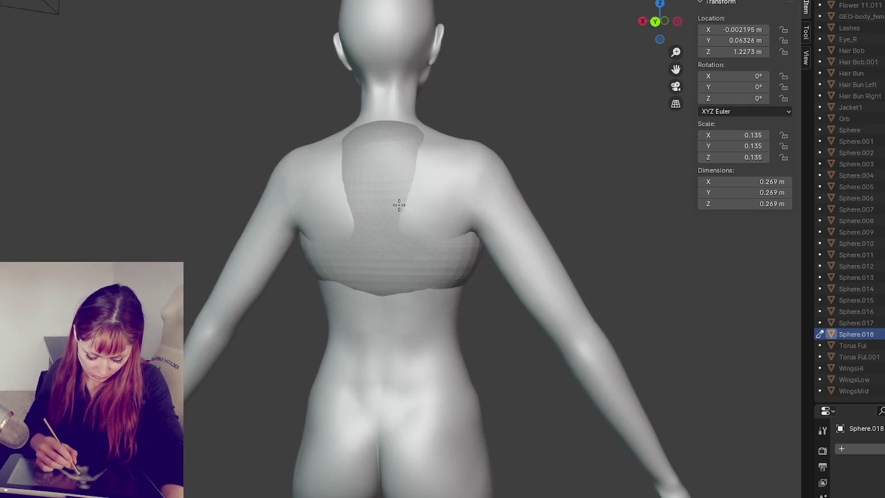
pyautogui.press('g')
pyautogui.scroll(5, 394, 209)
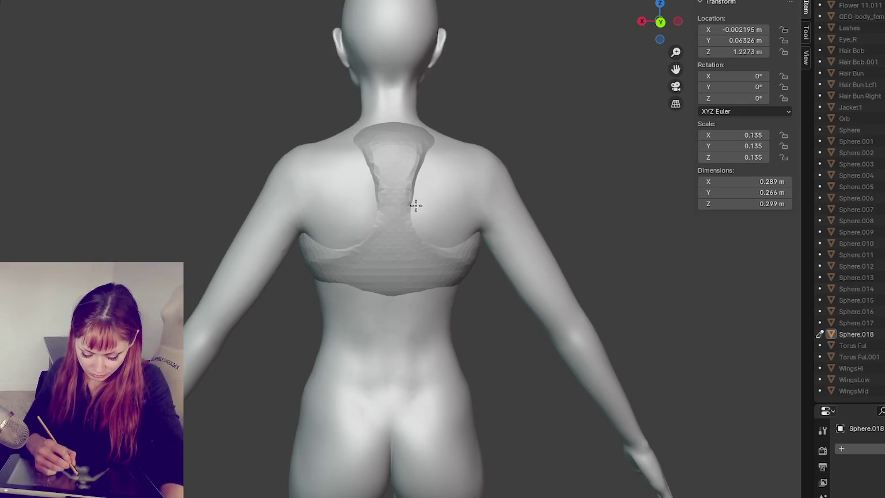
pyautogui.moveTo(412, 193); pyautogui.dragTo(425, 188)
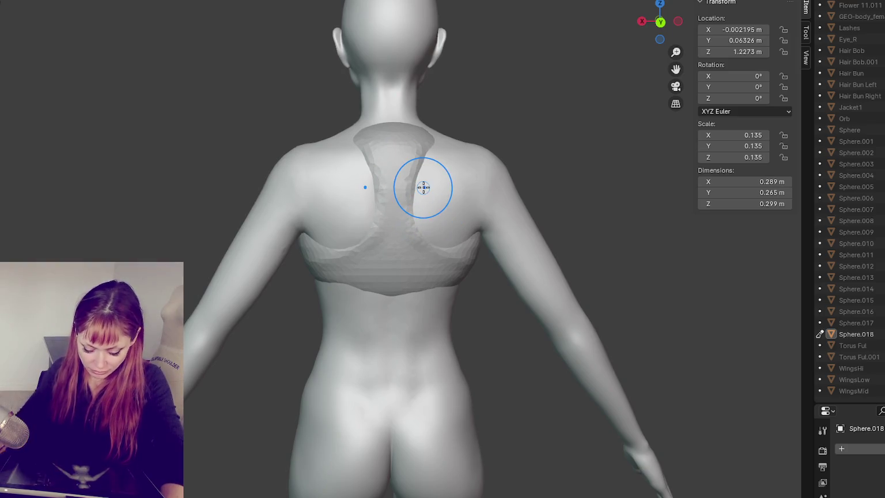
pyautogui.scroll(2, 421, 188)
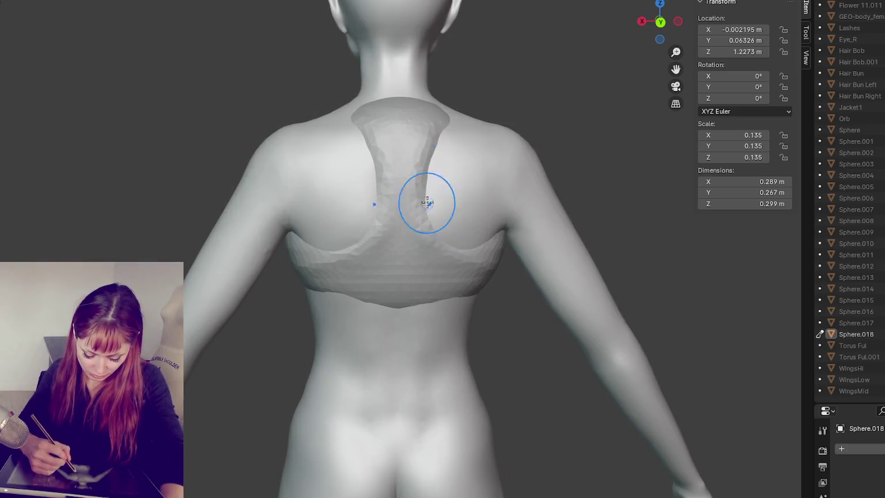
pyautogui.moveTo(401, 200); pyautogui.dragTo(415, 196)
pyautogui.moveTo(415, 196)
pyautogui.mouseDown(button='middle')
pyautogui.moveTo(462, 131)
pyautogui.moveTo(461, 176)
pyautogui.mouseUp(button='middle')
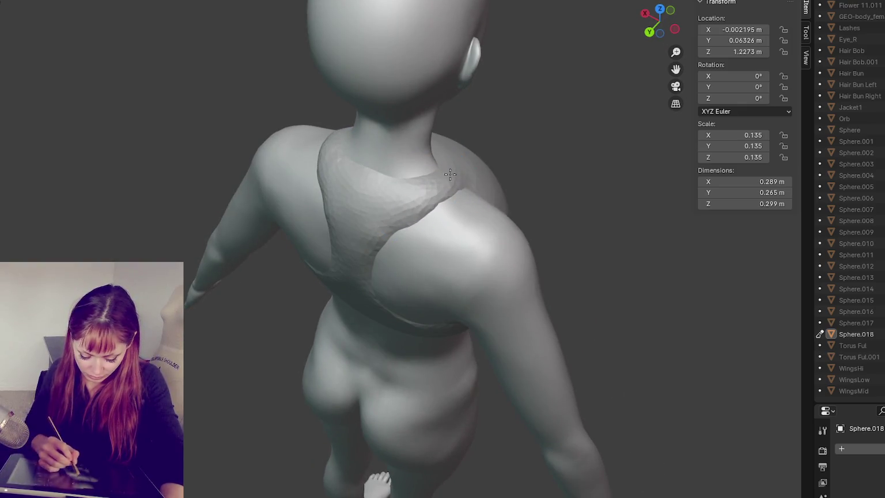
# - Smooth the racerback strap's edges and widen it slightly
pyautogui.moveTo(385, 232); pyautogui.dragTo(463, 211, button='middle')
pyautogui.moveTo(438, 177); pyautogui.dragTo(394, 244)
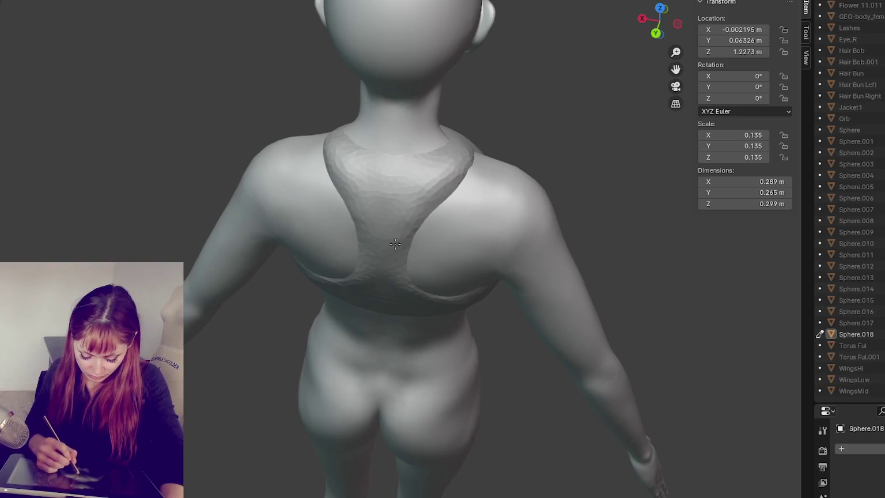
pyautogui.moveTo(419, 217); pyautogui.dragTo(446, 128, button='middle')
pyautogui.moveTo(447, 128); pyautogui.dragTo(405, 205)
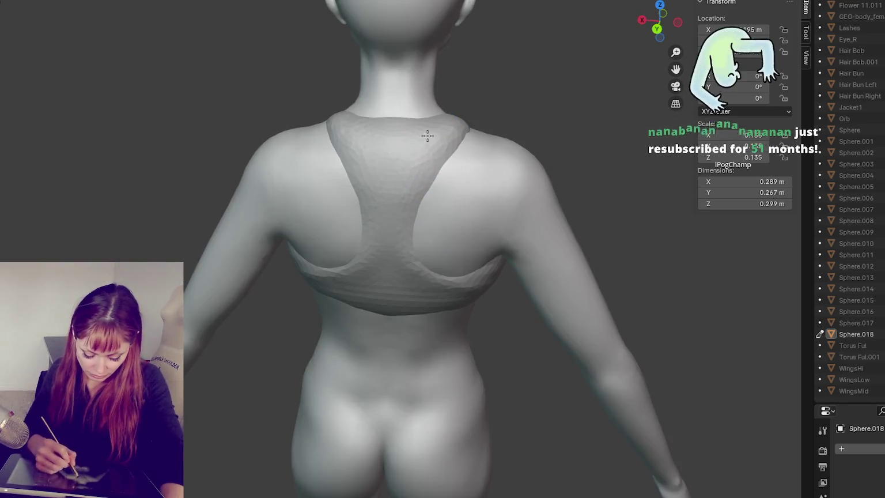
pyautogui.moveTo(428, 215)
pyautogui.mouseDown(button='middle')
pyautogui.moveTo(436, 247)
pyautogui.moveTo(299, 263)
pyautogui.moveTo(375, 182)
pyautogui.moveTo(474, 241)
pyautogui.moveTo(476, 219)
pyautogui.mouseUp(button='middle')
# - Tighten the top's side contour and reshape its lower edge
pyautogui.moveTo(476, 219); pyautogui.dragTo(402, 199)
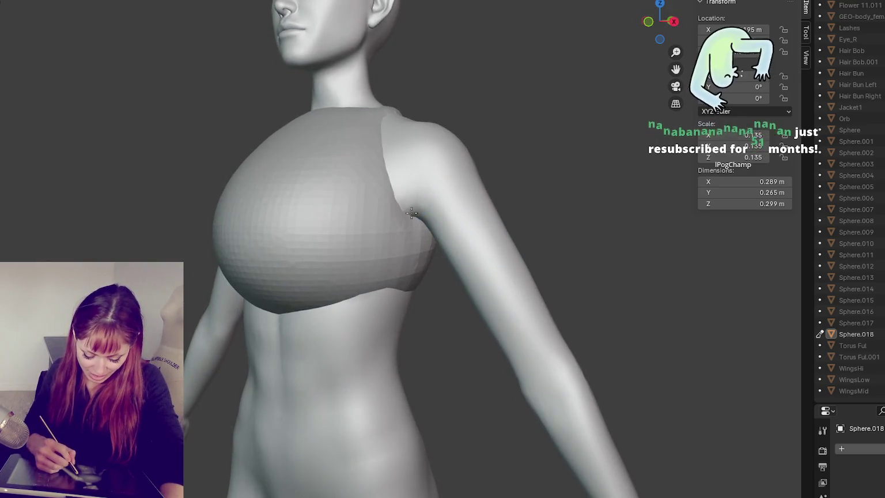
pyautogui.moveTo(462, 209)
pyautogui.mouseDown(button='middle')
pyautogui.moveTo(339, 213)
pyautogui.moveTo(371, 191)
pyautogui.mouseUp(button='middle')
pyautogui.moveTo(371, 192); pyautogui.dragTo(346, 192)
pyautogui.moveTo(346, 191)
pyautogui.mouseDown(button='middle')
pyautogui.moveTo(431, 217)
pyautogui.moveTo(415, 192)
pyautogui.moveTo(465, 247)
pyautogui.mouseUp(button='middle')
pyautogui.moveTo(464, 247)
pyautogui.mouseDown()
pyautogui.moveTo(407, 289)
pyautogui.moveTo(386, 283)
pyautogui.mouseUp()
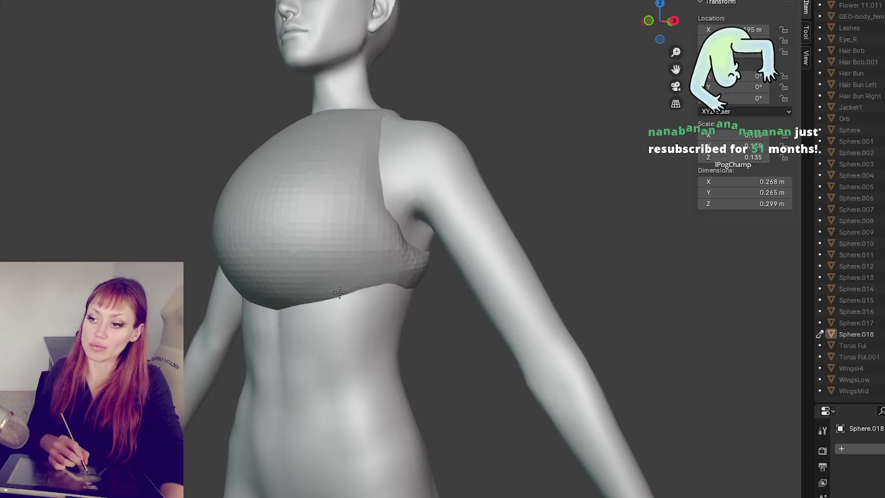
# - Reshape the front of the shell over the breasts, undoing one bad stroke
pyautogui.moveTo(340, 296); pyautogui.dragTo(365, 290, button='middle')
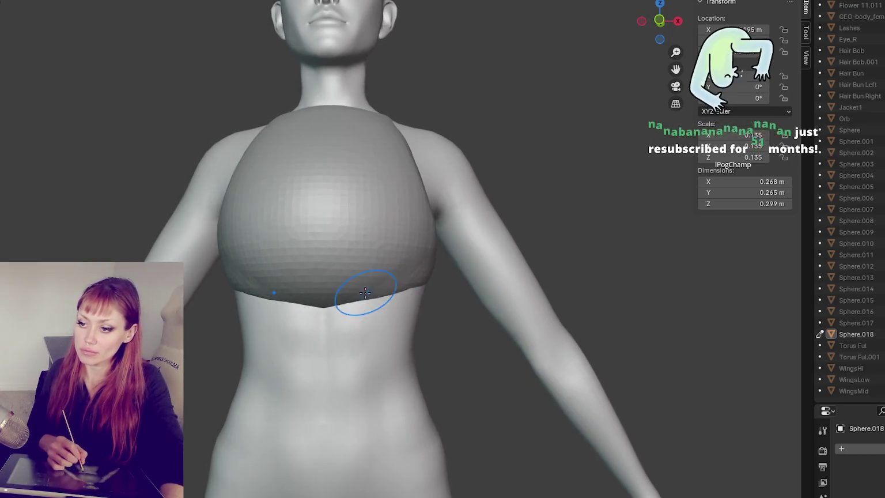
pyautogui.moveTo(351, 257); pyautogui.dragTo(458, 223, button='middle')
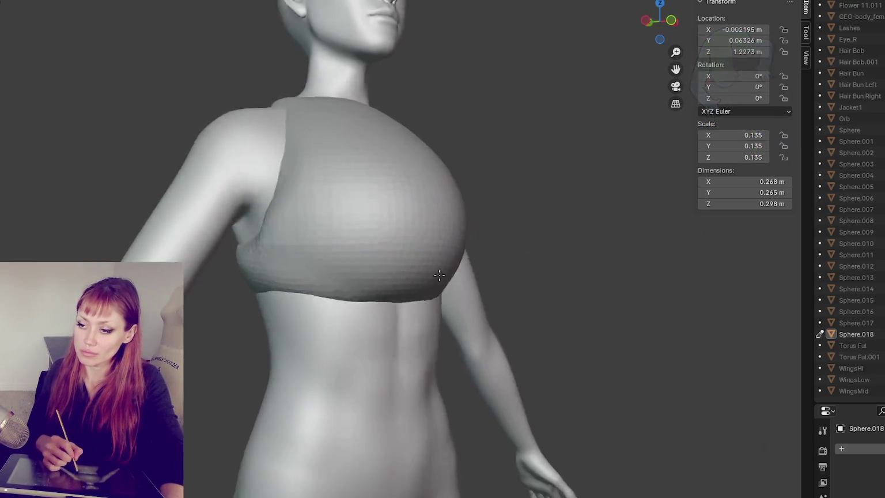
pyautogui.moveTo(558, 245)
pyautogui.mouseDown()
pyautogui.moveTo(458, 235)
pyautogui.moveTo(375, 243)
pyautogui.mouseUp()
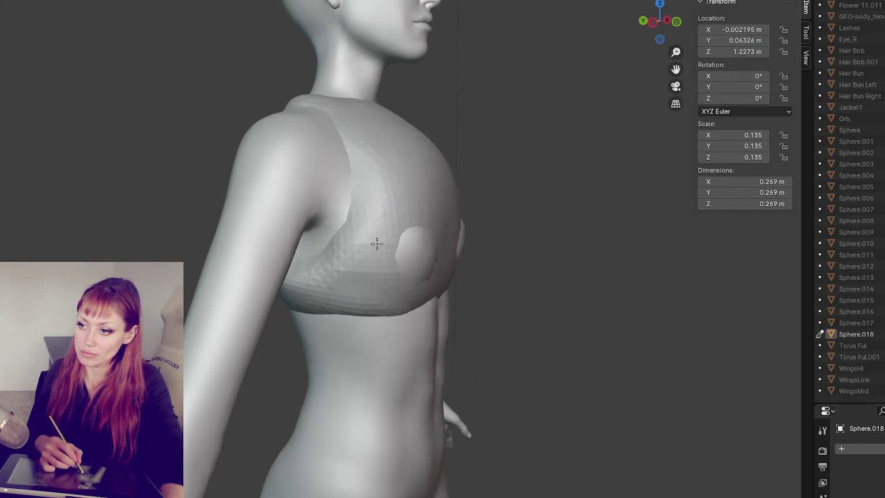
pyautogui.hotkey('ctrl', 'z')
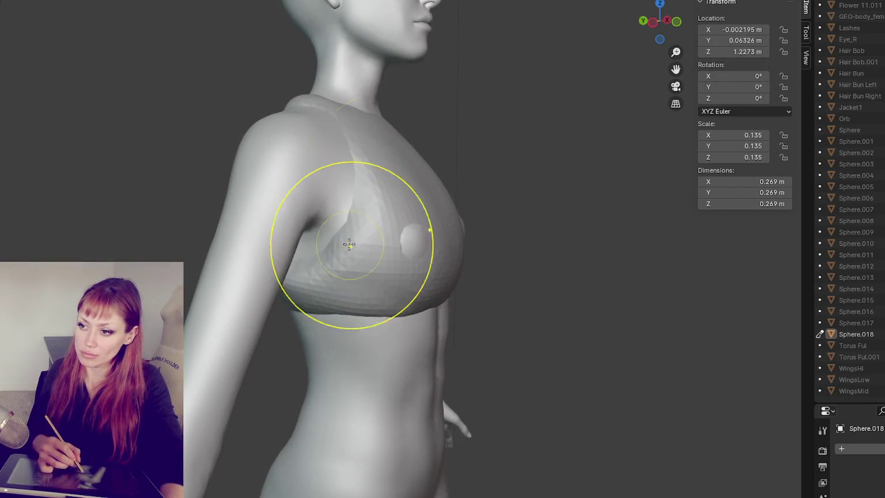
pyautogui.moveTo(395, 237); pyautogui.dragTo(362, 243, button='middle')
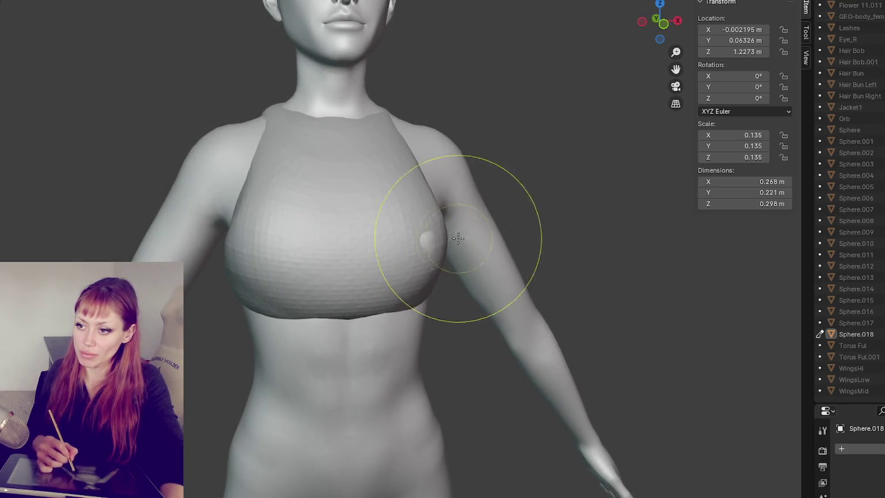
pyautogui.moveTo(425, 267); pyautogui.dragTo(411, 233, button='middle')
pyautogui.moveTo(411, 233); pyautogui.dragTo(443, 237)
pyautogui.hotkey('ctrl', 'pageup')
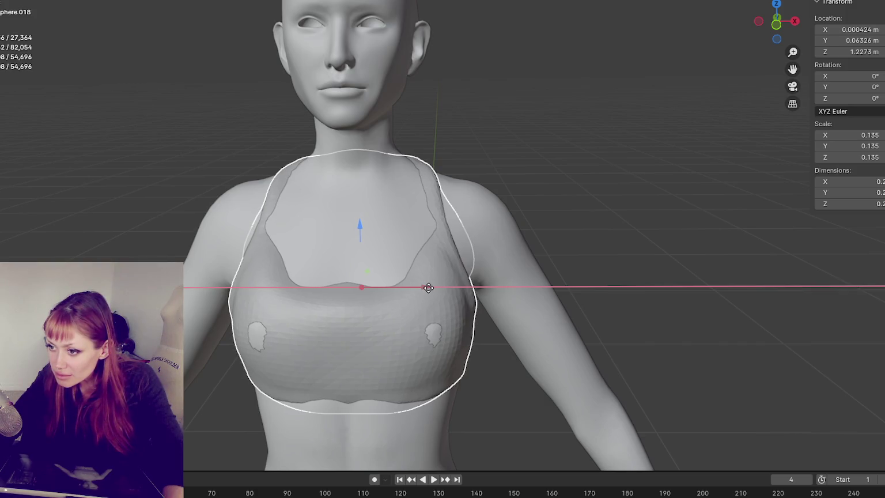
# - Centre the bra shell along X, then smooth the bumps on the chest and right cup
pyautogui.click(428, 287)
pyautogui.hotkey('ctrl', 'pagedown')
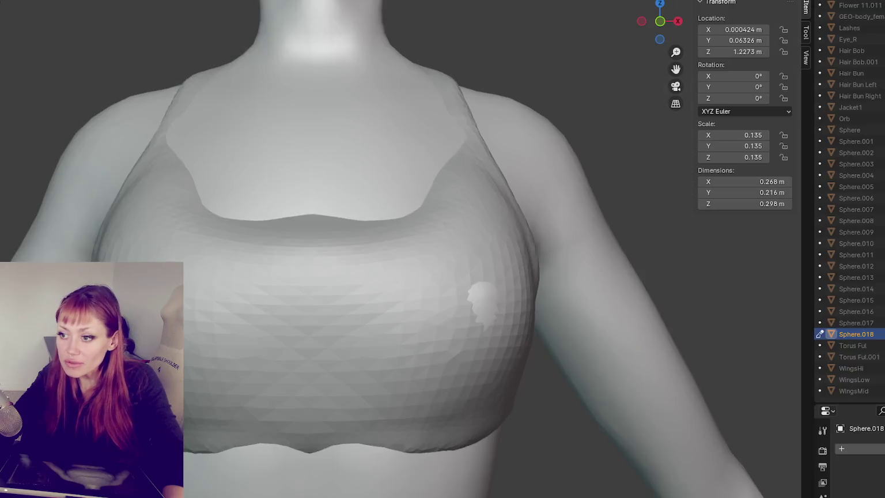
pyautogui.scroll(-3, 466, 287)
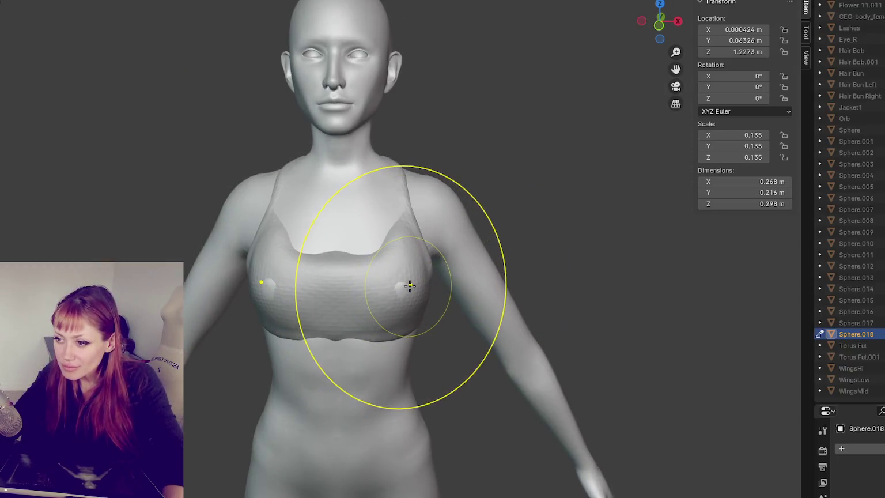
pyautogui.moveTo(378, 293); pyautogui.dragTo(402, 254)
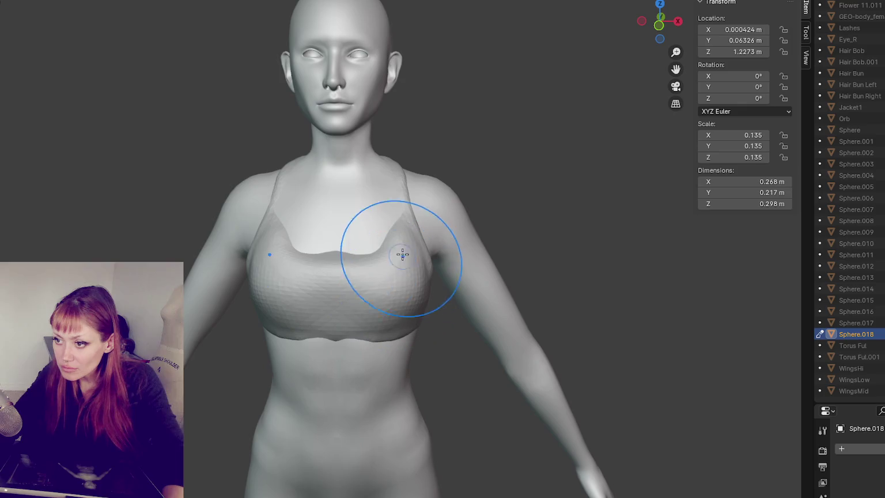
pyautogui.moveTo(338, 277)
pyautogui.mouseDown()
pyautogui.moveTo(393, 276)
pyautogui.moveTo(347, 273)
pyautogui.mouseUp()
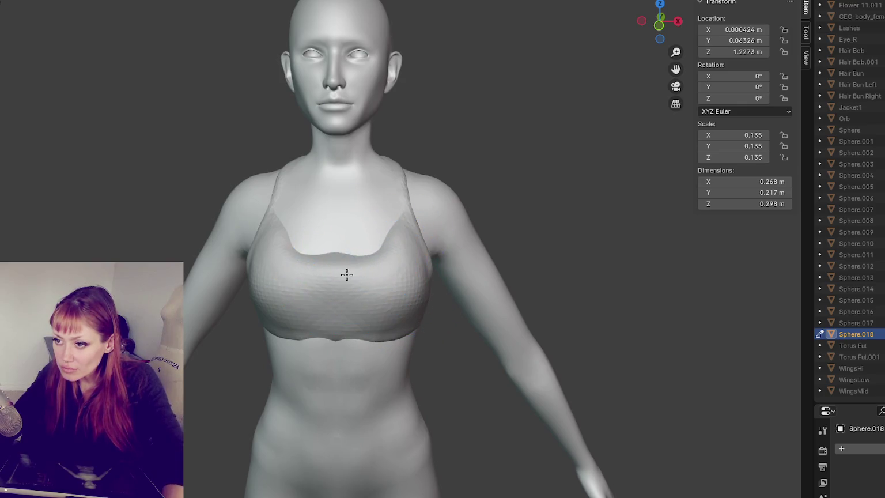
# - Thicken the left strap down to the cup and smooth the cup's side
pyautogui.moveTo(326, 254); pyautogui.dragTo(401, 283, button='middle')
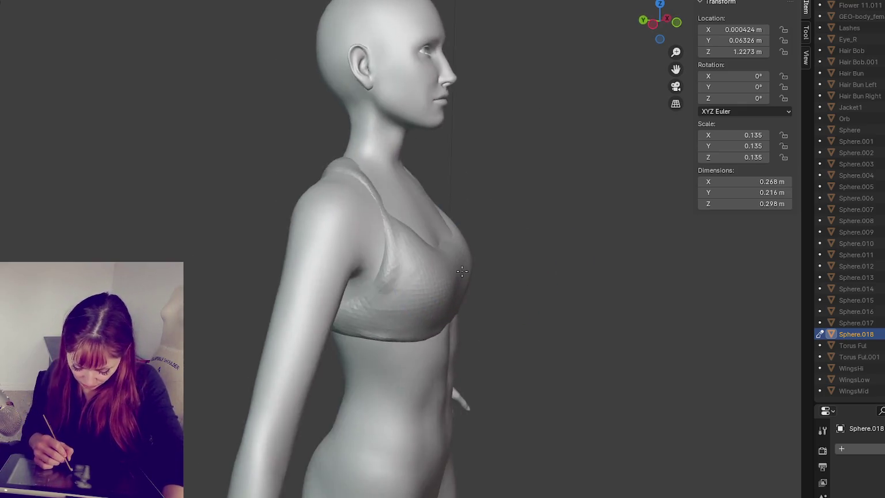
pyautogui.scroll(5, 290, 231)
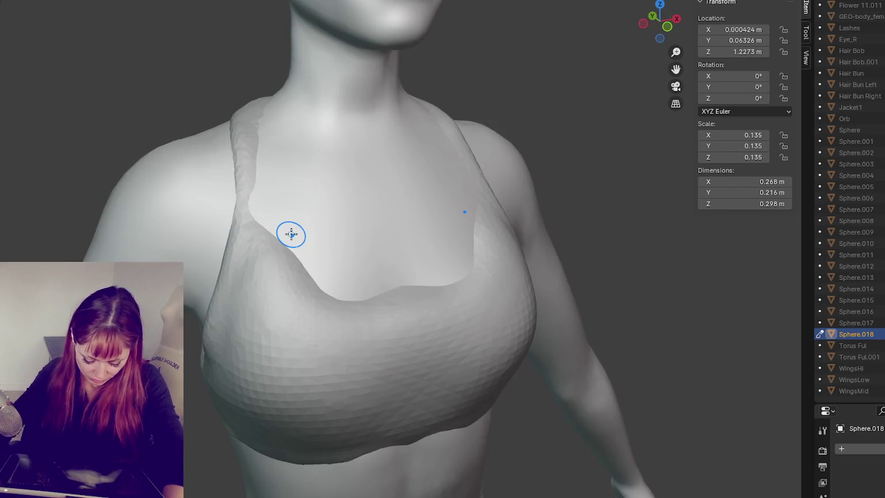
pyautogui.moveTo(290, 234)
pyautogui.mouseDown()
pyautogui.moveTo(257, 188)
pyautogui.moveTo(257, 217)
pyautogui.moveTo(247, 119)
pyautogui.moveTo(294, 306)
pyautogui.moveTo(271, 369)
pyautogui.moveTo(318, 358)
pyautogui.moveTo(340, 334)
pyautogui.moveTo(263, 288)
pyautogui.moveTo(290, 364)
pyautogui.moveTo(275, 294)
pyautogui.moveTo(294, 348)
pyautogui.moveTo(258, 322)
pyautogui.moveTo(299, 369)
pyautogui.moveTo(267, 317)
pyautogui.mouseUp()
pyautogui.moveTo(236, 263)
pyautogui.mouseDown(button='middle')
pyautogui.moveTo(375, 277)
pyautogui.moveTo(401, 267)
pyautogui.mouseUp(button='middle')
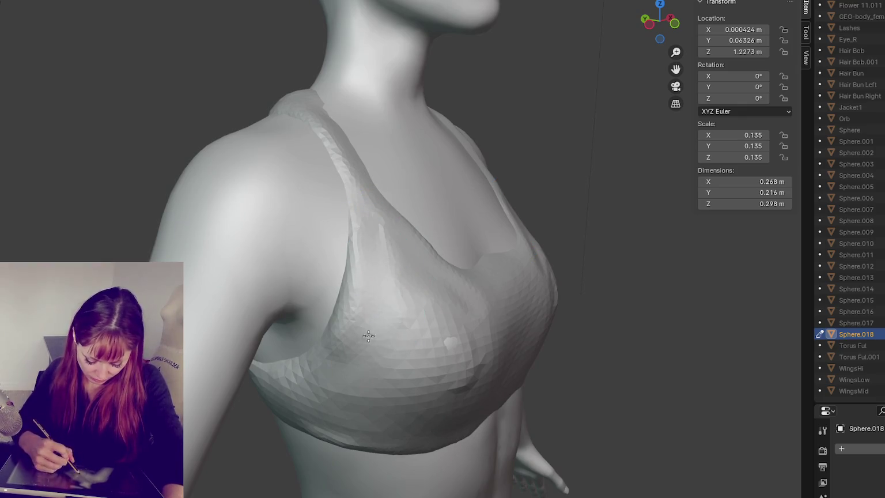
pyautogui.moveTo(375, 336); pyautogui.dragTo(440, 311, button='middle')
pyautogui.moveTo(449, 277)
pyautogui.mouseDown()
pyautogui.moveTo(458, 263)
pyautogui.moveTo(436, 336)
pyautogui.mouseUp()
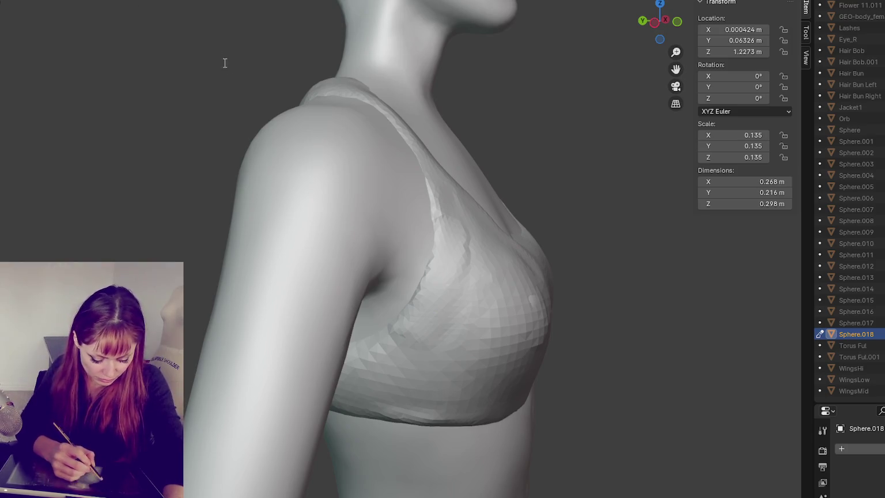
pyautogui.moveTo(586, 148); pyautogui.dragTo(385, 229, button='middle')
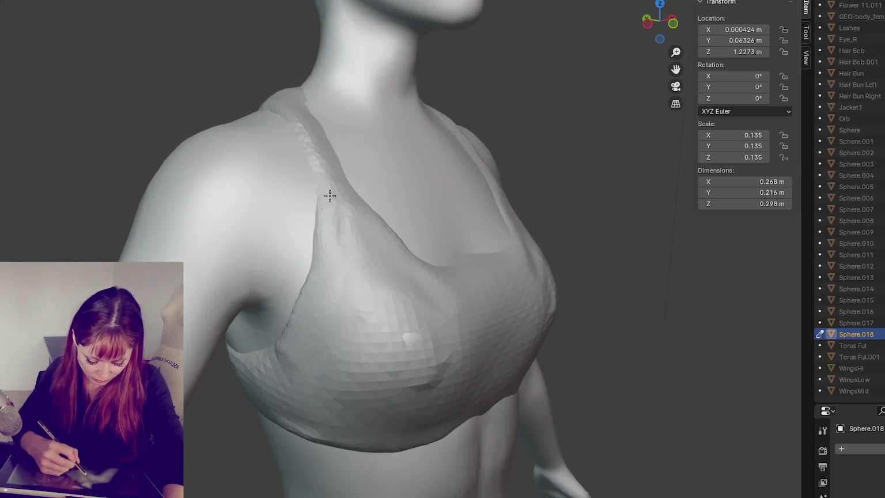
pyautogui.moveTo(377, 339); pyautogui.dragTo(351, 401, button='middle')
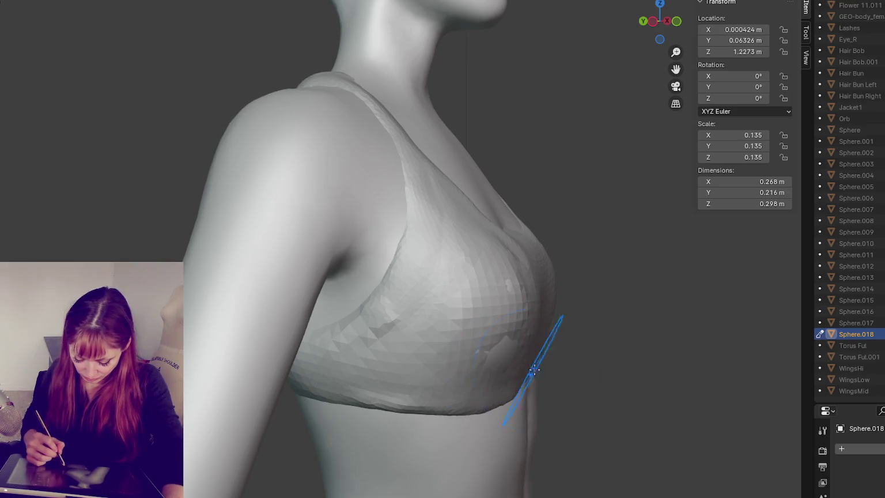
# - Smooth the bright bumps on both bra cups and along the left strap's edges
pyautogui.moveTo(533, 371); pyautogui.dragTo(487, 381, button='middle')
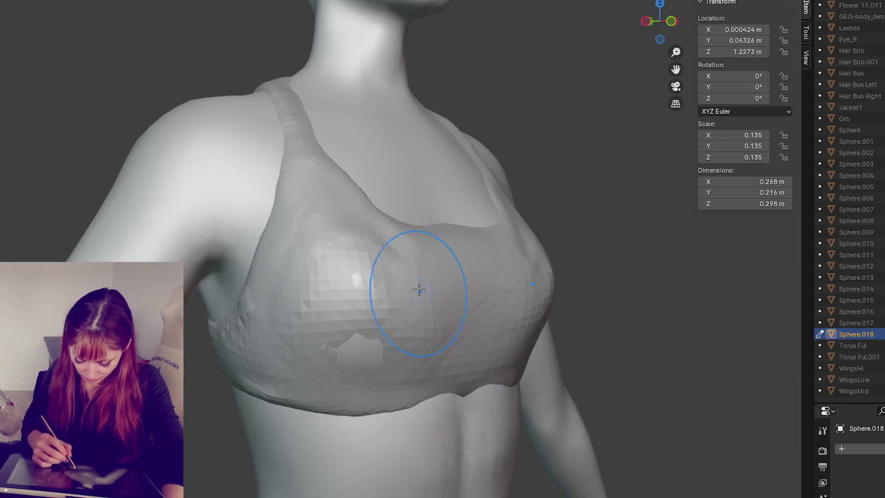
pyautogui.moveTo(351, 361); pyautogui.dragTo(318, 286, button='middle')
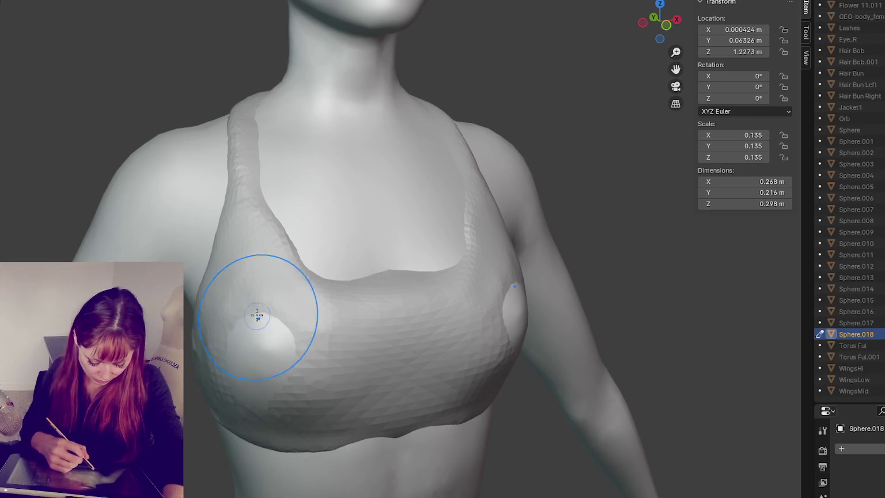
pyautogui.moveTo(269, 328); pyautogui.dragTo(292, 379)
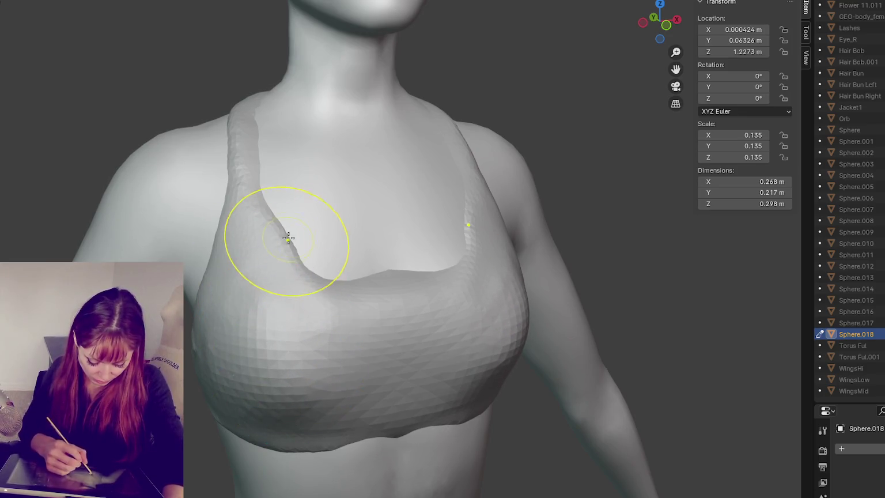
pyautogui.moveTo(287, 234); pyautogui.dragTo(283, 243)
pyautogui.moveTo(235, 197)
pyautogui.mouseDown()
pyautogui.moveTo(221, 180)
pyautogui.moveTo(215, 191)
pyautogui.mouseUp()
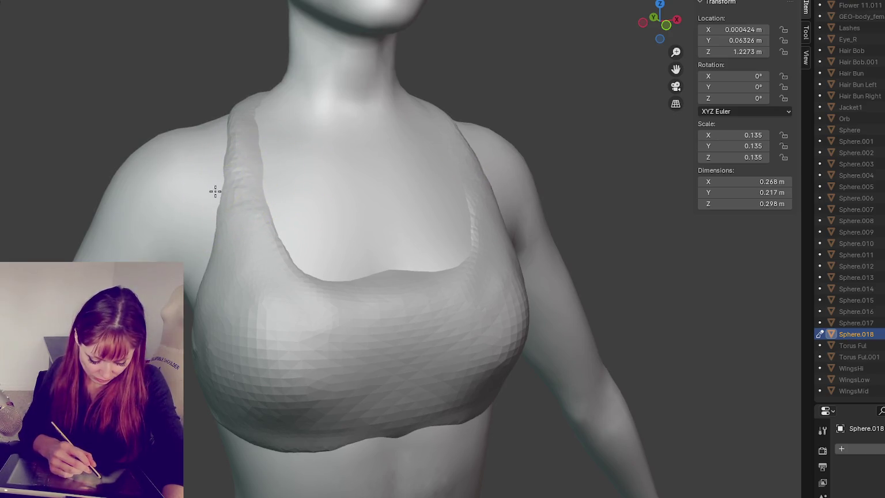
pyautogui.moveTo(211, 253); pyautogui.dragTo(207, 275)
pyautogui.moveTo(247, 253); pyautogui.dragTo(288, 239)
# - Re-sculpt the left shoulder strap's edge and surface from the shoulder downward
pyautogui.moveTo(386, 269)
pyautogui.mouseDown(button='middle')
pyautogui.moveTo(474, 282)
pyautogui.moveTo(393, 276)
pyautogui.mouseUp(button='middle')
pyautogui.moveTo(419, 225); pyautogui.dragTo(322, 252, button='middle')
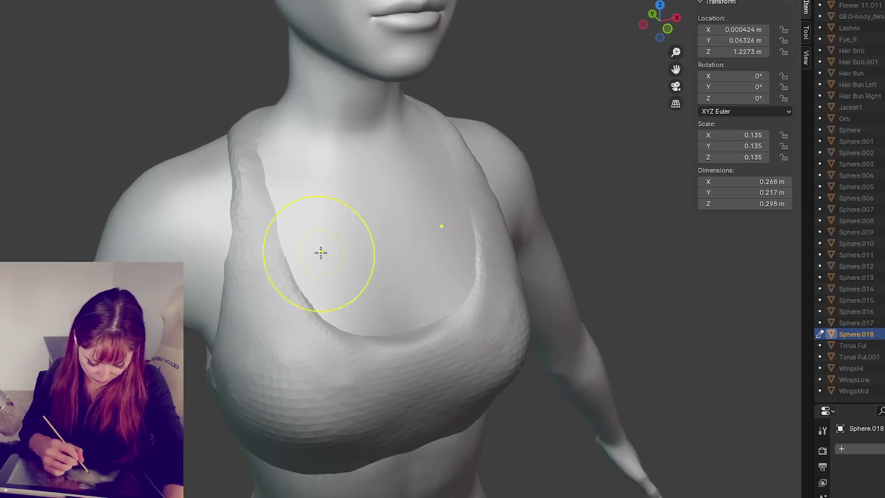
pyautogui.scroll(3, 99, 146)
pyautogui.moveTo(223, 146); pyautogui.dragTo(256, 237)
pyautogui.moveTo(252, 208)
pyautogui.mouseDown()
pyautogui.moveTo(279, 255)
pyautogui.moveTo(247, 126)
pyautogui.moveTo(259, 234)
pyautogui.moveTo(243, 207)
pyautogui.mouseUp()
pyautogui.moveTo(242, 206); pyautogui.dragTo(263, 219, button='middle')
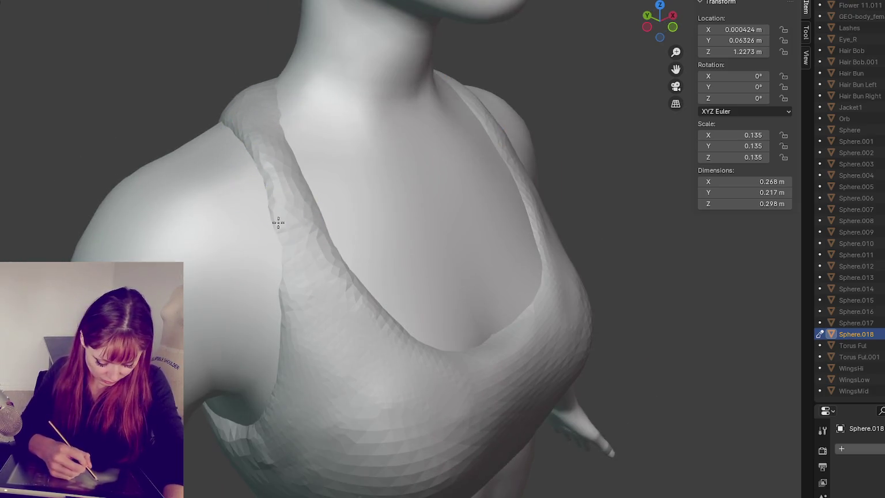
pyautogui.moveTo(252, 137); pyautogui.dragTo(292, 295)
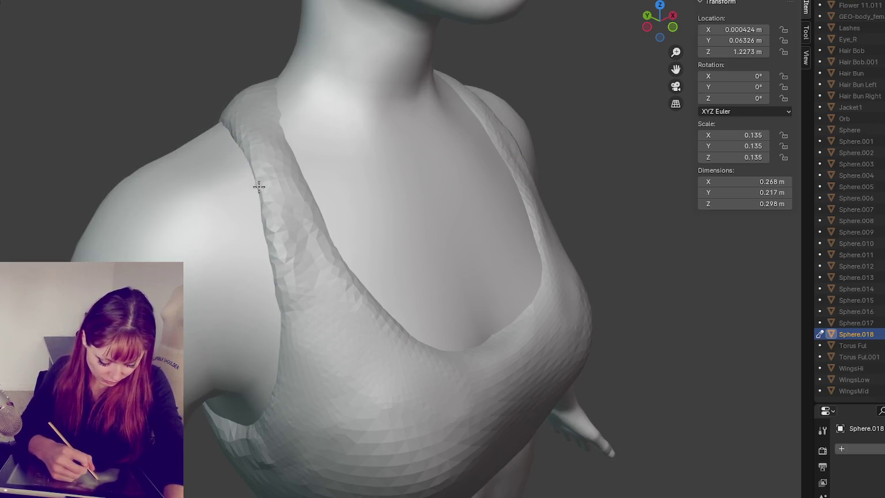
pyautogui.moveTo(257, 158); pyautogui.dragTo(287, 327)
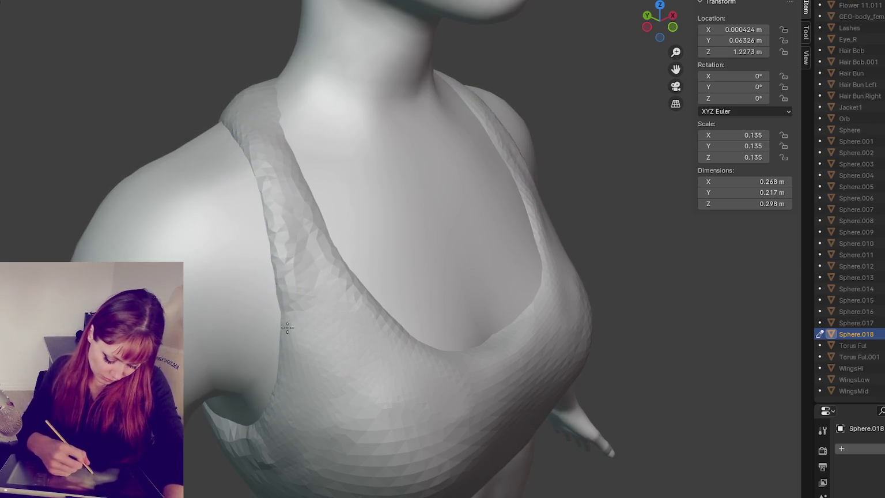
pyautogui.moveTo(306, 142); pyautogui.dragTo(440, 283, button='middle')
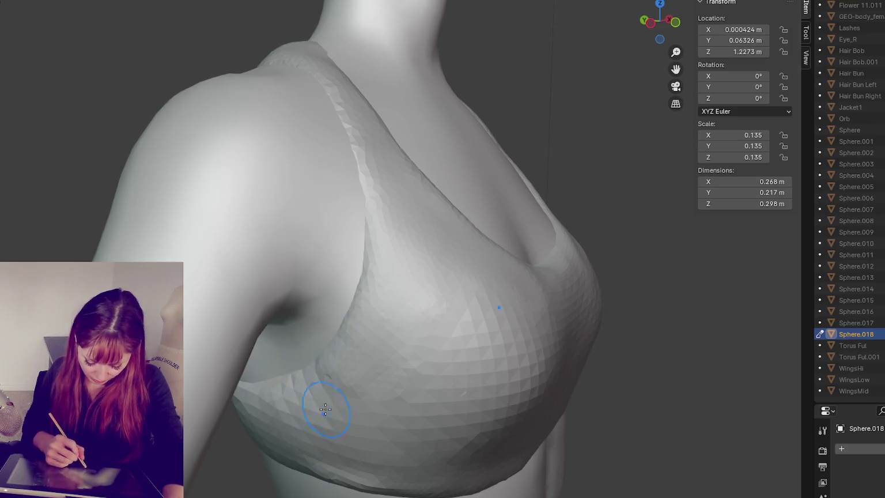
# - Smooth the cup's side near the armpit and the neckline, undoing the last stroke
pyautogui.moveTo(317, 388); pyautogui.dragTo(306, 375)
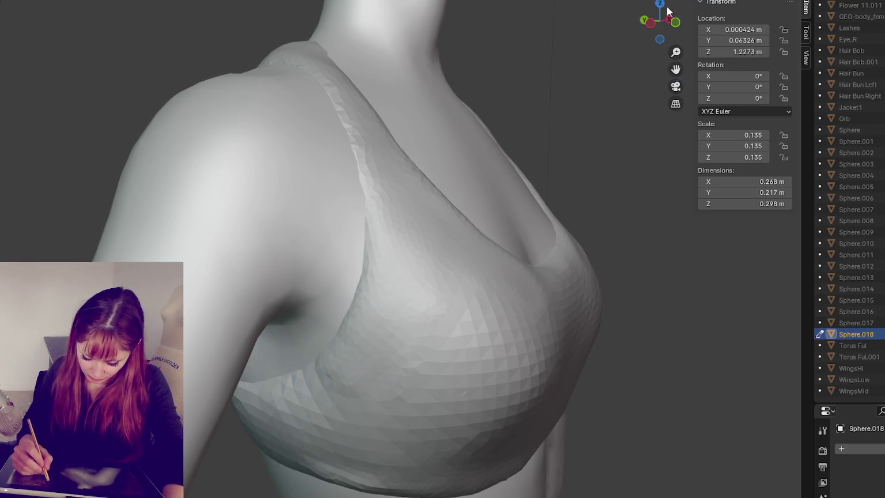
pyautogui.moveTo(337, 350); pyautogui.dragTo(290, 395)
pyautogui.moveTo(439, 319)
pyautogui.mouseDown()
pyautogui.moveTo(459, 379)
pyautogui.moveTo(460, 361)
pyautogui.mouseUp()
pyautogui.moveTo(519, 356); pyautogui.dragTo(504, 375)
pyautogui.moveTo(503, 375); pyautogui.dragTo(514, 346, button='middle')
pyautogui.moveTo(458, 322); pyautogui.dragTo(493, 320, button='middle')
pyautogui.hotkey('ctrl', 'z')
pyautogui.moveTo(320, 407); pyautogui.dragTo(495, 363, button='middle')
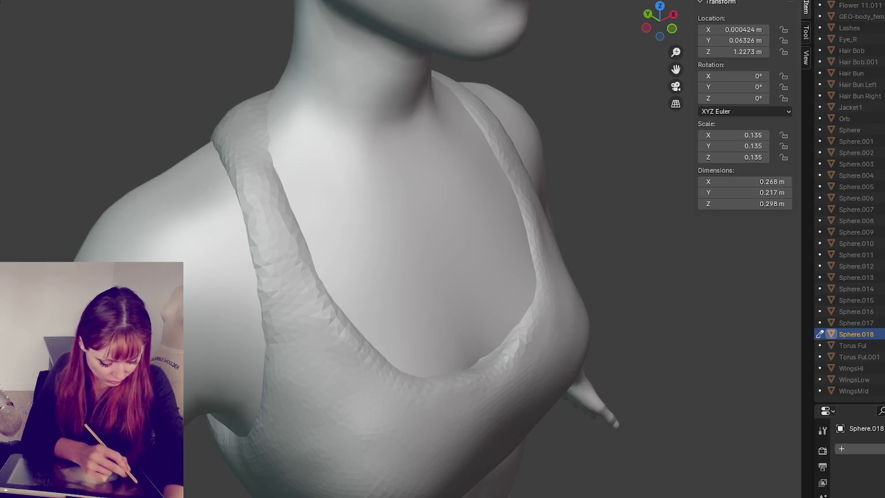
# - Raise the neckline band into a cleaner, defined ridge
pyautogui.moveTo(430, 379); pyautogui.dragTo(533, 296)
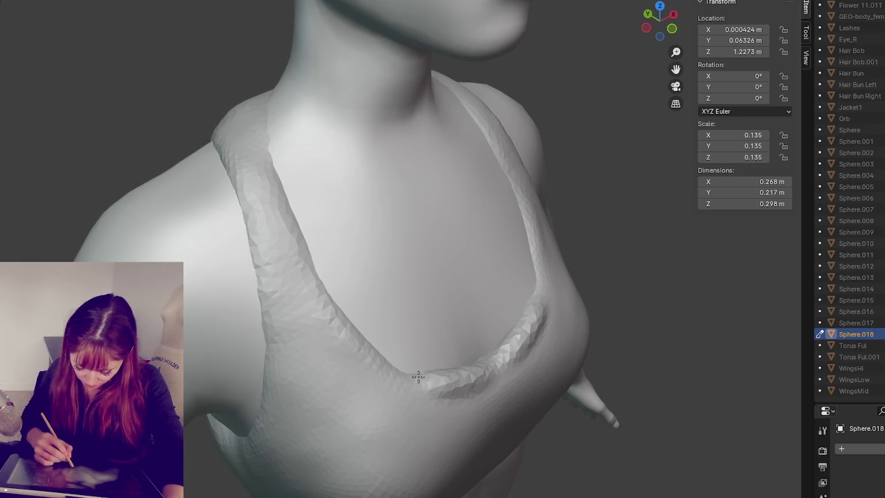
pyautogui.moveTo(372, 351); pyautogui.dragTo(502, 354)
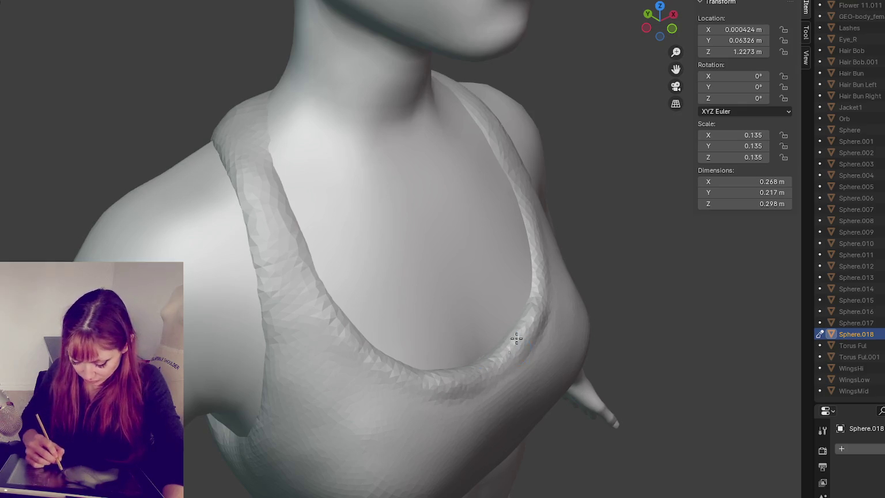
pyautogui.moveTo(516, 339); pyautogui.dragTo(466, 320, button='middle')
# - Smooth both straps down to the neckline bottom on each side
pyautogui.moveTo(456, 184); pyautogui.dragTo(374, 386)
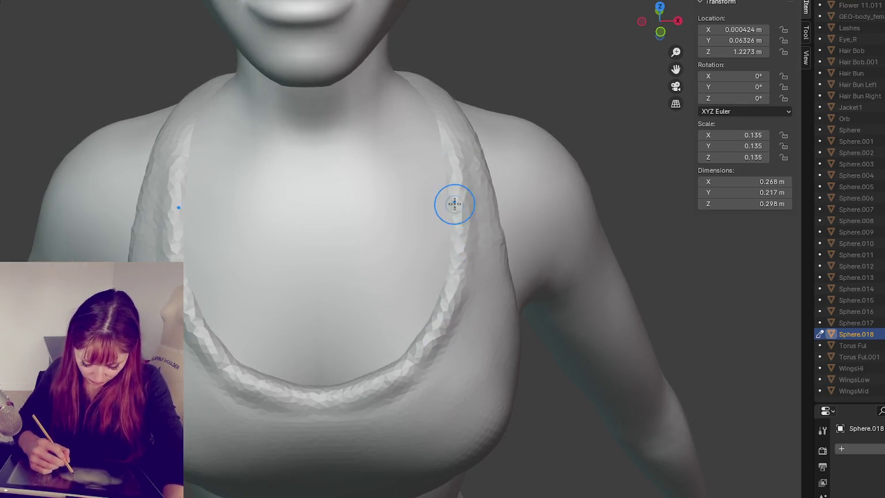
pyautogui.moveTo(374, 386); pyautogui.dragTo(459, 327, button='middle')
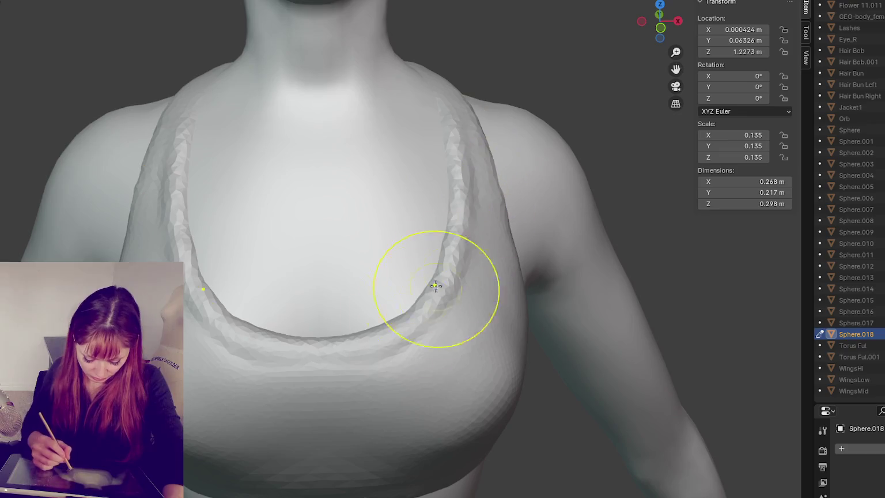
pyautogui.moveTo(326, 347); pyautogui.dragTo(386, 321)
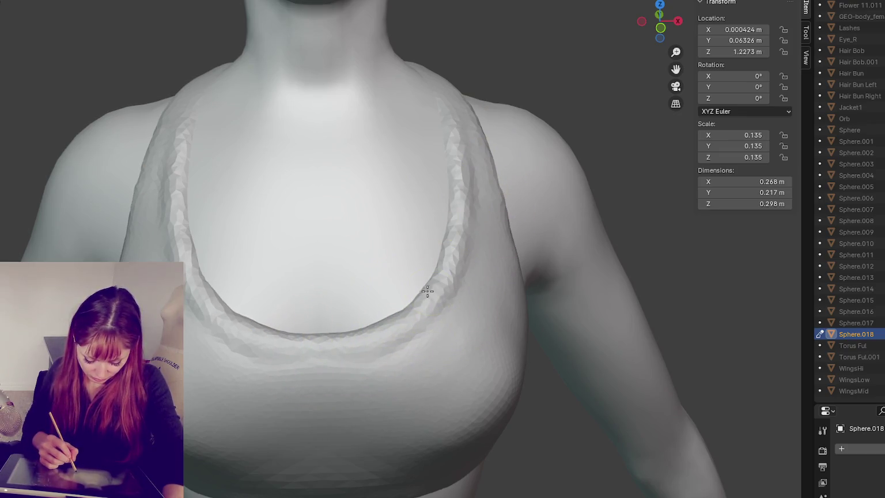
pyautogui.moveTo(254, 219); pyautogui.dragTo(238, 220, button='middle')
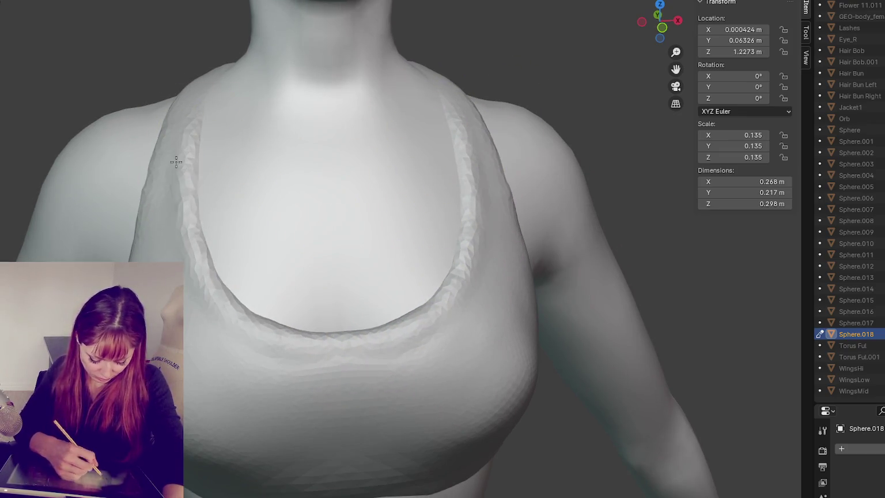
pyautogui.moveTo(245, 263); pyautogui.dragTo(401, 317)
pyautogui.scroll(-3, 372, 217)
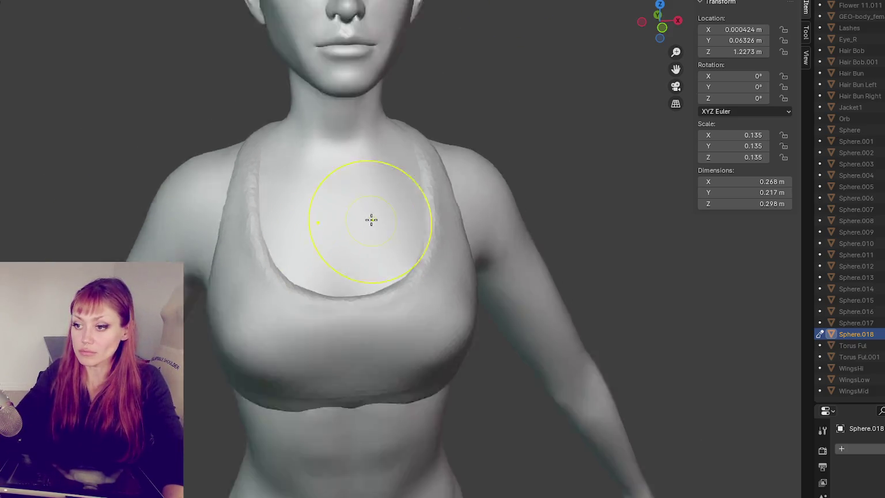
# - Shrink the sculpt brush and refine the front of the bra in front view
pyautogui.scroll(-3, 403, 196)
pyautogui.press('[')
pyautogui.press('[')
pyautogui.press('[')
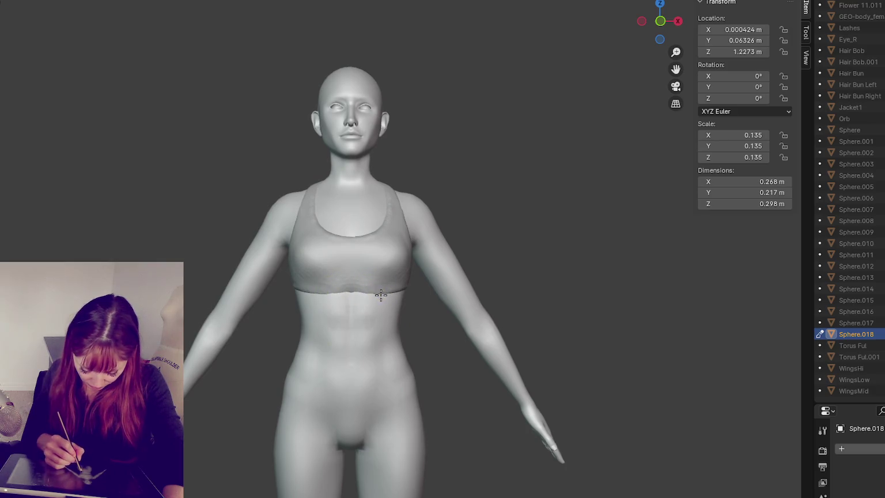
pyautogui.moveTo(374, 294)
pyautogui.mouseDown(button='middle')
pyautogui.moveTo(357, 270)
pyautogui.moveTo(288, 270)
pyautogui.mouseUp(button='middle')
pyautogui.moveTo(263, 271); pyautogui.dragTo(333, 288)
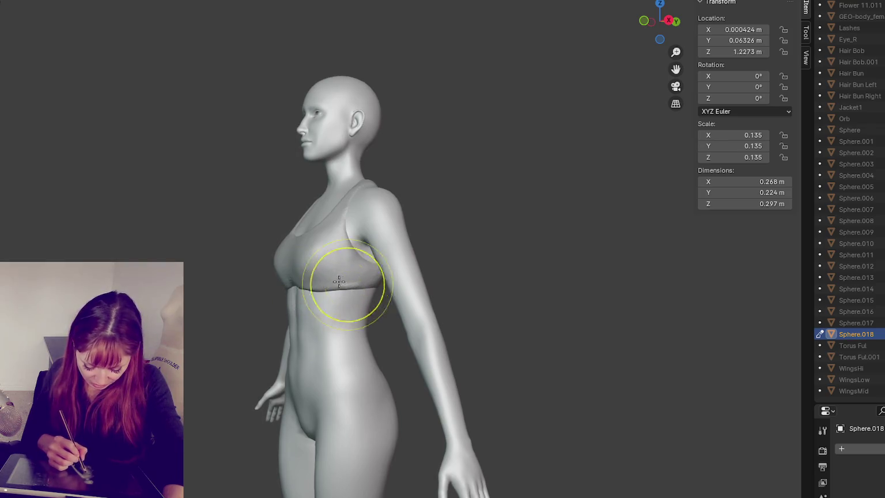
pyautogui.press('KP_1')
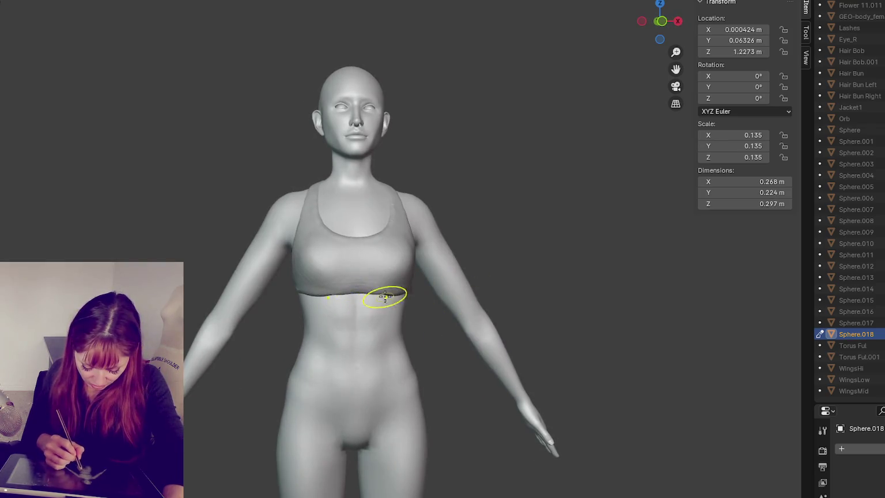
# - Turn the figure round to its back and re-sculpt the strap area there
pyautogui.moveTo(416, 276); pyautogui.dragTo(394, 238, button='middle')
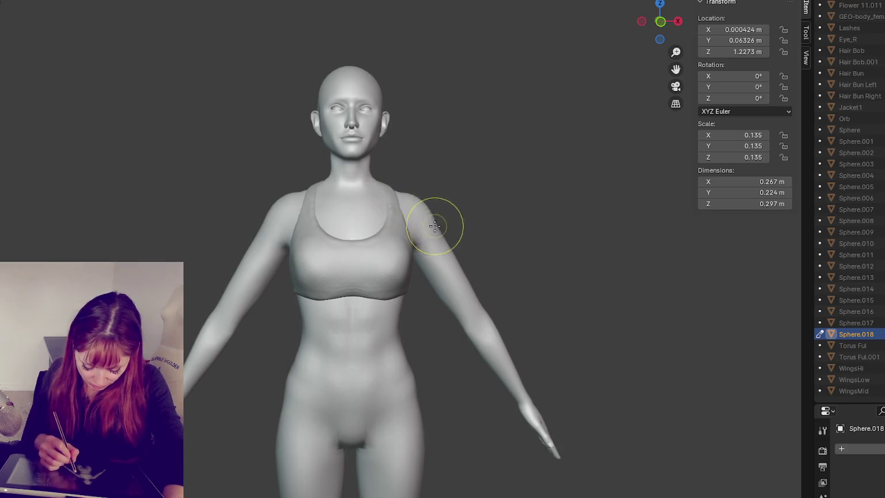
pyautogui.moveTo(439, 221); pyautogui.dragTo(398, 260, button='middle')
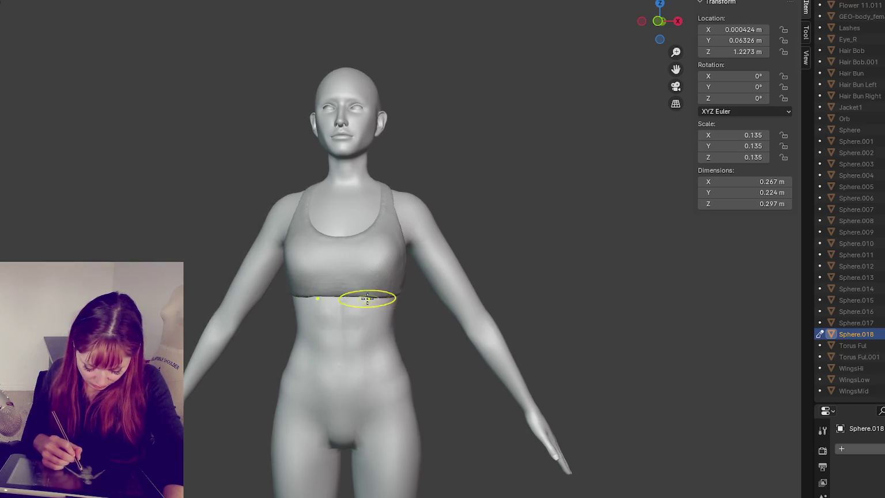
pyautogui.moveTo(398, 291)
pyautogui.mouseDown(button='middle')
pyautogui.moveTo(363, 284)
pyautogui.moveTo(342, 295)
pyautogui.mouseUp(button='middle')
pyautogui.moveTo(415, 294)
pyautogui.mouseDown(button='middle')
pyautogui.moveTo(424, 267)
pyautogui.moveTo(415, 260)
pyautogui.mouseUp(button='middle')
pyautogui.moveTo(412, 268)
pyautogui.mouseDown()
pyautogui.moveTo(496, 280)
pyautogui.moveTo(466, 367)
pyautogui.mouseUp()
pyautogui.scroll(3, 413, 268)
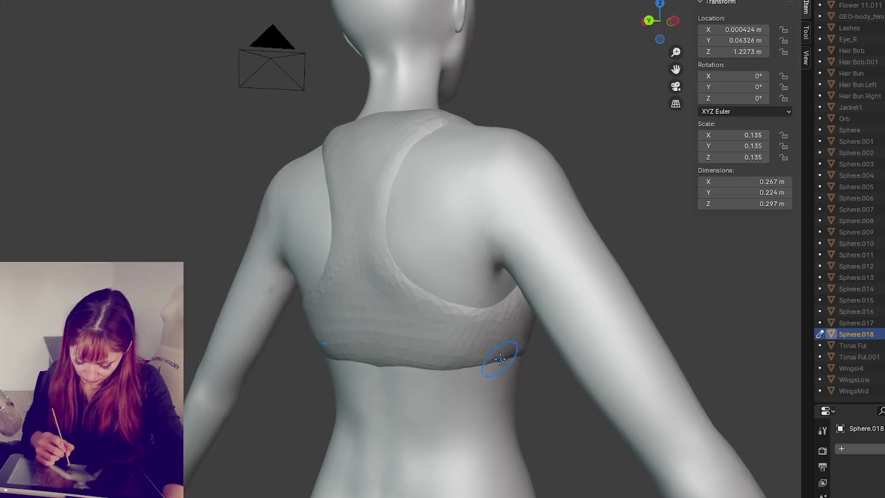
# - Reshape the strap edge over the shoulder blade and the bra's side
pyautogui.moveTo(387, 186); pyautogui.dragTo(388, 251)
pyautogui.moveTo(402, 184)
pyautogui.mouseDown(button='middle')
pyautogui.moveTo(421, 189)
pyautogui.moveTo(415, 211)
pyautogui.mouseUp(button='middle')
pyautogui.moveTo(477, 247); pyautogui.dragTo(302, 148, button='middle')
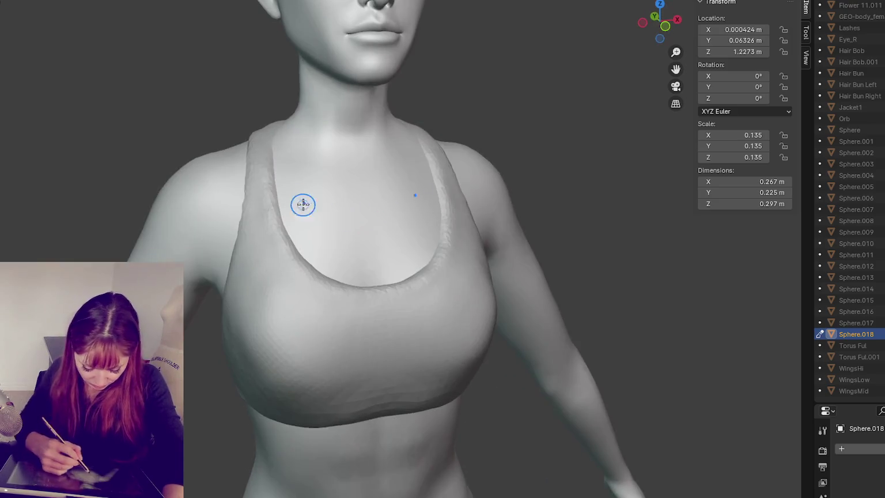
pyautogui.keyDown('ctrl'); pyautogui.moveTo(231, 277); pyautogui.dragTo(323, 197, button='middle'); pyautogui.keyUp('ctrl')
pyautogui.moveTo(306, 266)
pyautogui.mouseDown(button='middle')
pyautogui.moveTo(389, 250)
pyautogui.moveTo(429, 289)
pyautogui.moveTo(555, 288)
pyautogui.mouseUp(button='middle')
pyautogui.moveTo(503, 318); pyautogui.dragTo(466, 304)
pyautogui.scroll(2, 465, 322)
pyautogui.scroll(1, 415, 258)
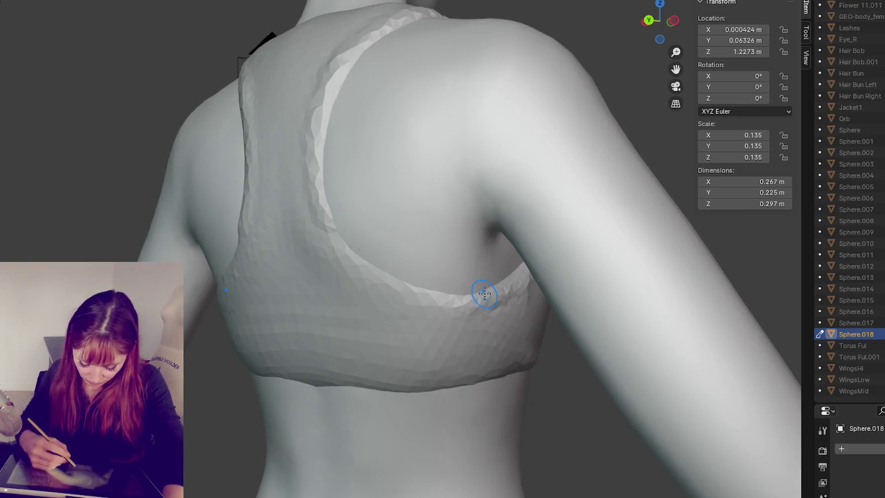
# - Reshape both racerback strap edges across the back
pyautogui.moveTo(484, 294); pyautogui.dragTo(312, 244, button='middle')
pyautogui.moveTo(295, 181); pyautogui.dragTo(347, 229)
pyautogui.moveTo(348, 229); pyautogui.dragTo(318, 95, button='middle')
pyautogui.moveTo(318, 95); pyautogui.dragTo(340, 214)
pyautogui.moveTo(340, 213)
pyautogui.mouseDown(button='middle')
pyautogui.moveTo(375, 173)
pyautogui.moveTo(320, 241)
pyautogui.moveTo(289, 241)
pyautogui.mouseUp(button='middle')
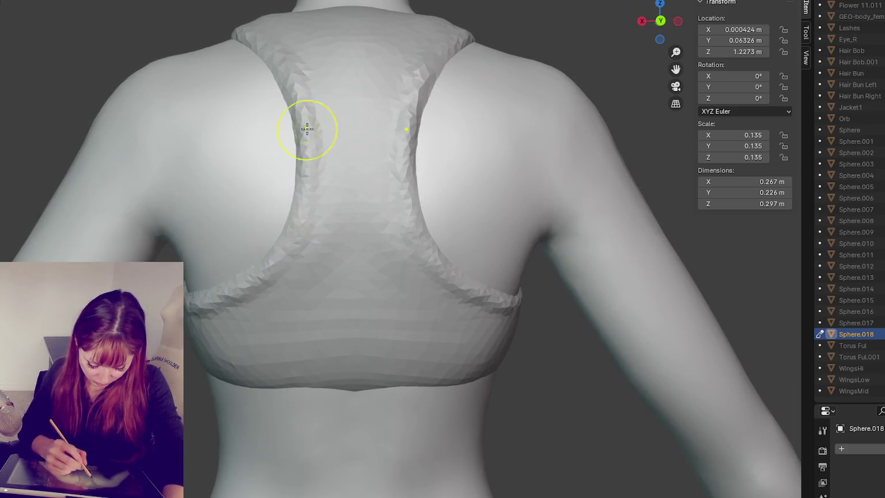
pyautogui.moveTo(307, 128); pyautogui.dragTo(310, 123)
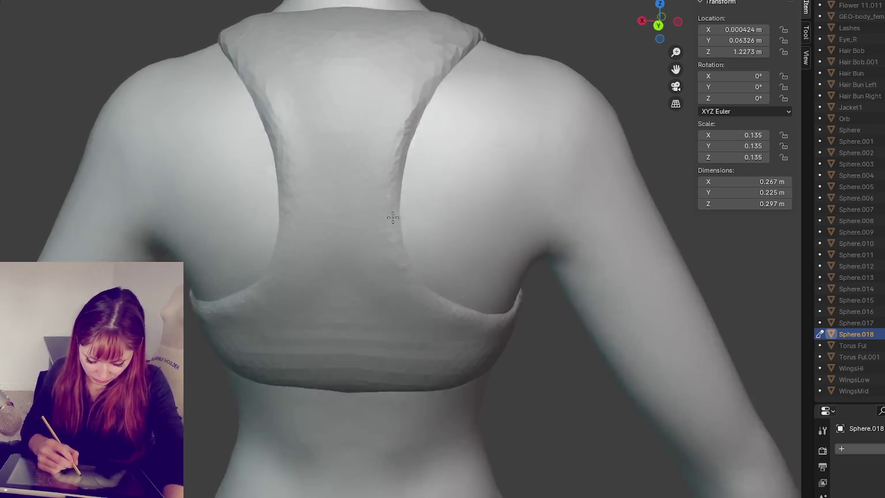
pyautogui.moveTo(296, 256); pyautogui.dragTo(438, 157, button='middle')
pyautogui.moveTo(426, 112); pyautogui.dragTo(455, 345, button='middle')
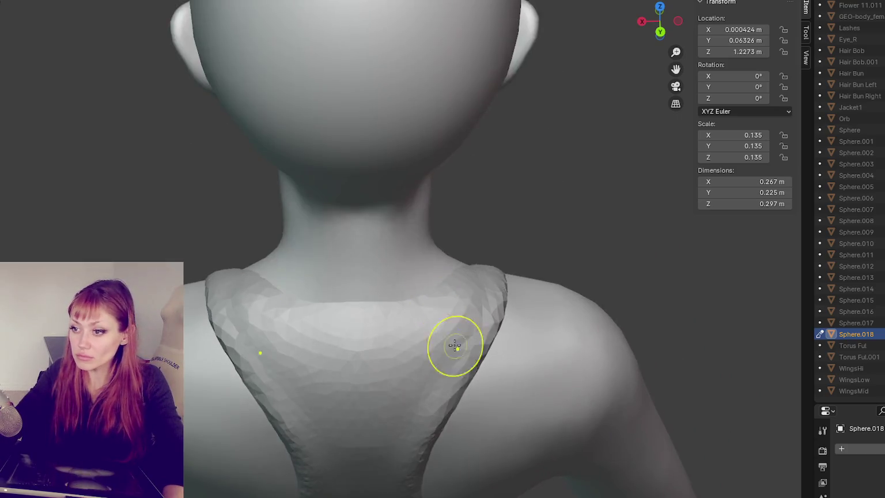
pyautogui.scroll(3, 474, 272)
pyautogui.scroll(-5, 492, 226)
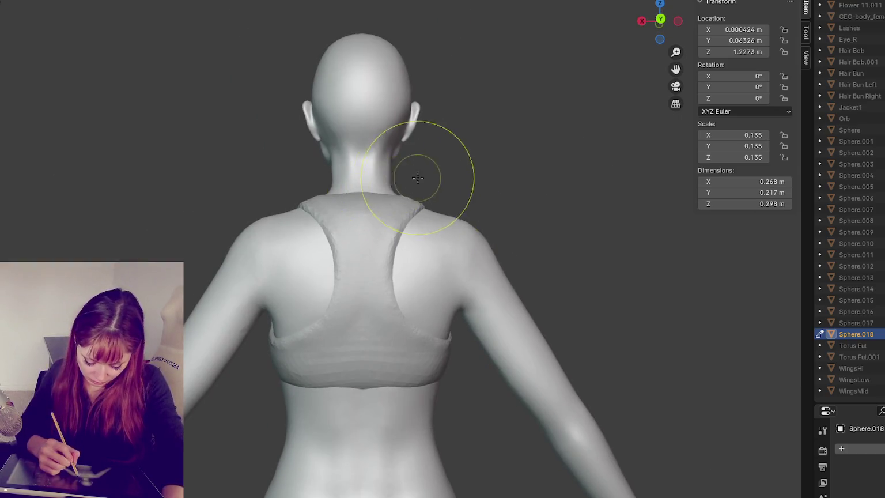
# - Reshape the strap's top edge at the neck, widening it toward the right shoulder
pyautogui.moveTo(415, 198); pyautogui.dragTo(365, 214)
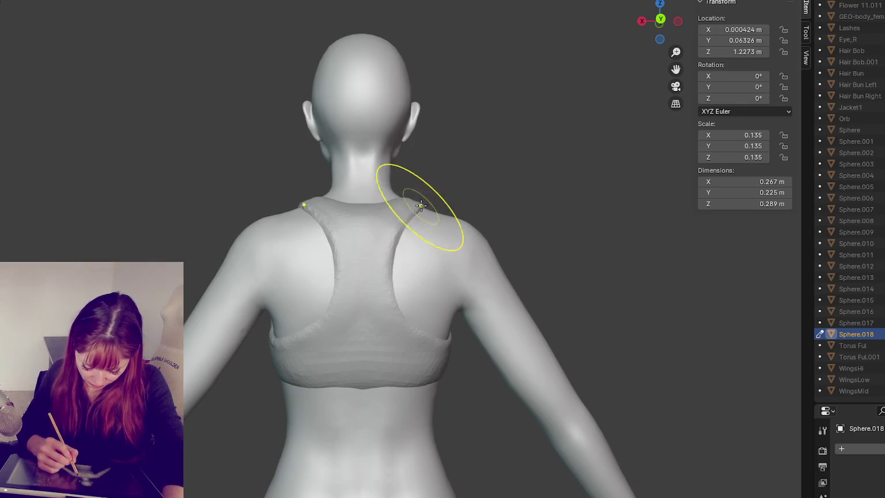
pyautogui.moveTo(397, 248); pyautogui.dragTo(438, 213)
pyautogui.moveTo(392, 240)
pyautogui.mouseDown()
pyautogui.moveTo(402, 264)
pyautogui.moveTo(421, 230)
pyautogui.moveTo(390, 286)
pyautogui.moveTo(401, 322)
pyautogui.moveTo(415, 326)
pyautogui.moveTo(409, 361)
pyautogui.moveTo(360, 229)
pyautogui.mouseUp()
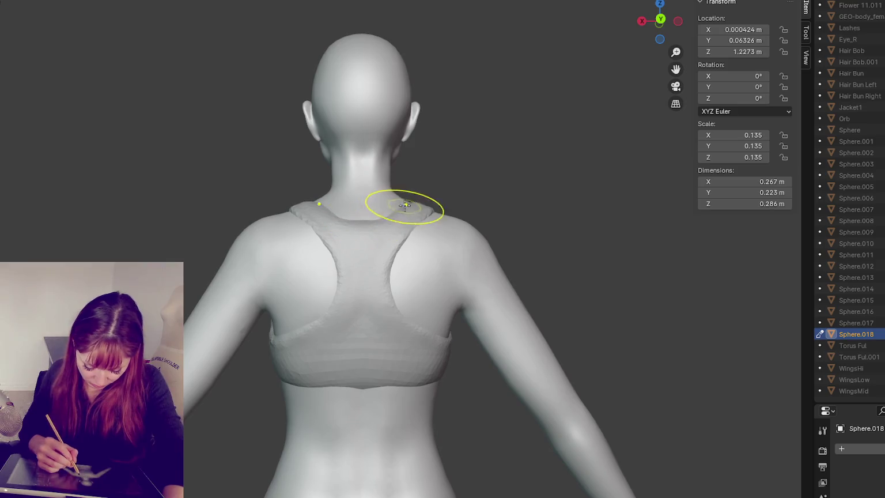
pyautogui.moveTo(405, 205)
pyautogui.mouseDown(button='middle')
pyautogui.moveTo(415, 269)
pyautogui.moveTo(537, 271)
pyautogui.mouseUp(button='middle')
pyautogui.moveTo(372, 204); pyautogui.dragTo(474, 192, button='middle')
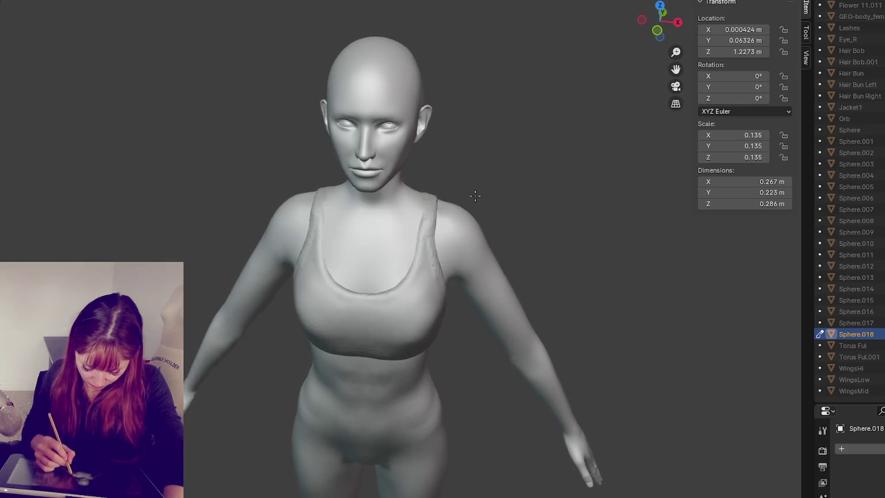
# - Lift the neckline slightly and re-sculpt the underbust band in front view after undoing a stroke
pyautogui.moveTo(425, 257)
pyautogui.mouseDown()
pyautogui.moveTo(369, 288)
pyautogui.moveTo(395, 275)
pyautogui.mouseUp()
pyautogui.press('KP_1')
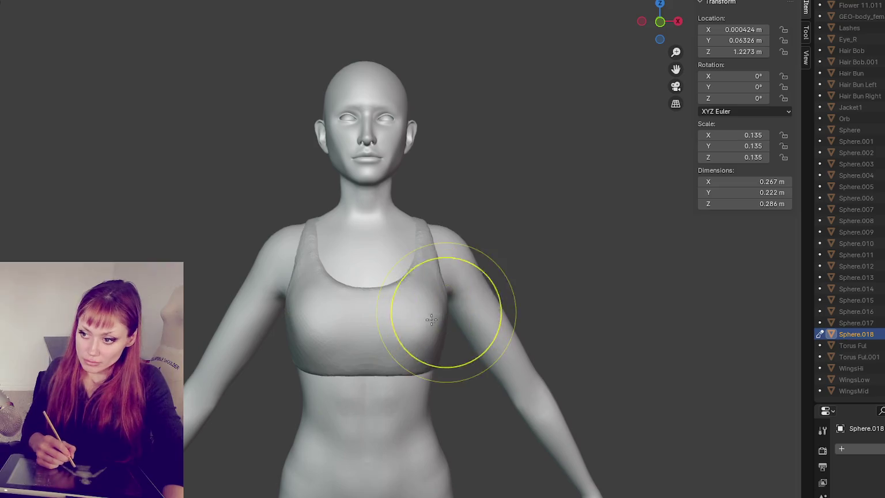
pyautogui.moveTo(389, 373); pyautogui.dragTo(366, 366)
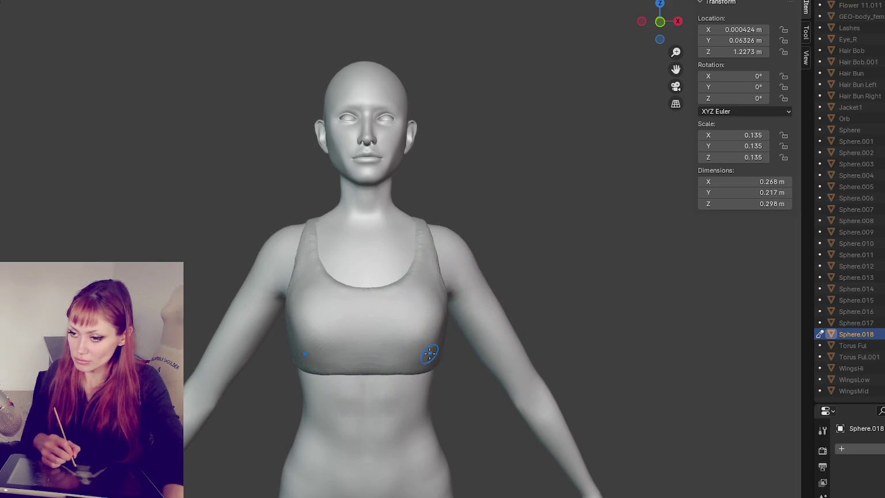
pyautogui.hotkey('ctrl', 'z')
pyautogui.scroll(4, 365, 379)
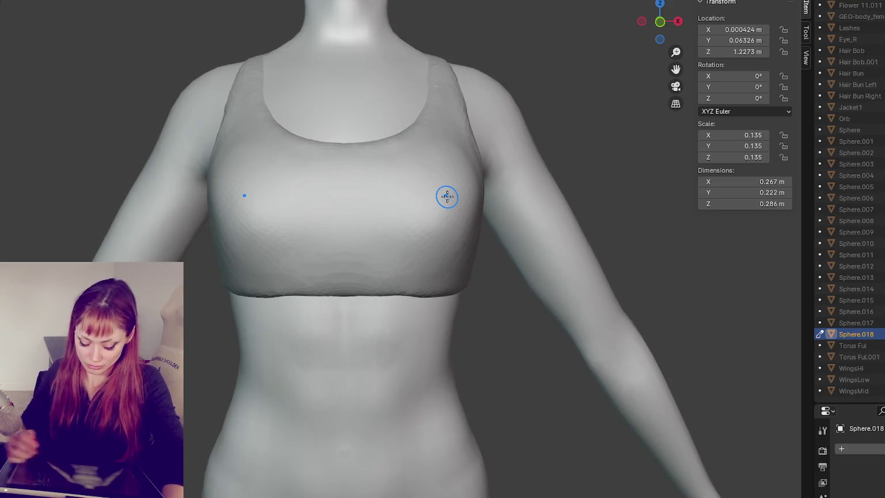
pyautogui.moveTo(429, 275)
pyautogui.mouseDown()
pyautogui.moveTo(397, 298)
pyautogui.moveTo(386, 287)
pyautogui.moveTo(421, 278)
pyautogui.moveTo(391, 293)
pyautogui.moveTo(353, 275)
pyautogui.mouseUp()
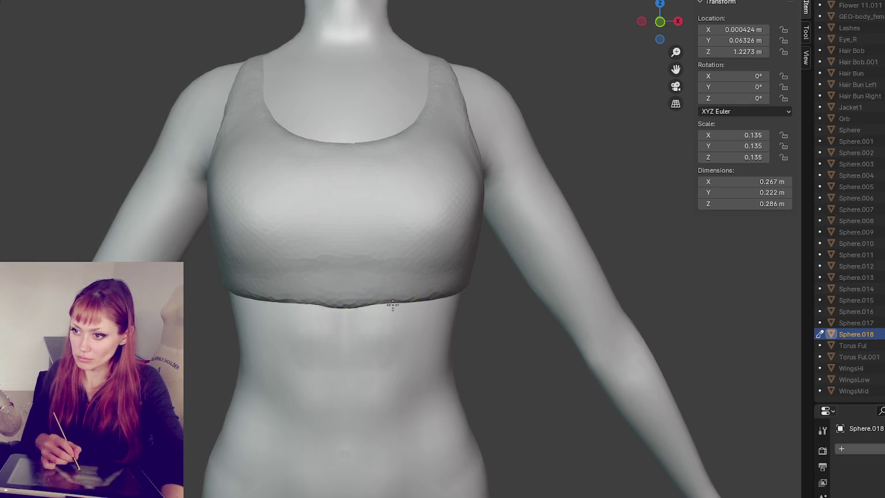
pyautogui.moveTo(436, 308)
pyautogui.mouseDown(button='middle')
pyautogui.moveTo(405, 330)
pyautogui.moveTo(388, 294)
pyautogui.mouseUp(button='middle')
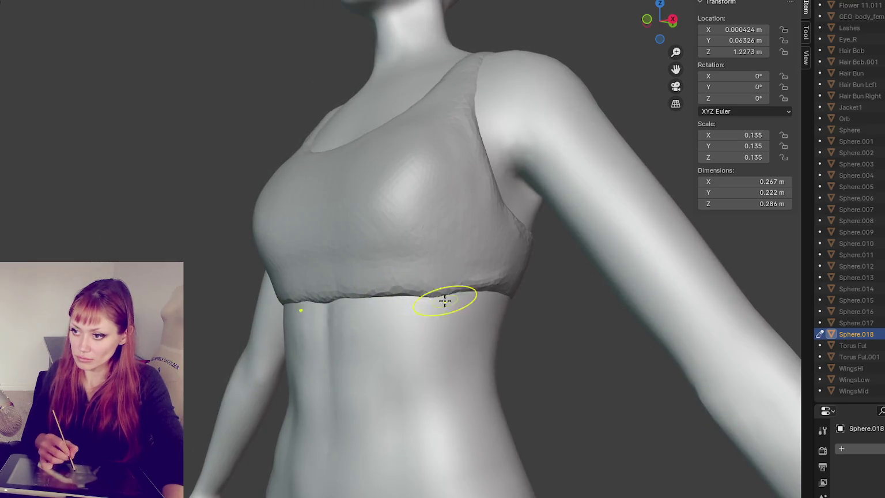
# - Smooth the bra's hem at the side and across the front
pyautogui.moveTo(497, 290)
pyautogui.mouseDown(button='middle')
pyautogui.moveTo(442, 285)
pyautogui.moveTo(461, 296)
pyautogui.mouseUp(button='middle')
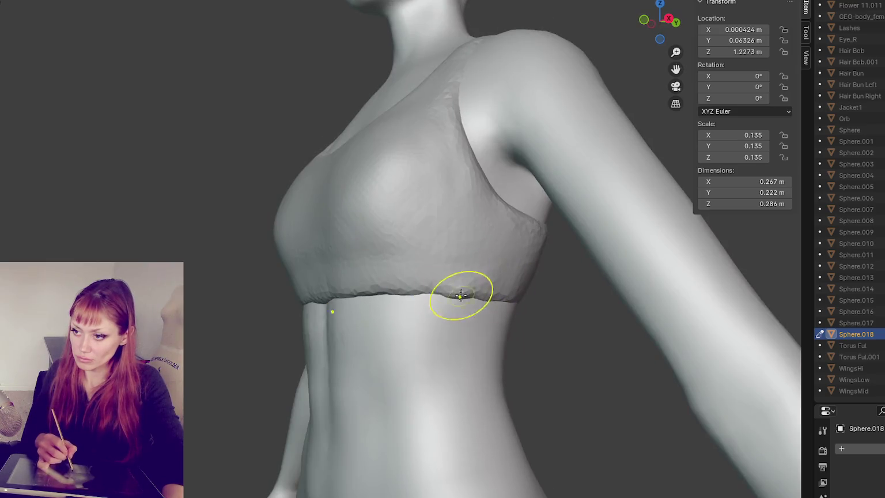
pyautogui.moveTo(363, 310); pyautogui.dragTo(397, 304, button='middle')
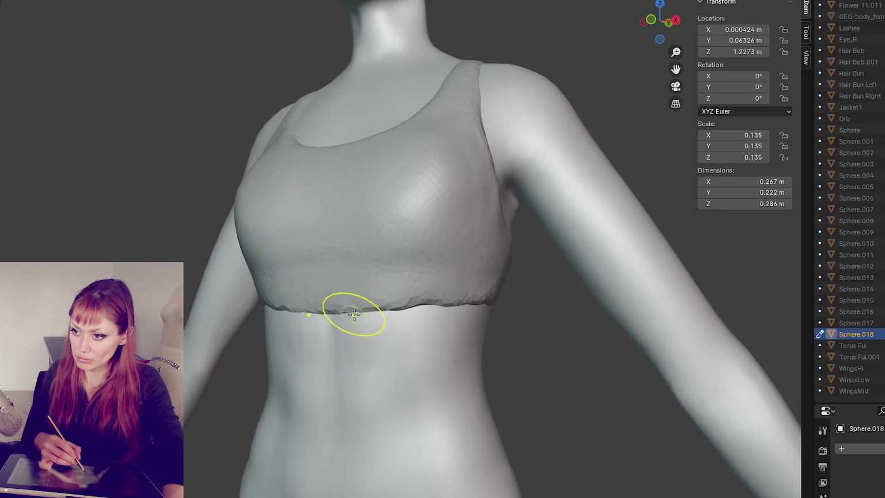
pyautogui.moveTo(425, 301)
pyautogui.mouseDown(button='middle')
pyautogui.moveTo(441, 296)
pyautogui.moveTo(389, 300)
pyautogui.mouseUp(button='middle')
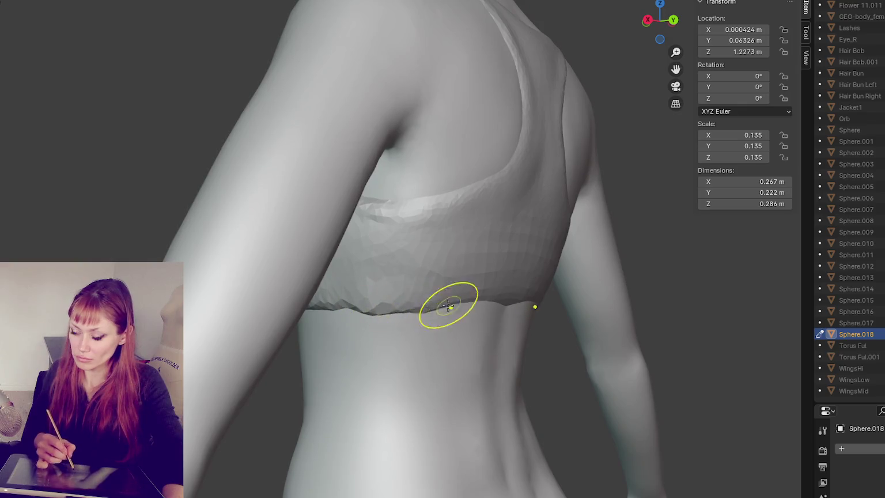
pyautogui.moveTo(448, 306); pyautogui.dragTo(346, 292, button='middle')
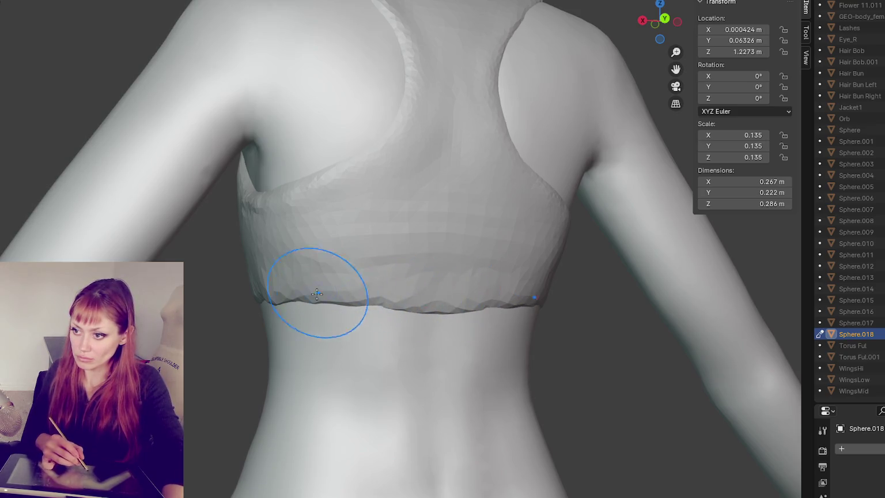
pyautogui.moveTo(298, 296); pyautogui.dragTo(489, 300, button='middle')
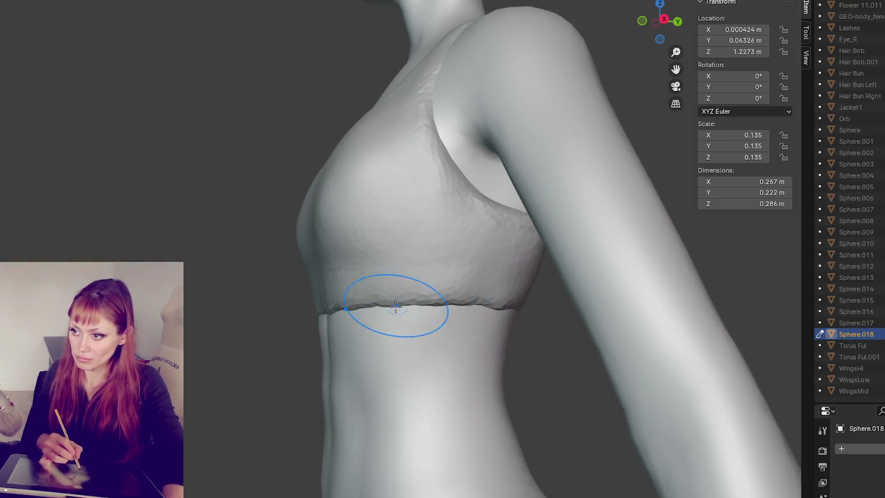
pyautogui.moveTo(396, 305); pyautogui.dragTo(417, 317, button='middle')
pyautogui.moveTo(304, 307); pyautogui.dragTo(378, 307, button='middle')
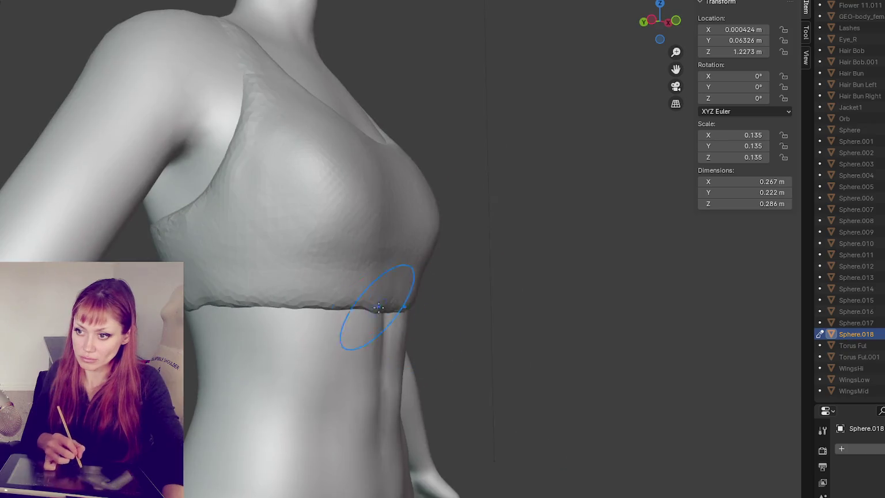
pyautogui.keyDown('shift'); pyautogui.moveTo(236, 300); pyautogui.dragTo(316, 362); pyautogui.keyUp('shift')
pyautogui.moveTo(317, 361); pyautogui.dragTo(296, 297, button='middle')
pyautogui.keyDown('shift'); pyautogui.moveTo(296, 296); pyautogui.dragTo(407, 288); pyautogui.keyUp('shift')
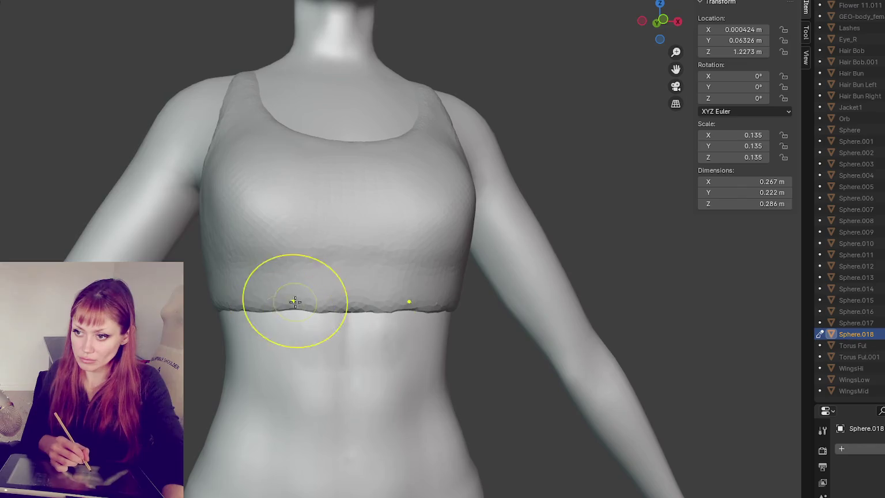
# - Smooth the hem along the side and across the back of the bra
pyautogui.moveTo(407, 288); pyautogui.dragTo(326, 308, button='middle')
pyautogui.keyDown('shift'); pyautogui.moveTo(326, 308); pyautogui.dragTo(395, 340); pyautogui.keyUp('shift')
pyautogui.moveTo(395, 340); pyautogui.dragTo(385, 313, button='middle')
pyautogui.keyDown('shift'); pyautogui.moveTo(386, 314); pyautogui.dragTo(410, 311); pyautogui.keyUp('shift')
pyautogui.moveTo(410, 311)
pyautogui.mouseDown(button='middle')
pyautogui.moveTo(455, 306)
pyautogui.moveTo(380, 305)
pyautogui.mouseUp(button='middle')
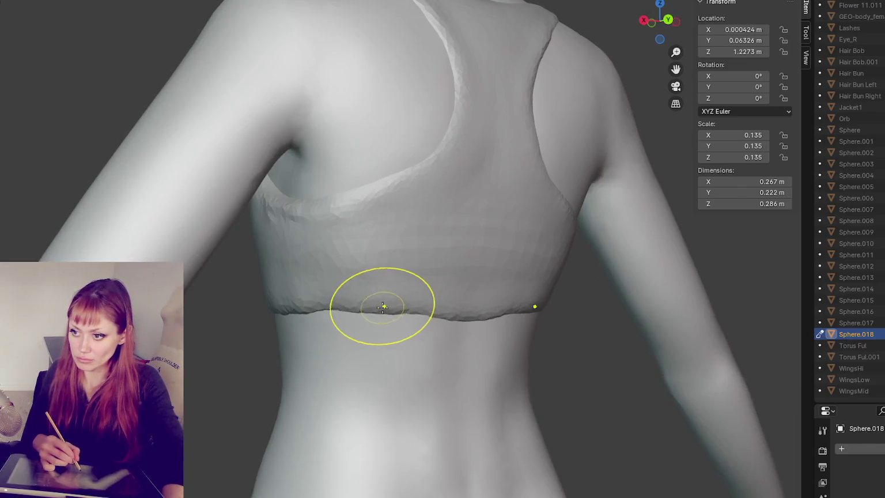
pyautogui.keyDown('shift'); pyautogui.moveTo(337, 316); pyautogui.dragTo(437, 313); pyautogui.keyUp('shift')
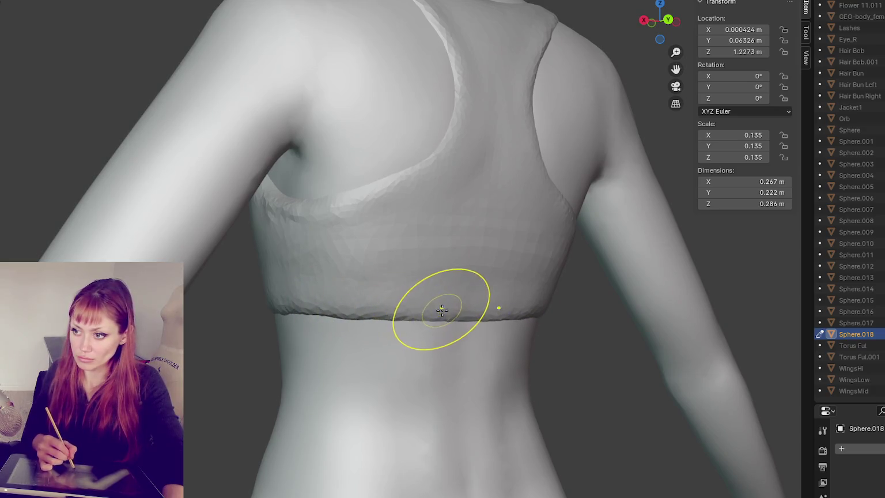
pyautogui.keyDown('ctrl'); pyautogui.moveTo(421, 332); pyautogui.dragTo(421, 288, button='middle'); pyautogui.keyUp('ctrl')
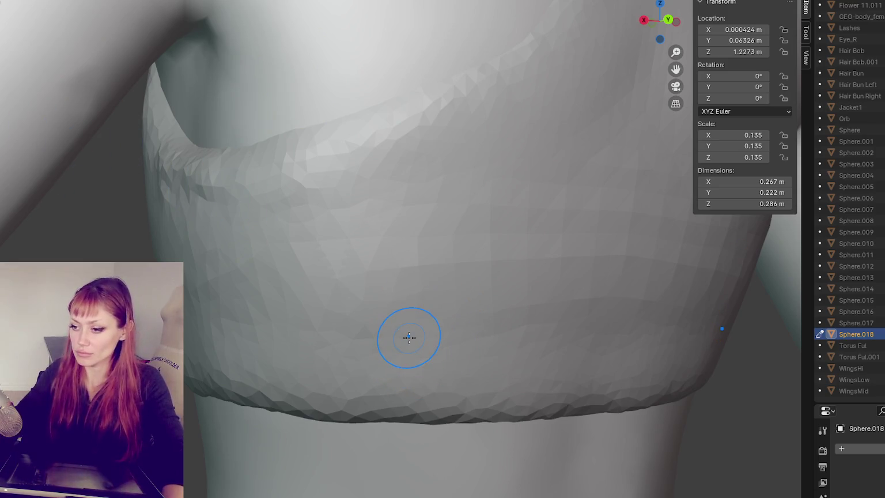
# - Smooth the jagged hem across the front of the bra
pyautogui.scroll(-3, 409, 338)
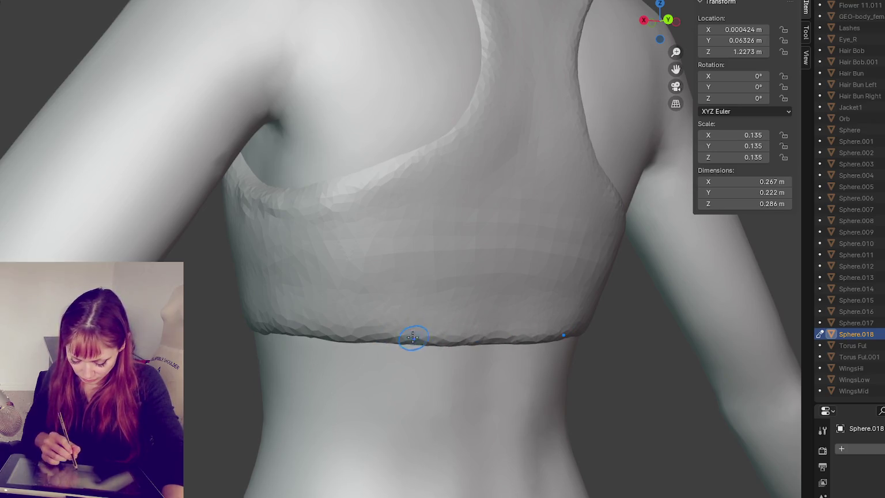
pyautogui.moveTo(413, 337); pyautogui.dragTo(396, 340, button='middle')
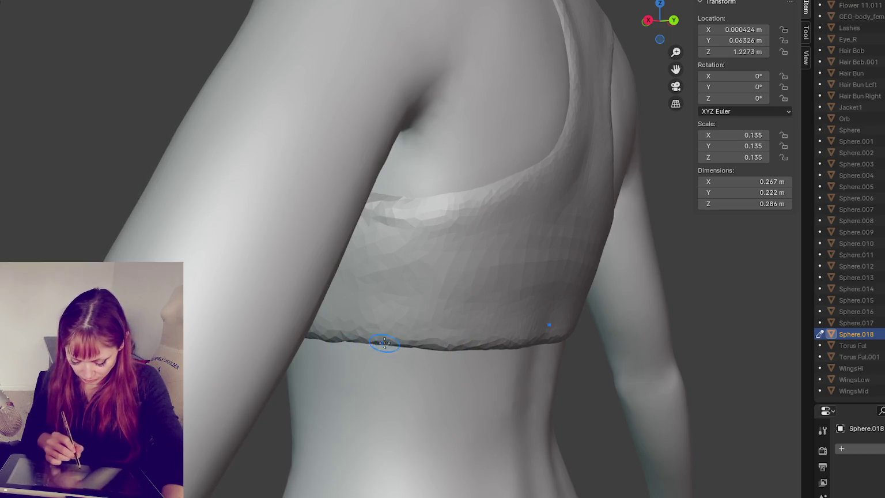
pyautogui.moveTo(453, 345); pyautogui.dragTo(357, 273, button='middle')
pyautogui.moveTo(496, 281)
pyautogui.mouseDown(button='middle')
pyautogui.moveTo(352, 257)
pyautogui.moveTo(375, 292)
pyautogui.mouseUp(button='middle')
pyautogui.moveTo(458, 279)
pyautogui.mouseDown(button='middle')
pyautogui.moveTo(409, 295)
pyautogui.moveTo(435, 300)
pyautogui.mouseUp(button='middle')
pyautogui.moveTo(320, 312); pyautogui.dragTo(440, 300)
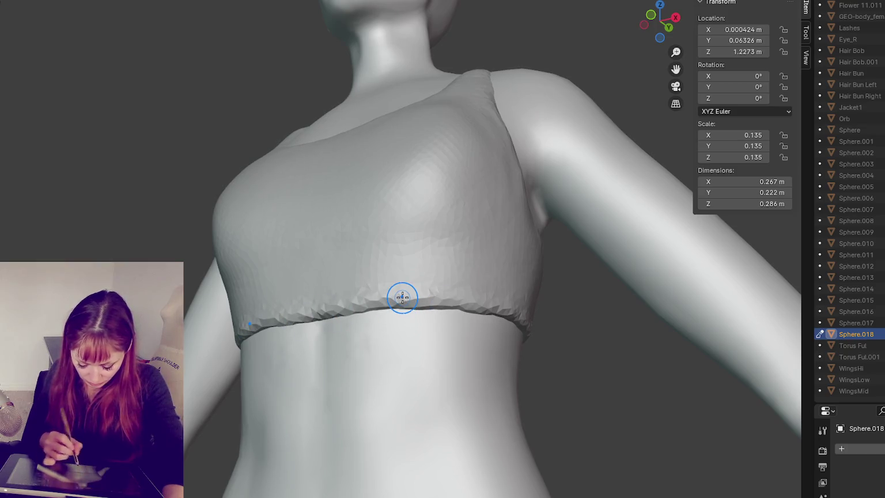
pyautogui.scroll(2, 400, 296)
pyautogui.moveTo(316, 338)
pyautogui.mouseDown()
pyautogui.moveTo(519, 337)
pyautogui.moveTo(316, 336)
pyautogui.moveTo(271, 326)
pyautogui.moveTo(353, 342)
pyautogui.mouseUp()
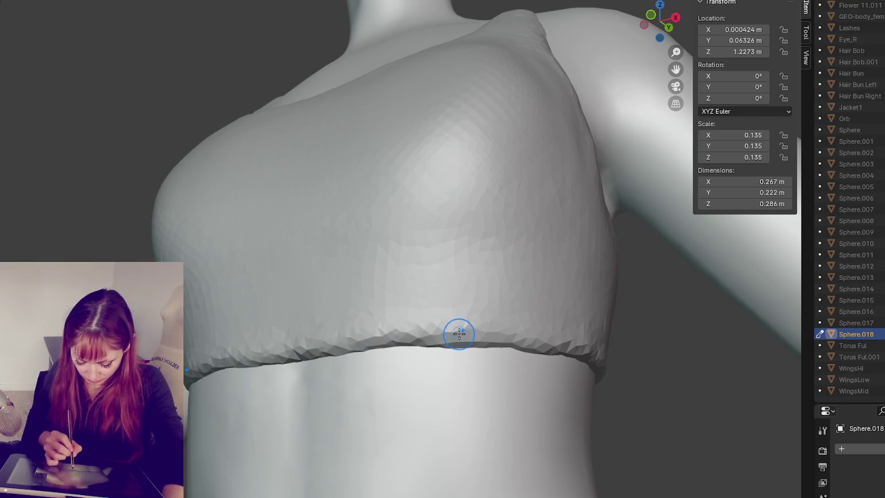
# - Smooth the seam along the bra's lower edge at the side
pyautogui.moveTo(501, 329); pyautogui.dragTo(479, 351, button='middle')
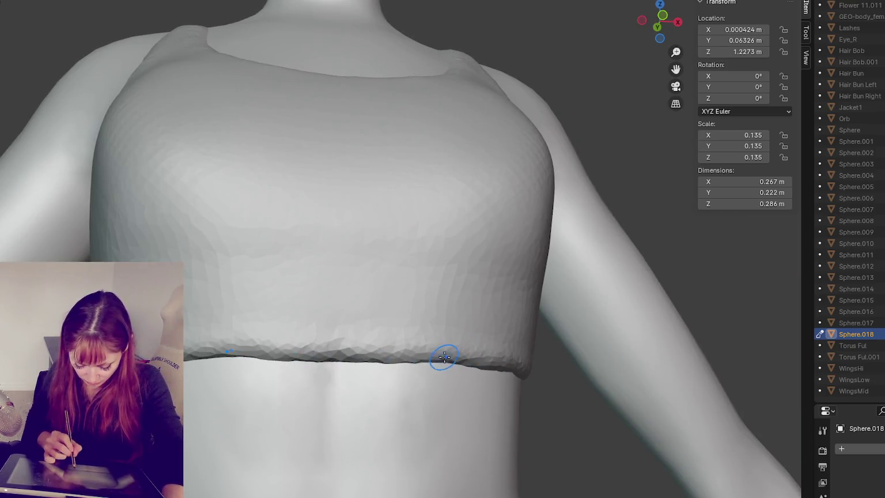
pyautogui.moveTo(284, 358)
pyautogui.mouseDown(button='middle')
pyautogui.moveTo(300, 358)
pyautogui.moveTo(120, 194)
pyautogui.mouseUp(button='middle')
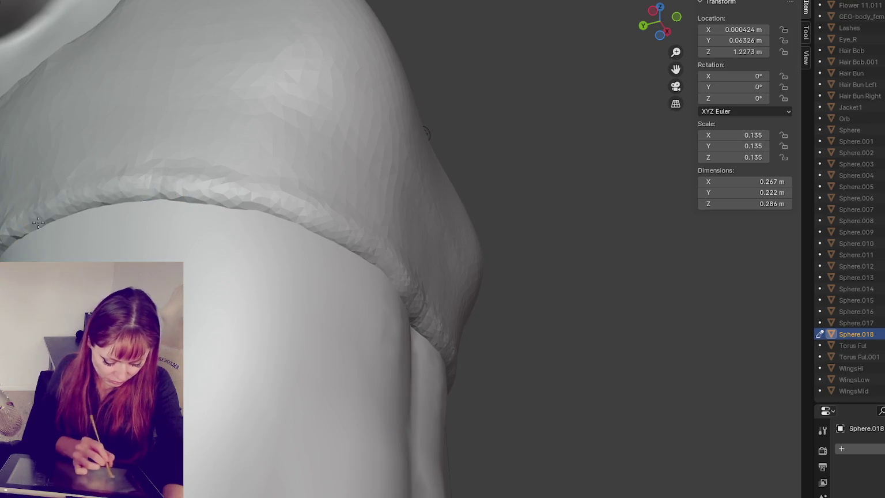
pyautogui.moveTo(83, 211); pyautogui.dragTo(211, 207, button='middle')
pyautogui.moveTo(441, 305); pyautogui.dragTo(120, 183, button='middle')
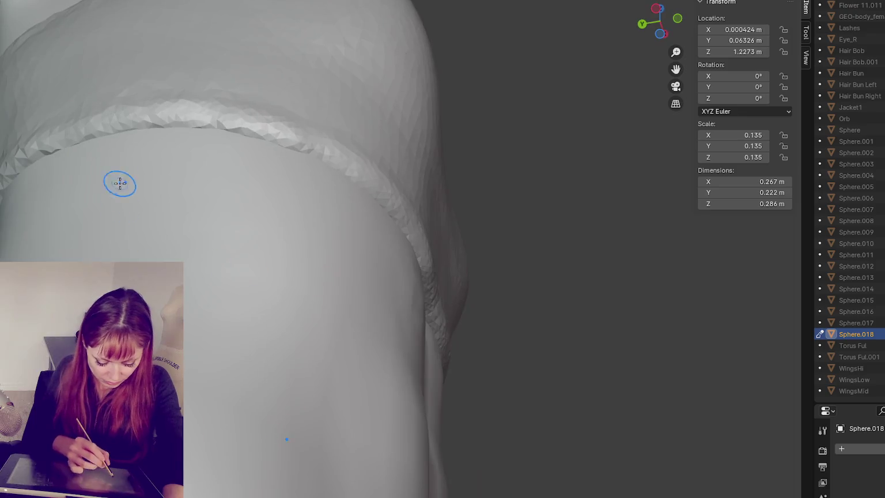
pyautogui.moveTo(291, 150)
pyautogui.mouseDown(button='middle')
pyautogui.moveTo(138, 193)
pyautogui.moveTo(371, 207)
pyautogui.mouseUp(button='middle')
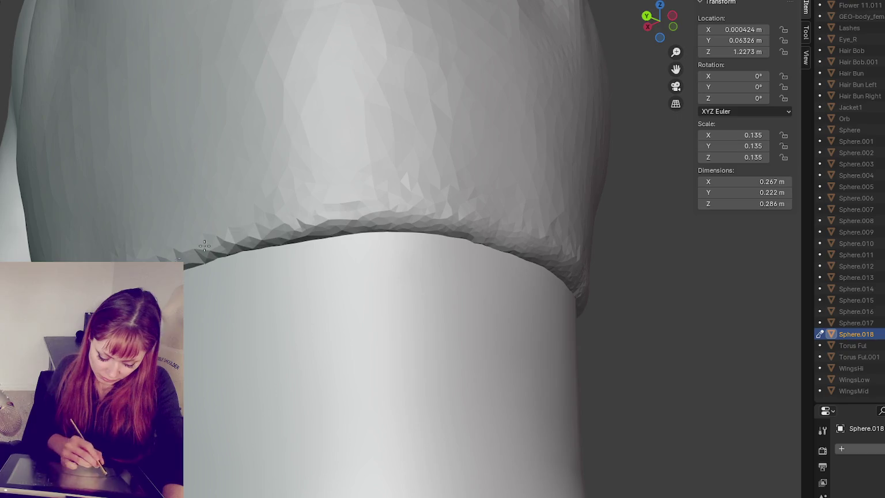
pyautogui.moveTo(201, 249); pyautogui.dragTo(415, 248, button='middle')
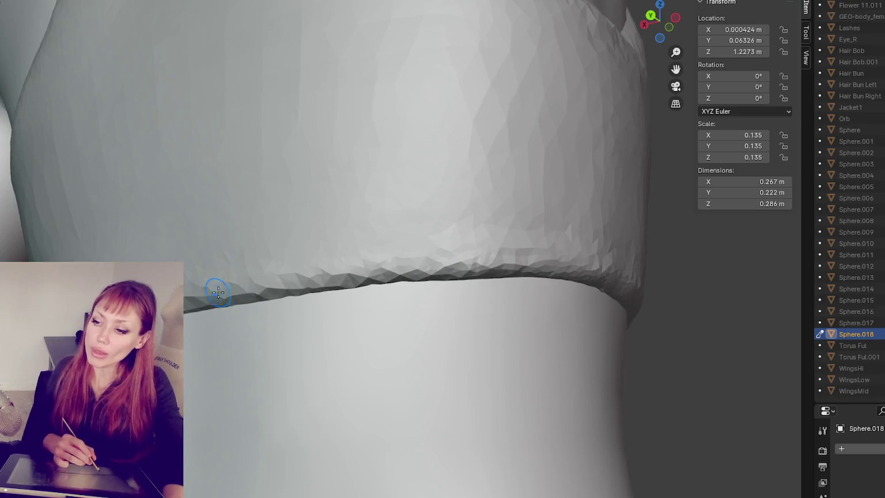
pyautogui.moveTo(240, 272); pyautogui.dragTo(418, 273)
pyautogui.moveTo(198, 326); pyautogui.dragTo(267, 292, button='middle')
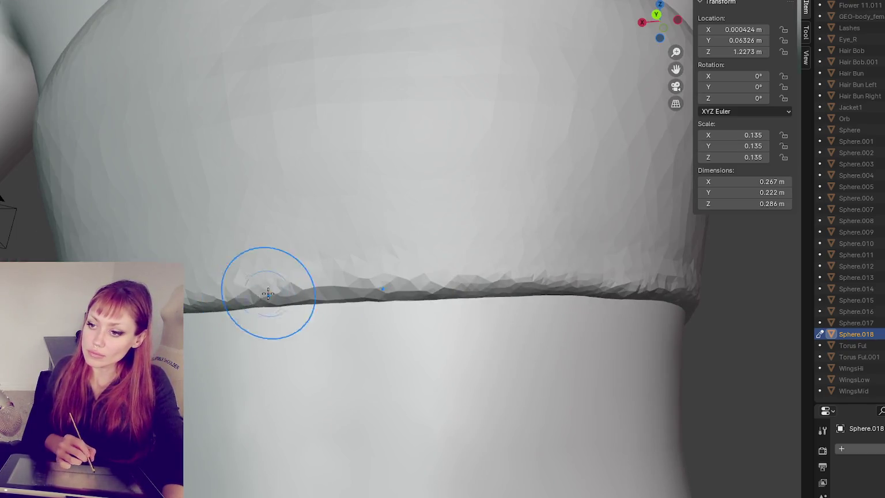
pyautogui.moveTo(200, 306); pyautogui.dragTo(461, 294)
pyautogui.moveTo(230, 300)
pyautogui.mouseDown(button='middle')
pyautogui.moveTo(256, 290)
pyautogui.moveTo(297, 315)
pyautogui.mouseUp(button='middle')
pyautogui.moveTo(479, 305); pyautogui.dragTo(405, 312)
# - Smooth the band's lower edge around the torso and reshape it near the centre
pyautogui.moveTo(534, 326)
pyautogui.mouseDown(button='middle')
pyautogui.moveTo(455, 323)
pyautogui.moveTo(563, 346)
pyautogui.moveTo(543, 362)
pyautogui.mouseUp(button='middle')
pyautogui.keyDown('shift'); pyautogui.moveTo(296, 352); pyautogui.dragTo(286, 375); pyautogui.keyUp('shift')
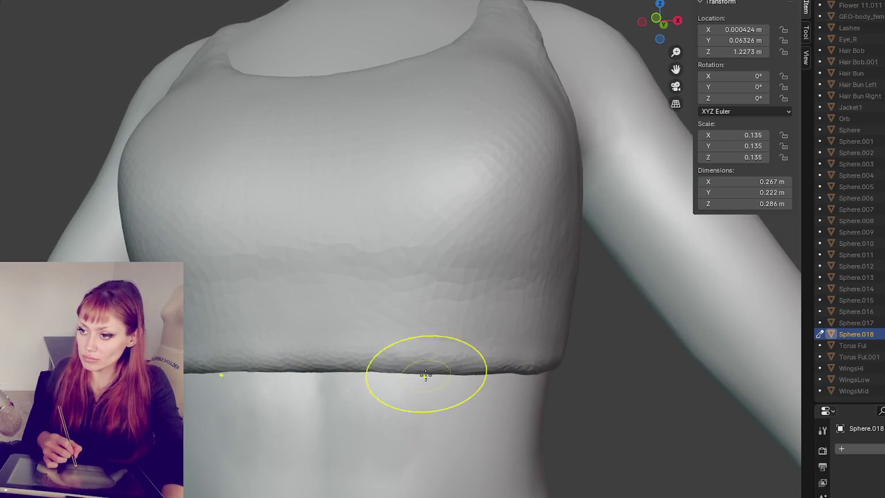
pyautogui.moveTo(429, 374); pyautogui.dragTo(465, 362, button='middle')
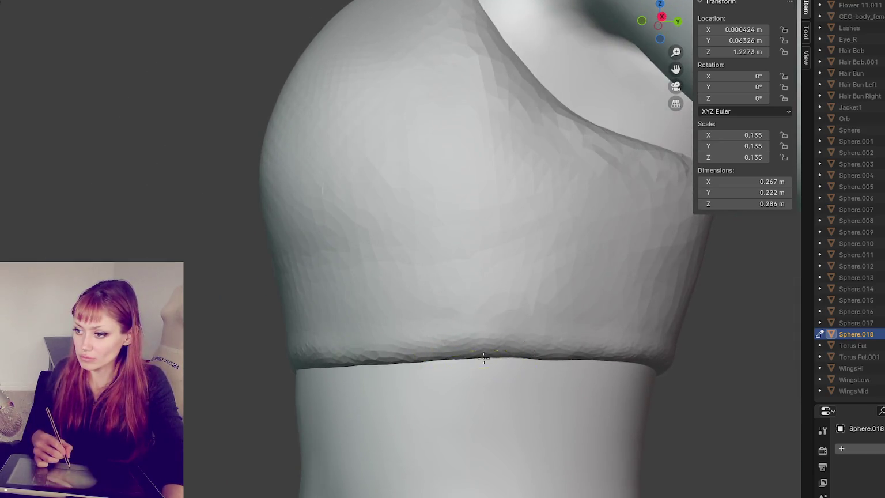
pyautogui.moveTo(483, 352)
pyautogui.mouseDown(button='middle')
pyautogui.moveTo(503, 356)
pyautogui.moveTo(346, 328)
pyautogui.moveTo(331, 353)
pyautogui.moveTo(380, 366)
pyautogui.mouseUp(button='middle')
pyautogui.moveTo(434, 351); pyautogui.dragTo(434, 360, button='middle')
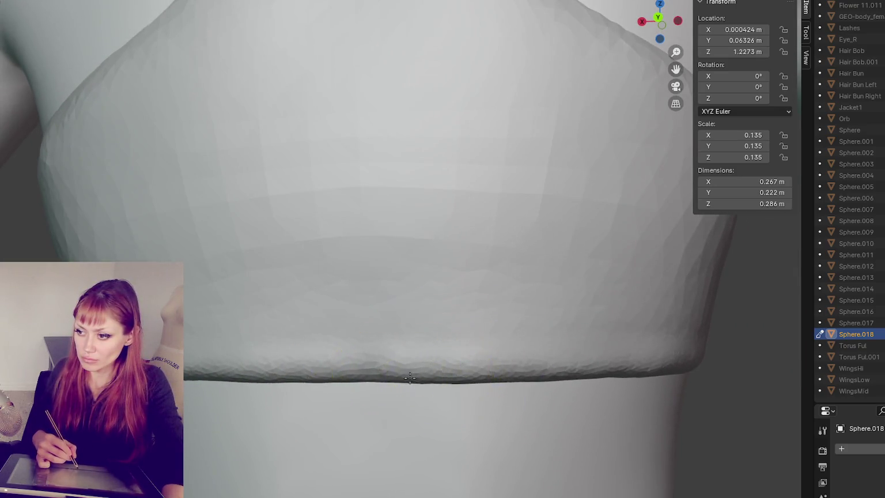
pyautogui.scroll(-3, 536, 323)
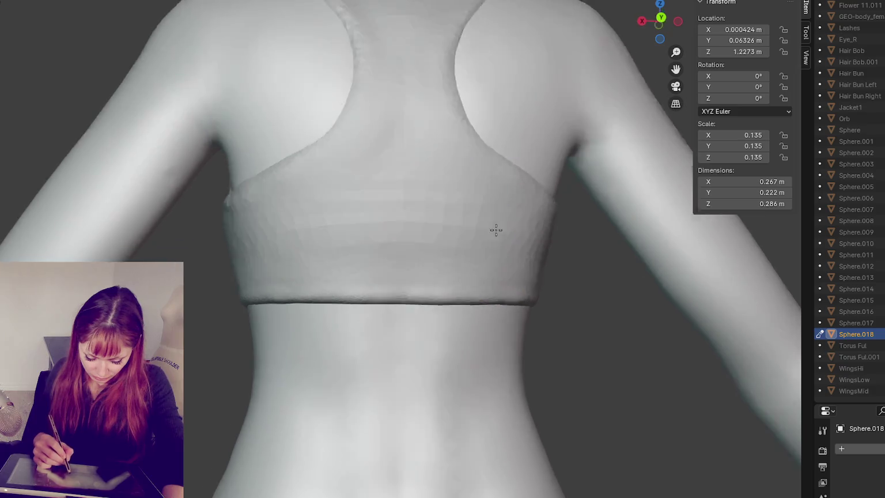
pyautogui.moveTo(496, 229)
pyautogui.mouseDown(button='middle')
pyautogui.moveTo(451, 288)
pyautogui.moveTo(325, 323)
pyautogui.mouseUp(button='middle')
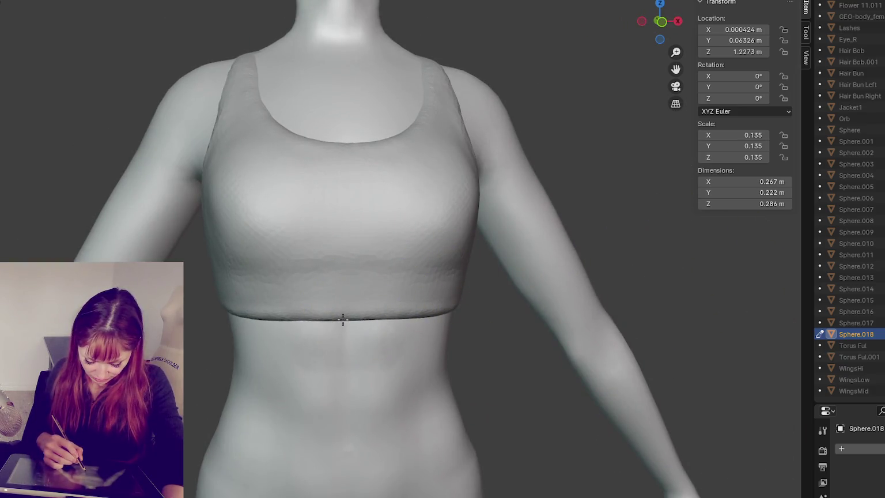
pyautogui.moveTo(342, 333)
pyautogui.mouseDown()
pyautogui.moveTo(371, 329)
pyautogui.moveTo(365, 287)
pyautogui.mouseUp()
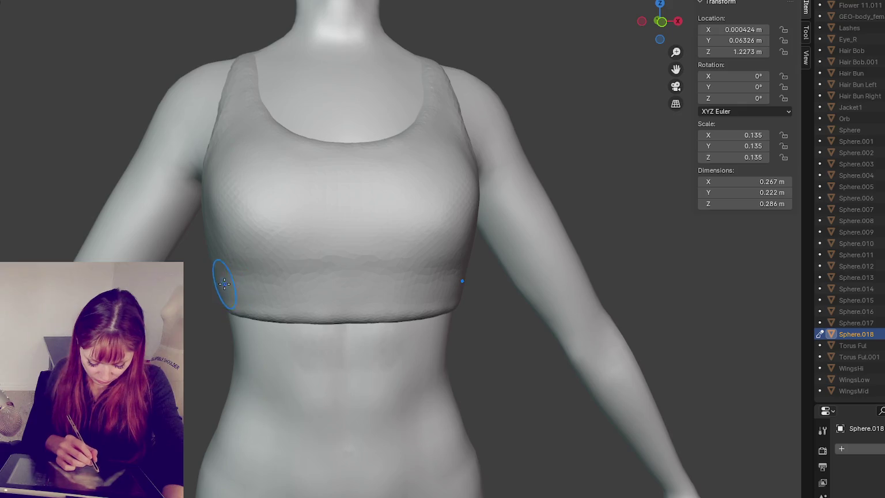
# - Smooth the lower band across the front of the chest
pyautogui.moveTo(270, 291); pyautogui.dragTo(325, 289)
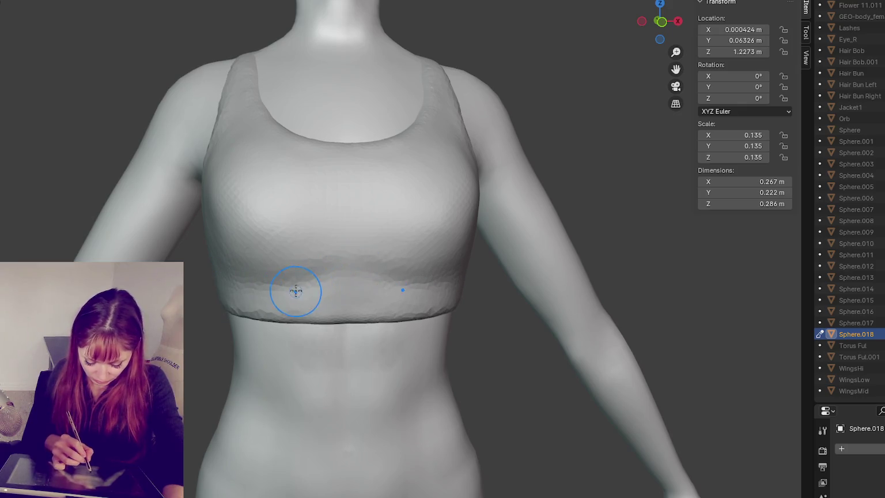
pyautogui.moveTo(425, 289)
pyautogui.mouseDown()
pyautogui.moveTo(413, 276)
pyautogui.moveTo(296, 292)
pyautogui.mouseUp()
pyautogui.moveTo(462, 288); pyautogui.dragTo(314, 284, button='middle')
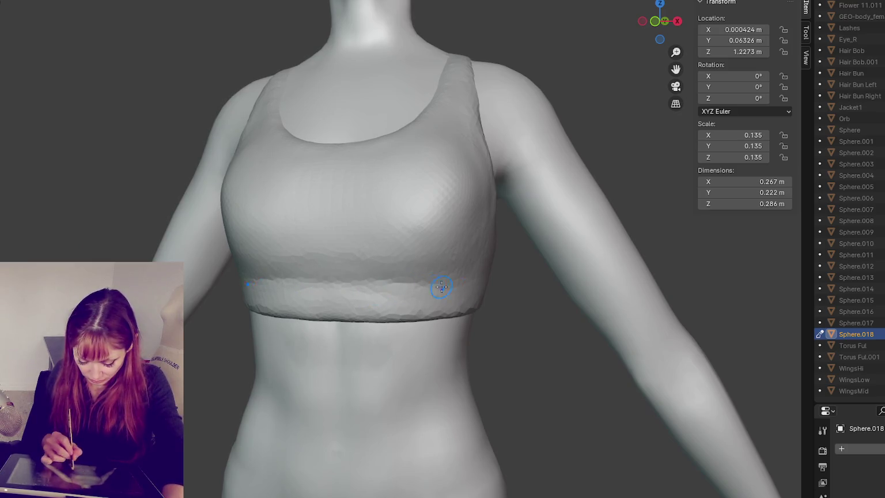
pyautogui.moveTo(498, 275); pyautogui.dragTo(478, 270, button='middle')
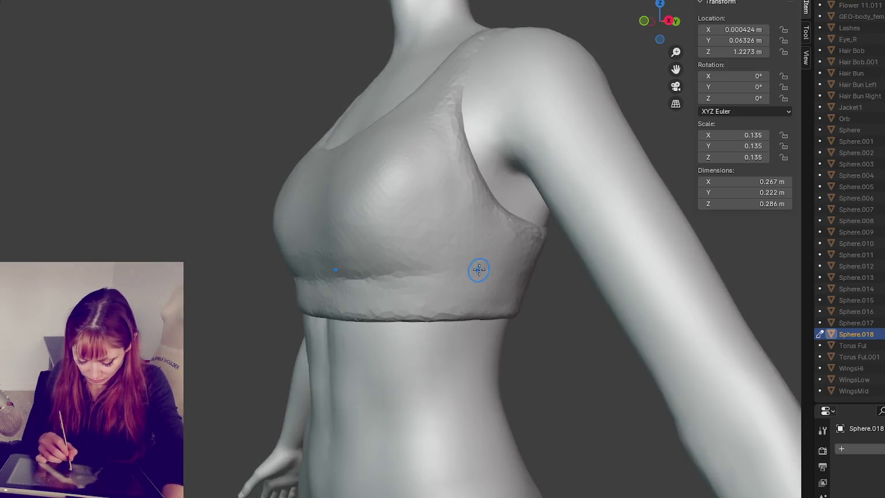
pyautogui.moveTo(529, 283)
pyautogui.mouseDown(button='middle')
pyautogui.moveTo(373, 270)
pyautogui.moveTo(507, 267)
pyautogui.mouseUp(button='middle')
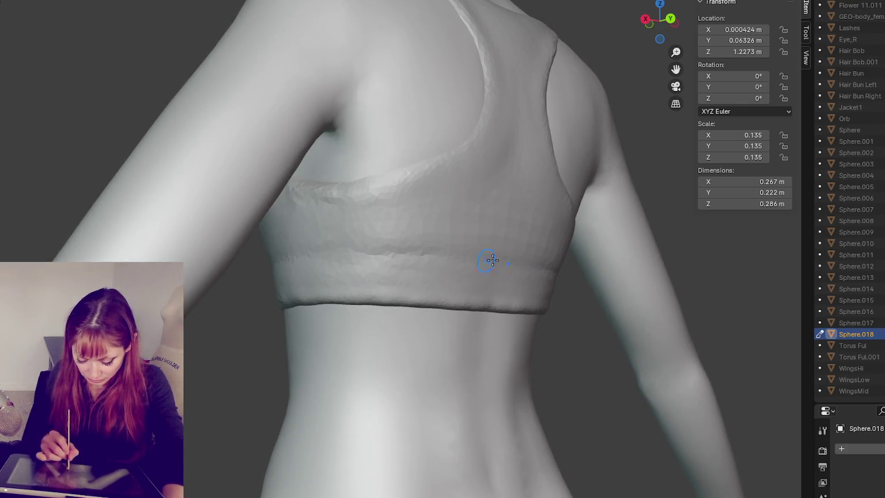
pyautogui.moveTo(561, 275); pyautogui.dragTo(403, 271, button='middle')
pyautogui.moveTo(520, 277); pyautogui.dragTo(672, 282, button='middle')
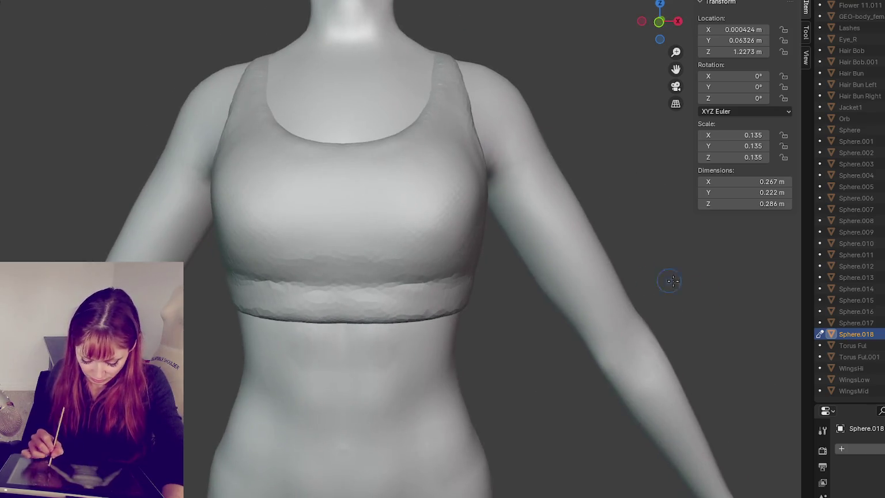
pyautogui.moveTo(435, 291); pyautogui.dragTo(463, 286, button='middle')
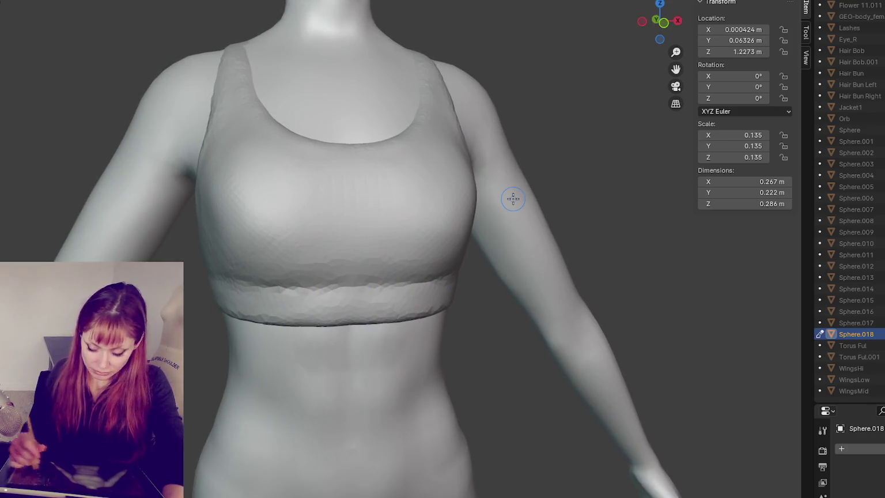
# - Sharpen the crease along the underband's upper edge
pyautogui.scroll(2, 485, 229)
pyautogui.keyDown('shift'); pyautogui.moveTo(485, 229); pyautogui.dragTo(485, 98, button='middle'); pyautogui.keyUp('shift')
pyautogui.click(365, 233)
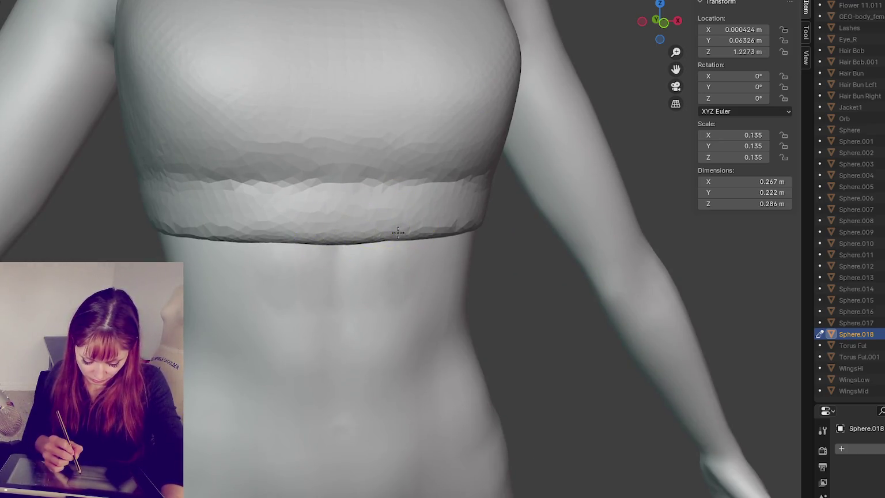
pyautogui.moveTo(435, 227); pyautogui.dragTo(316, 191, button='middle')
pyautogui.moveTo(279, 183); pyautogui.dragTo(409, 182)
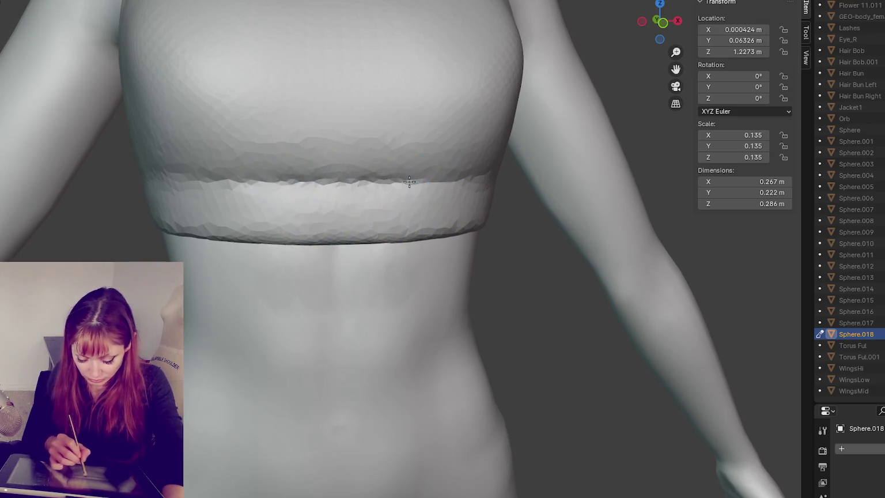
pyautogui.moveTo(409, 182); pyautogui.dragTo(385, 181, button='middle')
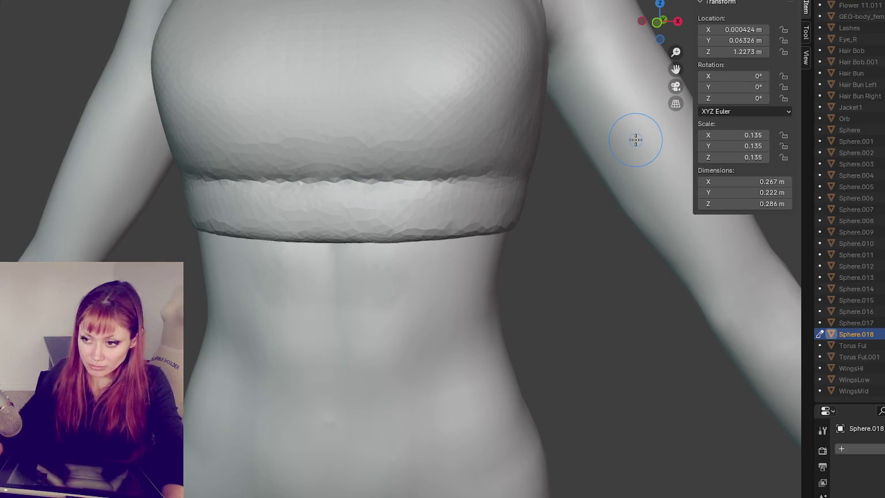
# - Zoom in and sculpt a first stroke along the bra's under-band below the cups
pyautogui.scroll(3, 493, 144)
pyautogui.scroll(3, 493, 144)
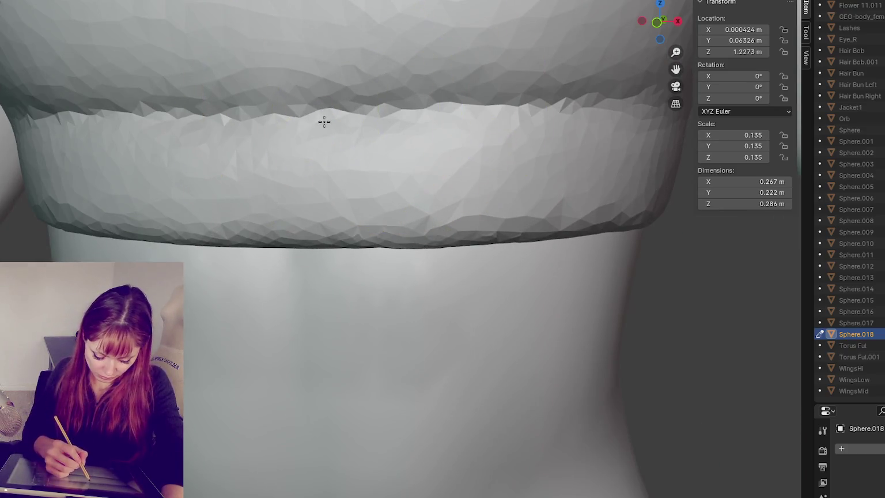
pyautogui.scroll(-1, 468, 113)
pyautogui.scroll(-3, 468, 113)
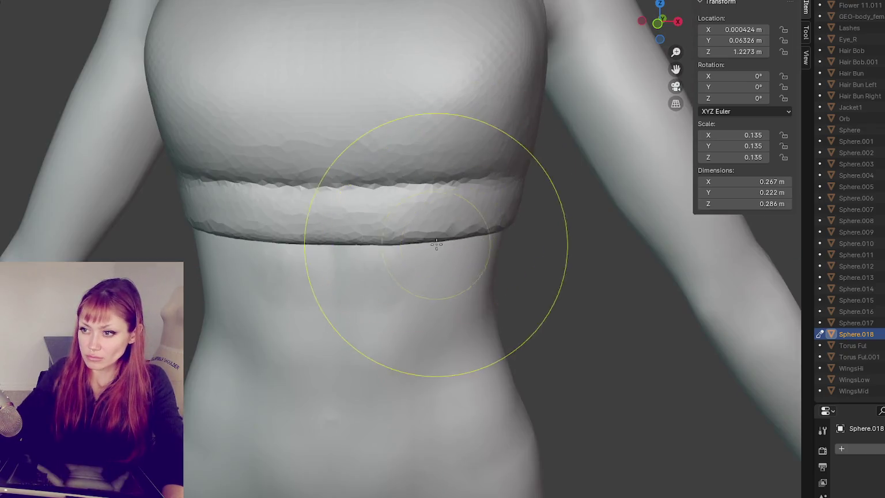
pyautogui.scroll(-3, 436, 243)
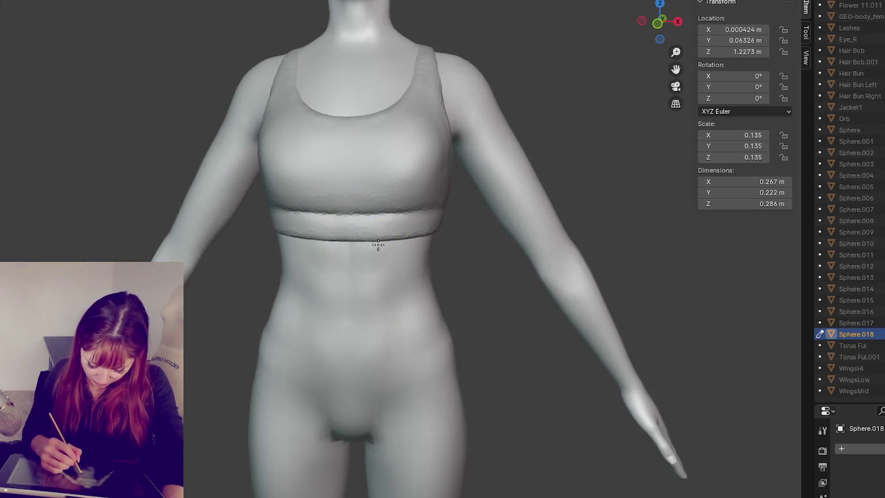
pyautogui.moveTo(365, 239); pyautogui.dragTo(413, 209)
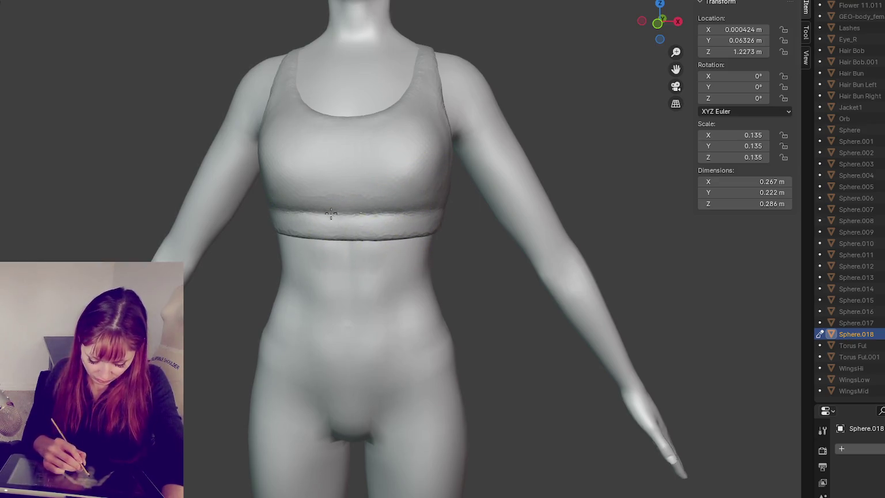
# - Smooth the under-band along its full length and check it from a closer chest view
pyautogui.moveTo(331, 214); pyautogui.dragTo(381, 201, button='middle')
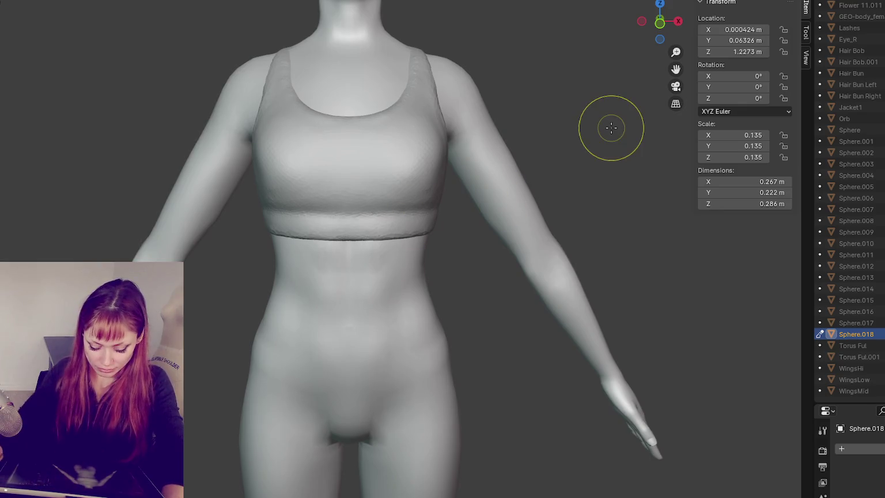
pyautogui.moveTo(298, 226); pyautogui.dragTo(401, 224)
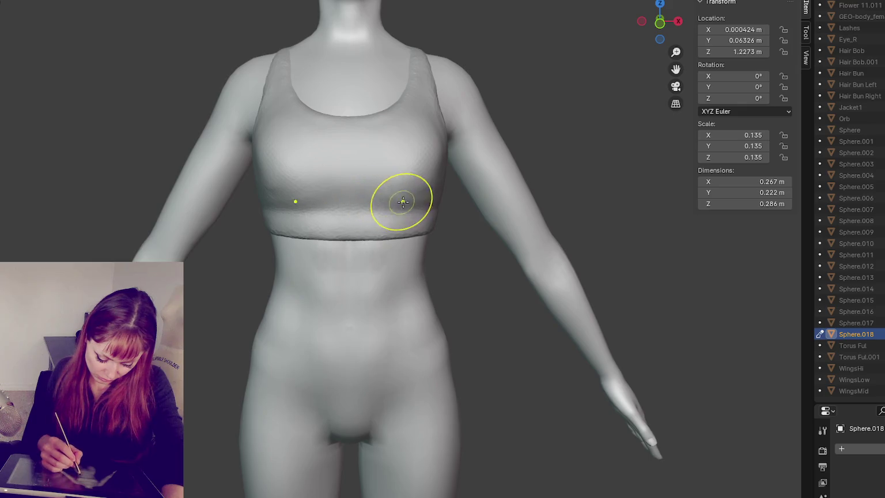
pyautogui.moveTo(443, 176); pyautogui.dragTo(445, 166, button='middle')
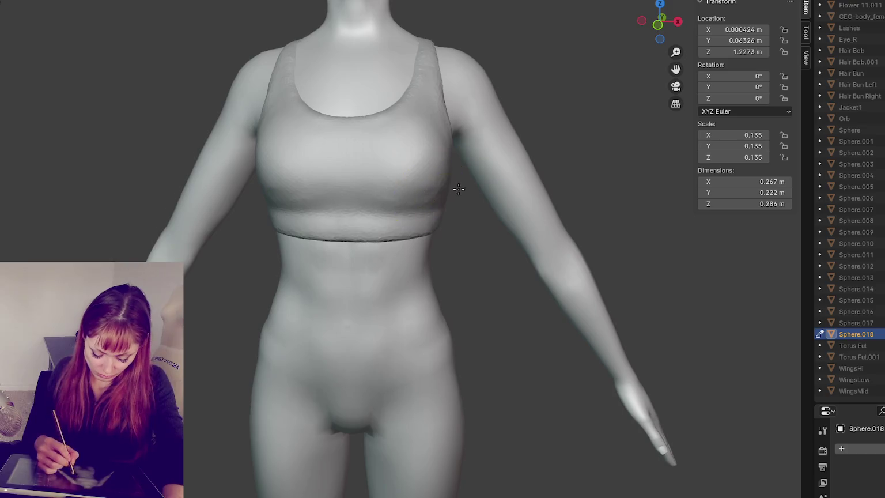
pyautogui.scroll(-2, 459, 188)
pyautogui.scroll(4, 420, 181)
pyautogui.moveTo(740, 310); pyautogui.dragTo(477, 204, button='middle')
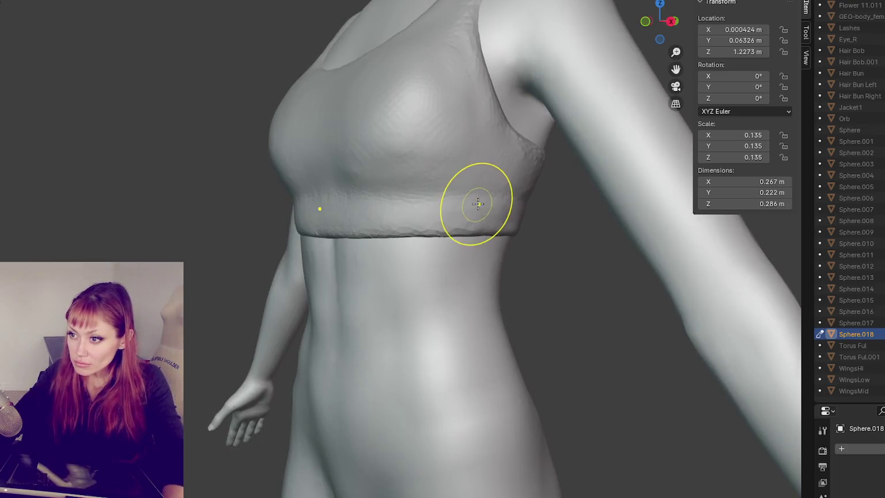
# - Orbit and zoom around the chest to inspect the bra from a frontal angle
pyautogui.scroll(2, 468, 134)
pyautogui.scroll(2, 411, 247)
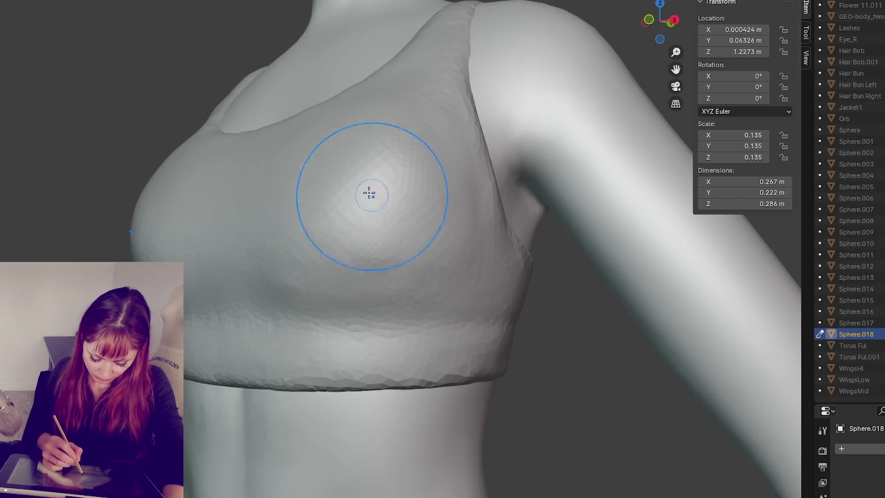
pyautogui.moveTo(365, 255); pyautogui.dragTo(421, 172, button='middle')
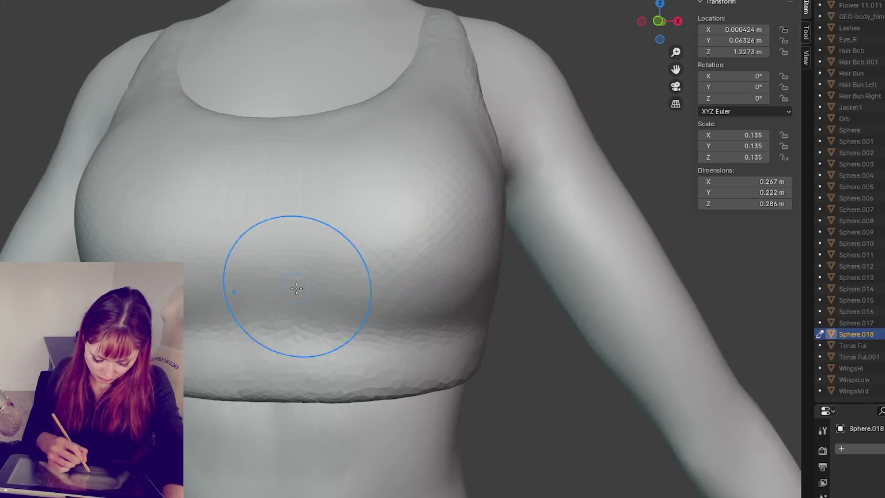
pyautogui.scroll(3, 197, 292)
pyautogui.moveTo(197, 293)
pyautogui.mouseDown(button='middle')
pyautogui.moveTo(198, 276)
pyautogui.moveTo(122, 184)
pyautogui.moveTo(102, 179)
pyautogui.mouseUp(button='middle')
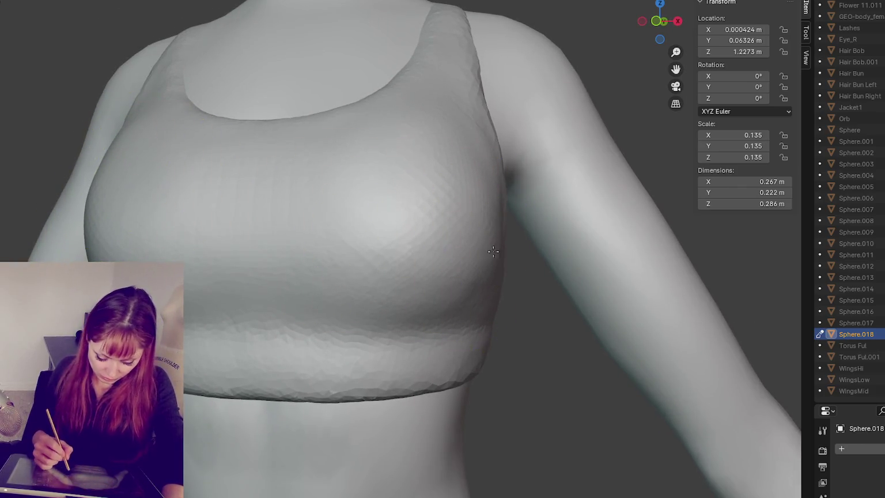
pyautogui.moveTo(367, 230); pyautogui.dragTo(434, 88, button='middle')
pyautogui.moveTo(300, 161); pyautogui.dragTo(350, 208, button='middle')
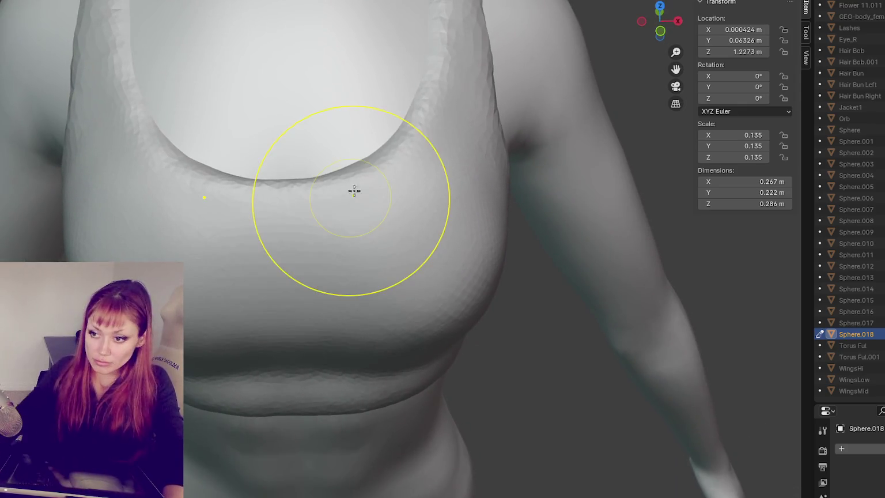
pyautogui.scroll(-3, 468, 174)
pyautogui.scroll(1, 487, 171)
pyautogui.moveTo(488, 171); pyautogui.dragTo(480, 131, button='middle')
# - Reduce the sculpt brush radius to a much smaller size
pyautogui.scroll(3, 336, 332)
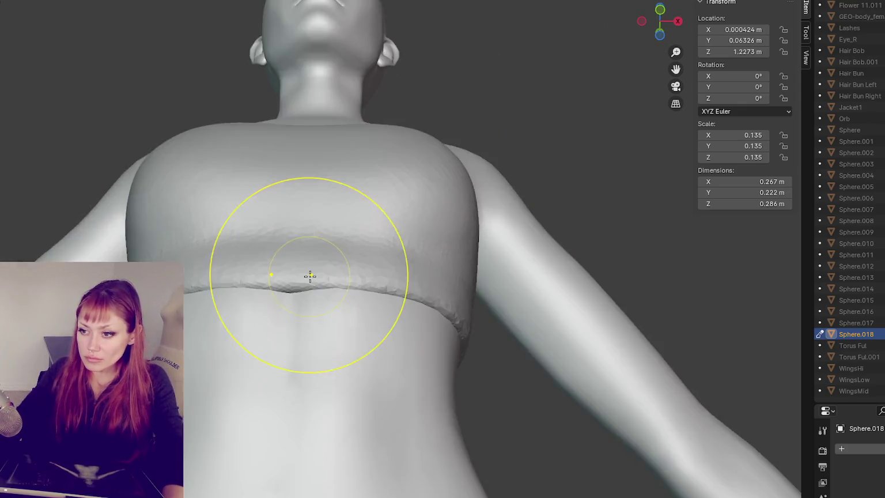
pyautogui.scroll(2, 336, 283)
pyautogui.scroll(2, 338, 307)
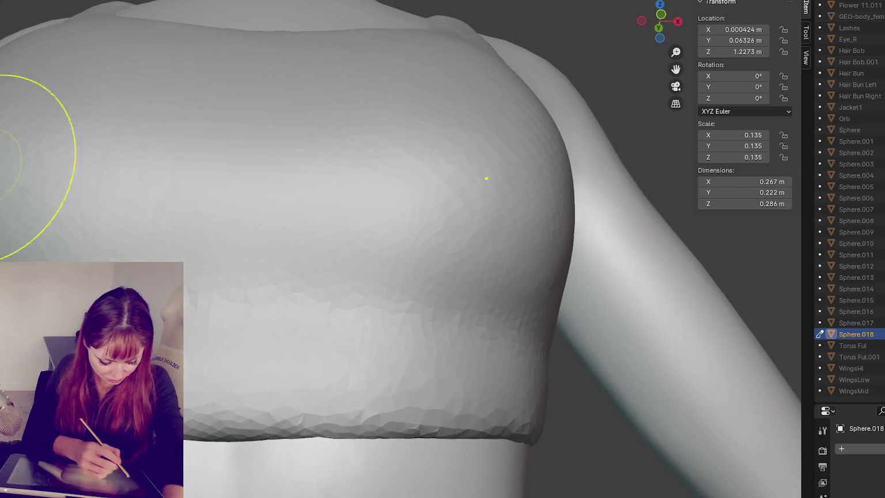
pyautogui.scroll(-3, 356, 214)
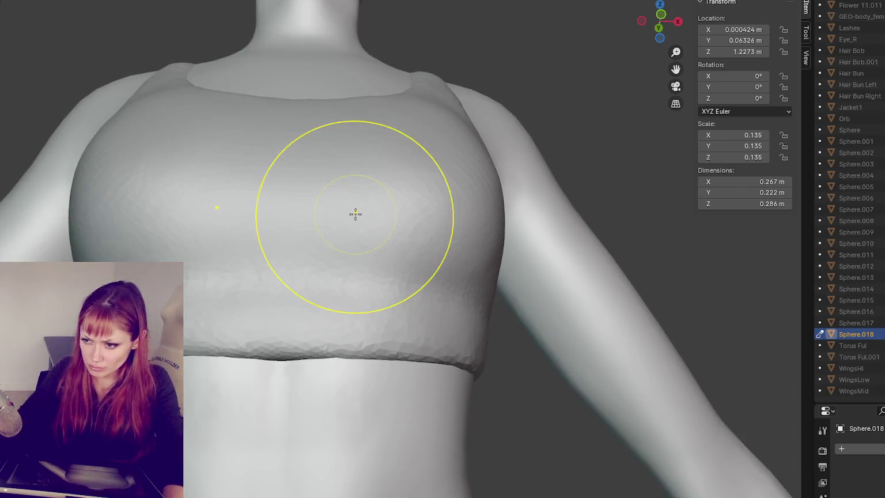
pyautogui.click(270, 318)
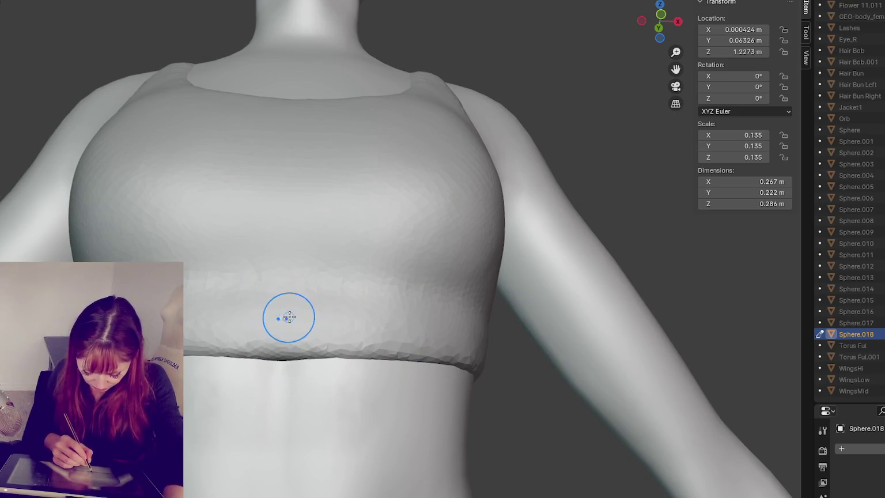
# - Raise and sharpen a ridge along the top edge of the bra band from the left side
pyautogui.moveTo(288, 318); pyautogui.dragTo(311, 345, button='middle')
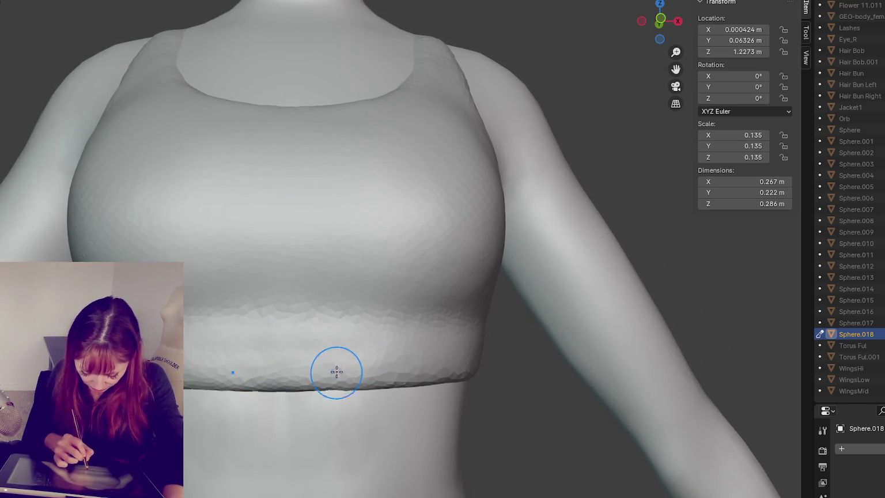
pyautogui.moveTo(366, 344); pyautogui.dragTo(305, 359, button='middle')
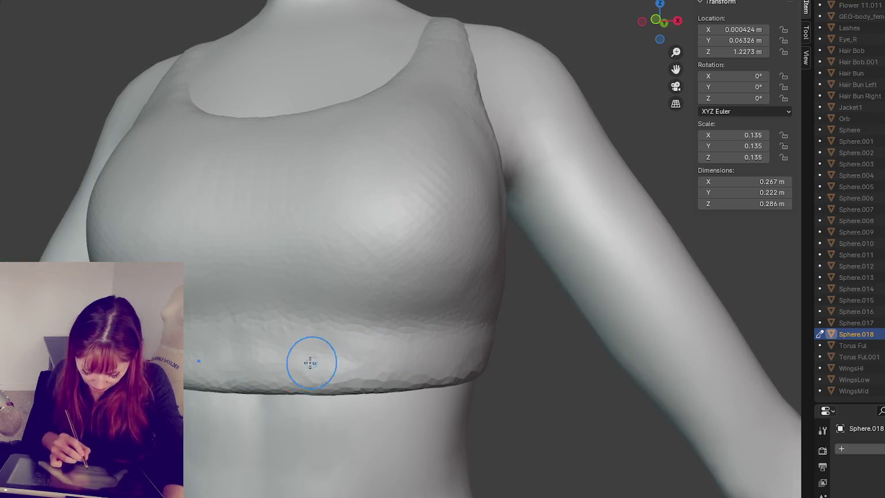
pyautogui.moveTo(380, 345)
pyautogui.mouseDown(button='middle')
pyautogui.moveTo(400, 360)
pyautogui.moveTo(438, 354)
pyautogui.moveTo(322, 369)
pyautogui.moveTo(406, 365)
pyautogui.mouseUp(button='middle')
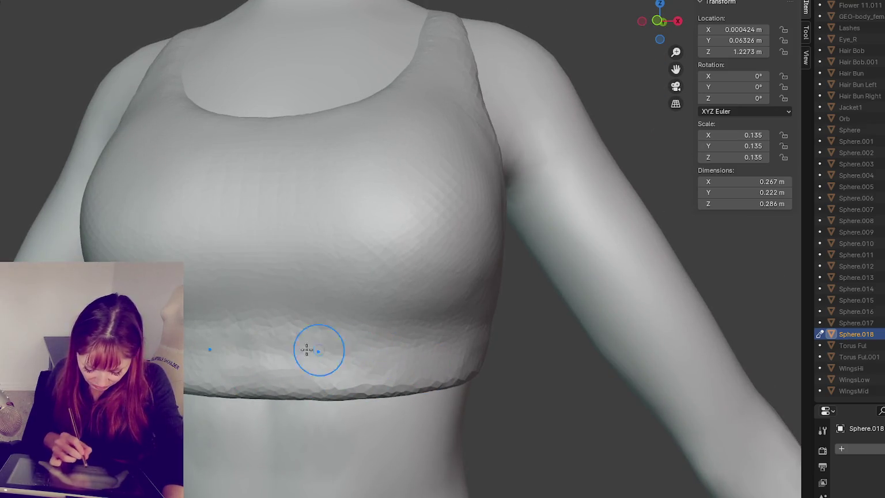
pyautogui.moveTo(345, 369); pyautogui.dragTo(264, 336, button='middle')
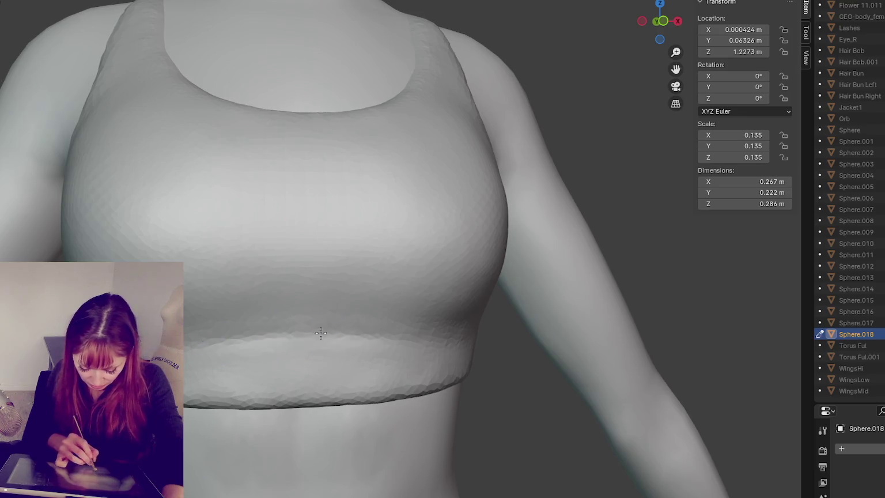
pyautogui.moveTo(320, 332); pyautogui.dragTo(401, 335)
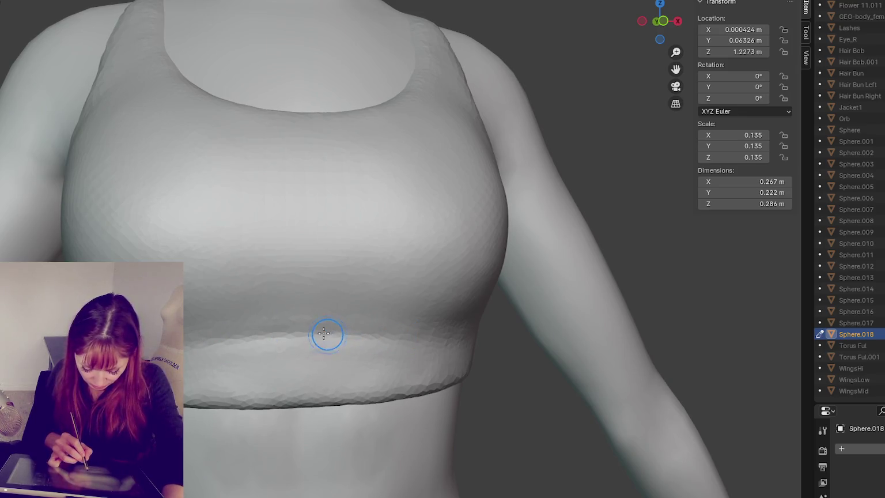
pyautogui.moveTo(242, 336); pyautogui.dragTo(360, 334)
pyautogui.moveTo(392, 336); pyautogui.dragTo(408, 336, button='middle')
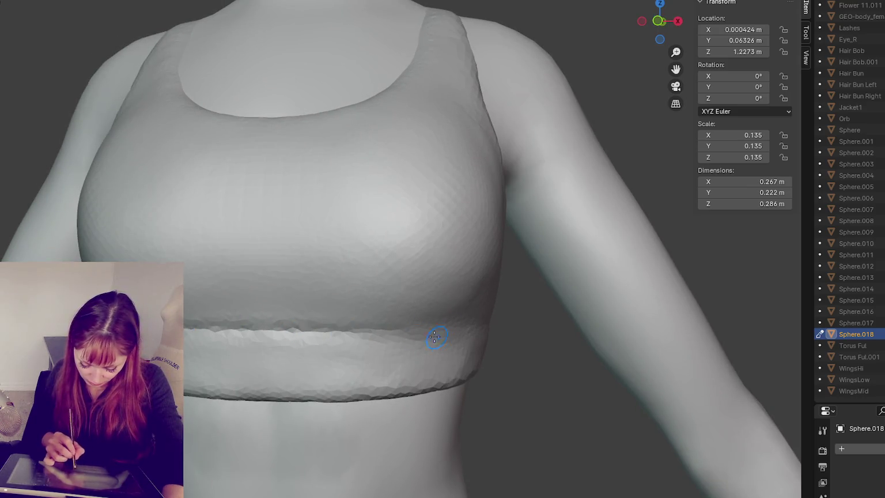
pyautogui.moveTo(404, 338); pyautogui.dragTo(383, 332, button='middle')
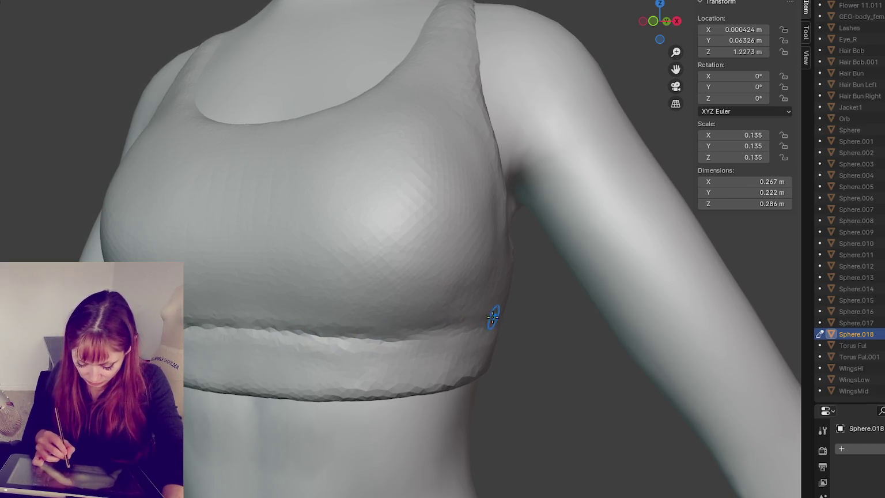
pyautogui.moveTo(493, 317); pyautogui.dragTo(358, 337, button='middle')
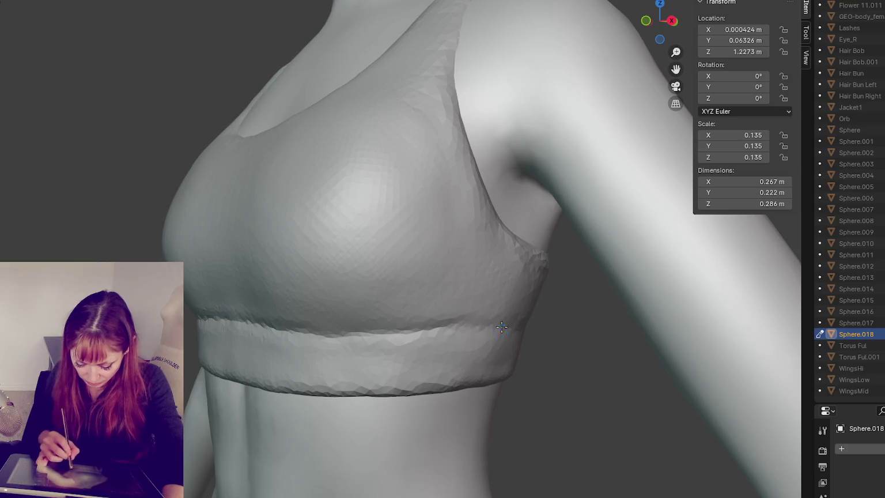
# - In front view, resize the brush and reshape the band's lower edge and upper-left surface
pyautogui.press('KP_1')
pyautogui.press('f')
pyautogui.click(450, 355)
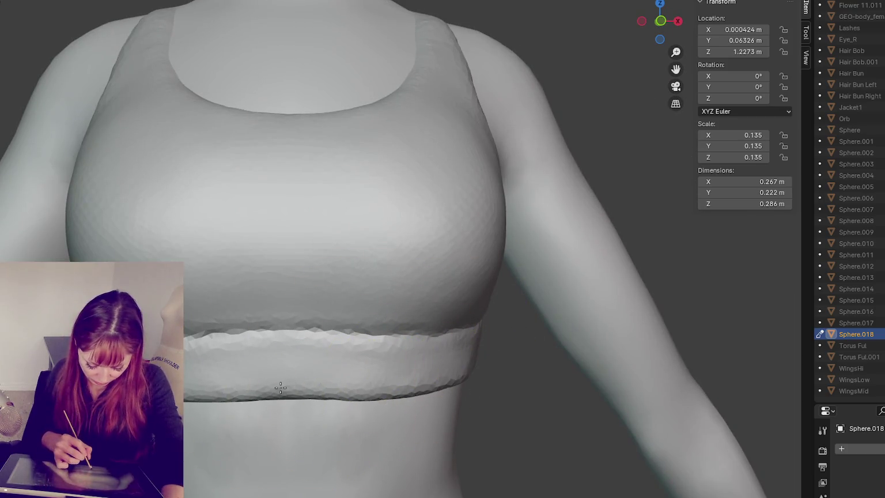
pyautogui.moveTo(280, 387)
pyautogui.mouseDown()
pyautogui.moveTo(246, 412)
pyautogui.moveTo(440, 348)
pyautogui.mouseUp()
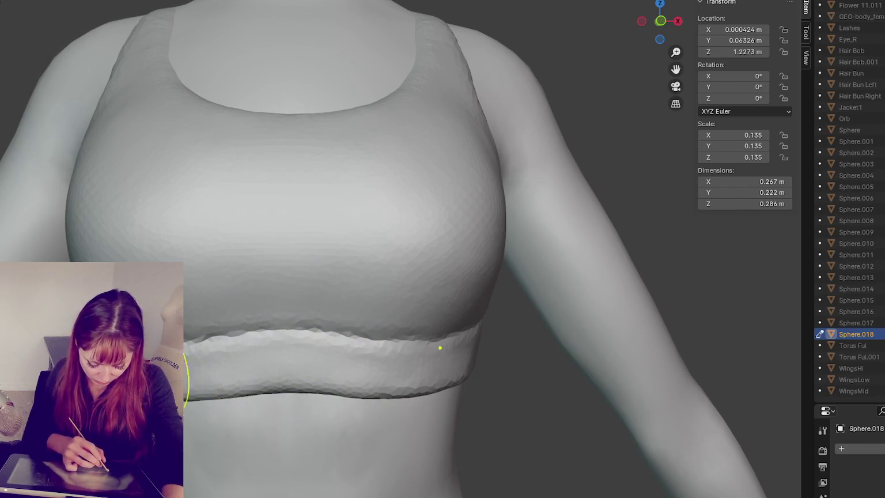
pyautogui.moveTo(253, 336); pyautogui.dragTo(297, 399)
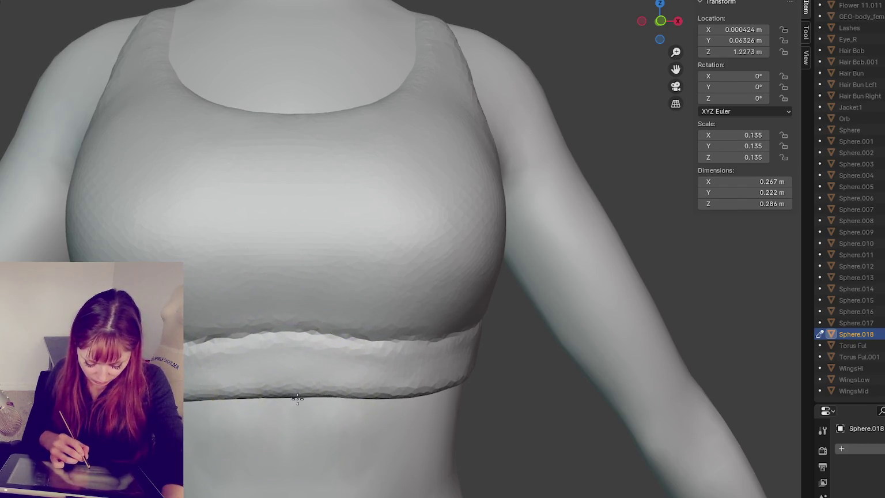
pyautogui.moveTo(237, 386); pyautogui.dragTo(421, 368)
pyautogui.scroll(-2, 547, 342)
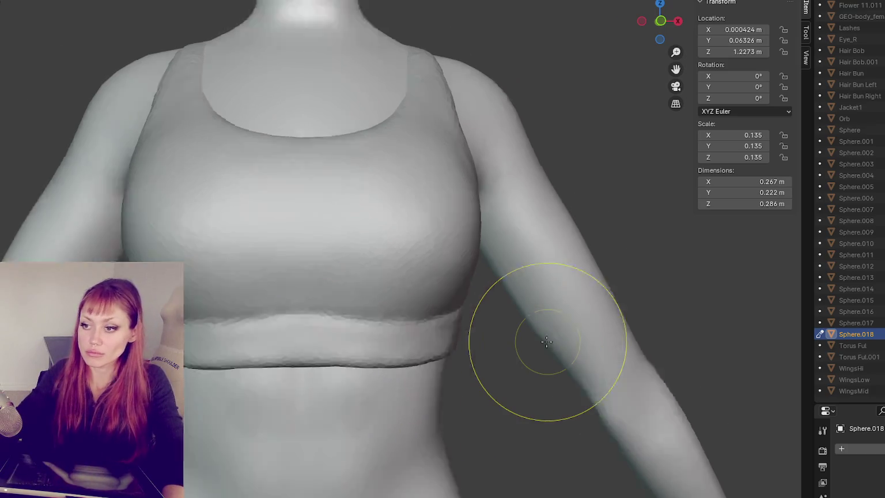
# - Shrink the brush and sculpt along the right side of the bra band
pyautogui.scroll(-5, 547, 341)
pyautogui.moveTo(546, 341); pyautogui.dragTo(299, 346, button='middle')
pyautogui.press('f')
pyautogui.click(375, 270)
pyautogui.moveTo(332, 265); pyautogui.dragTo(395, 277)
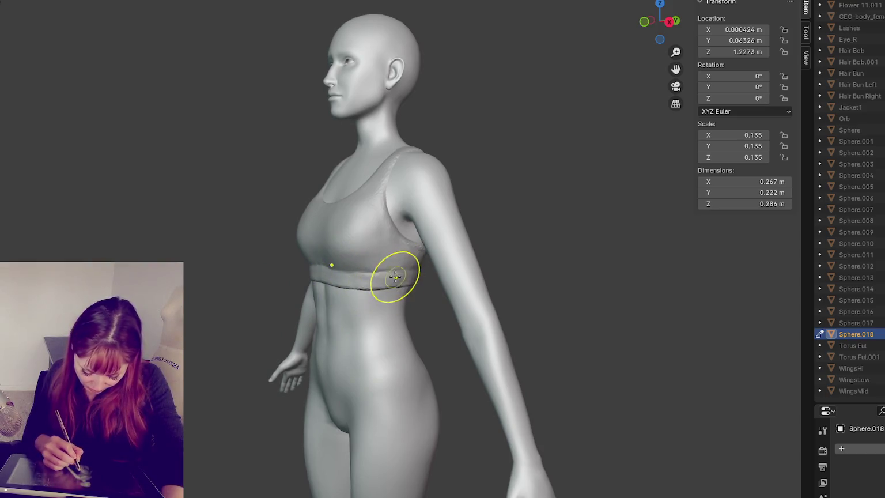
pyautogui.moveTo(322, 266); pyautogui.dragTo(383, 278)
pyautogui.moveTo(395, 279)
pyautogui.mouseDown(button='middle')
pyautogui.moveTo(486, 282)
pyautogui.moveTo(415, 268)
pyautogui.mouseUp(button='middle')
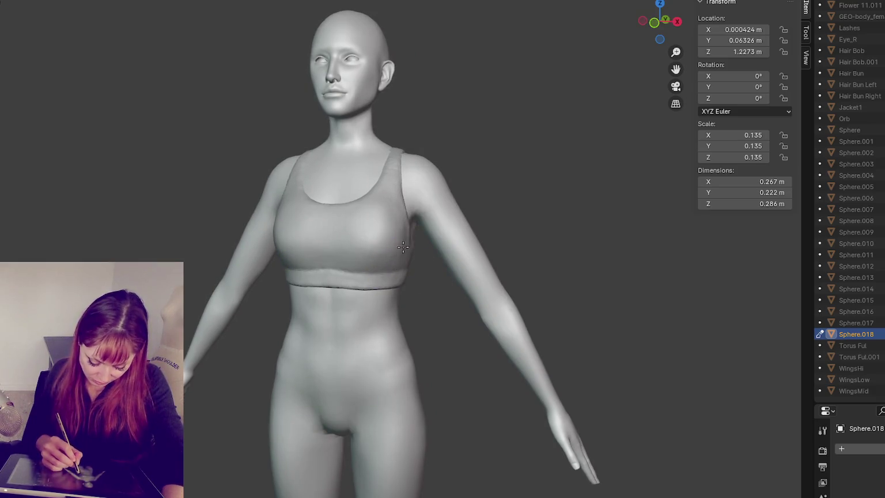
pyautogui.moveTo(407, 215)
pyautogui.mouseDown(button='middle')
pyautogui.moveTo(450, 207)
pyautogui.moveTo(437, 225)
pyautogui.mouseUp(button='middle')
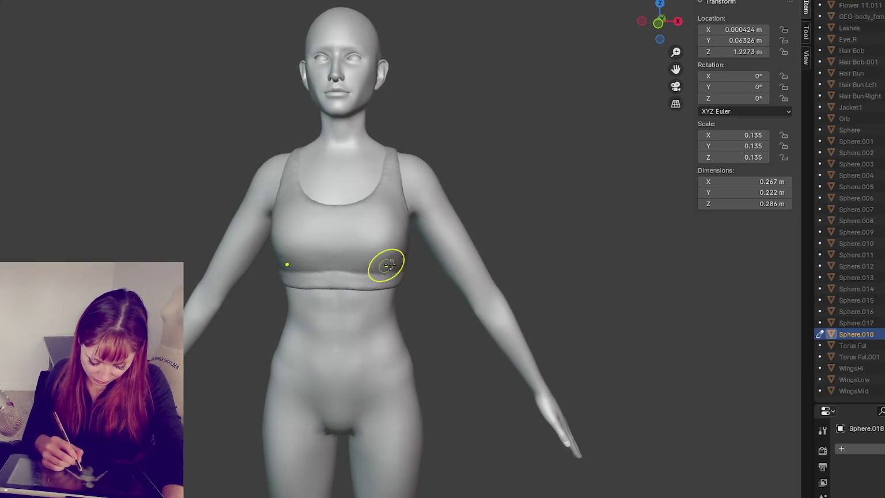
pyautogui.moveTo(420, 250); pyautogui.dragTo(444, 253, button='middle')
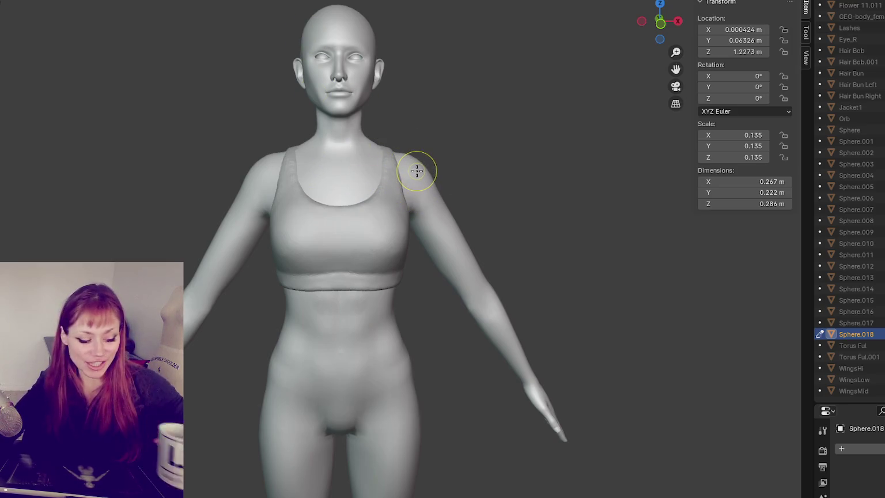
# - From the back view, smooth the racerback on the back of the bra
pyautogui.scroll(-4, 449, 170)
pyautogui.press('ctrl+KP_1')
pyautogui.scroll(5, 576, 167)
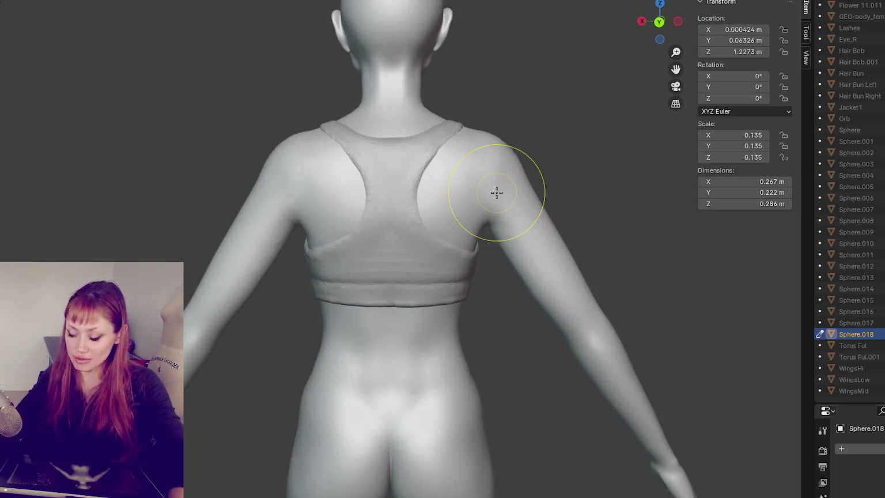
pyautogui.moveTo(472, 232)
pyautogui.mouseDown(button='middle')
pyautogui.moveTo(450, 192)
pyautogui.moveTo(438, 207)
pyautogui.mouseUp(button='middle')
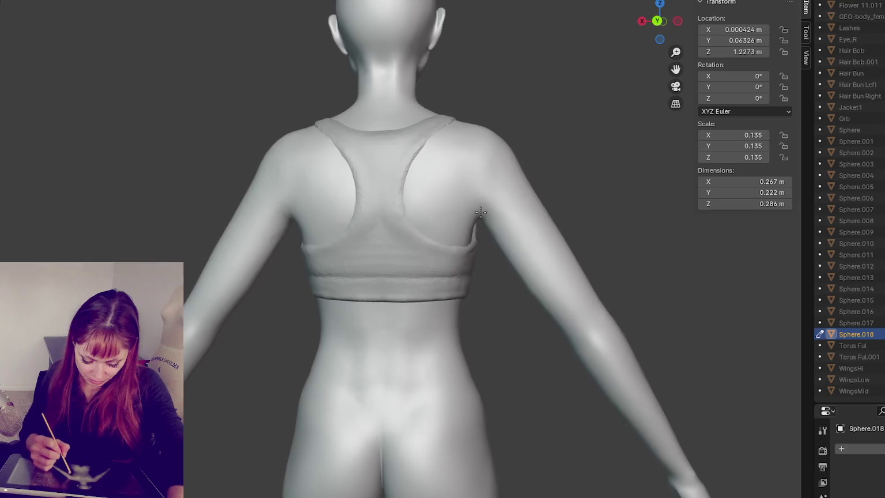
pyautogui.moveTo(419, 127); pyautogui.dragTo(420, 124)
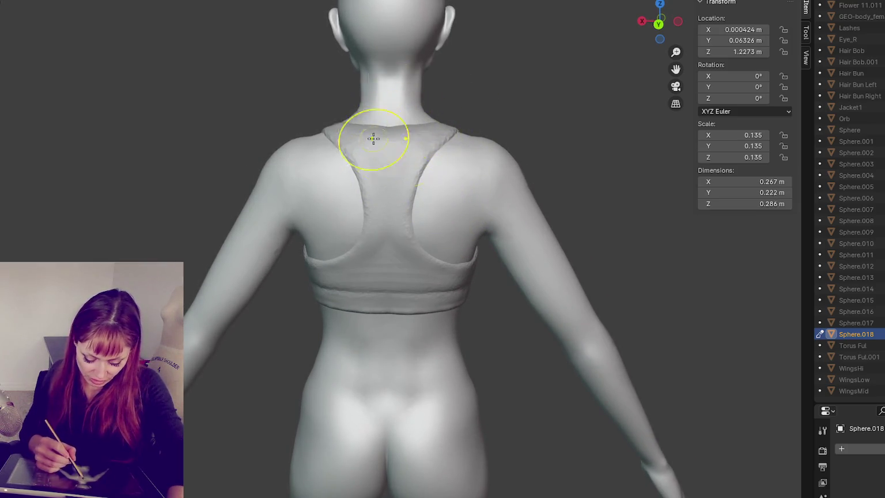
pyautogui.moveTo(422, 129)
pyautogui.mouseDown(button='middle')
pyautogui.moveTo(444, 162)
pyautogui.moveTo(518, 153)
pyautogui.moveTo(423, 129)
pyautogui.moveTo(484, 134)
pyautogui.moveTo(414, 163)
pyautogui.moveTo(450, 124)
pyautogui.moveTo(412, 129)
pyautogui.moveTo(437, 136)
pyautogui.moveTo(410, 134)
pyautogui.moveTo(474, 105)
pyautogui.mouseUp(button='middle')
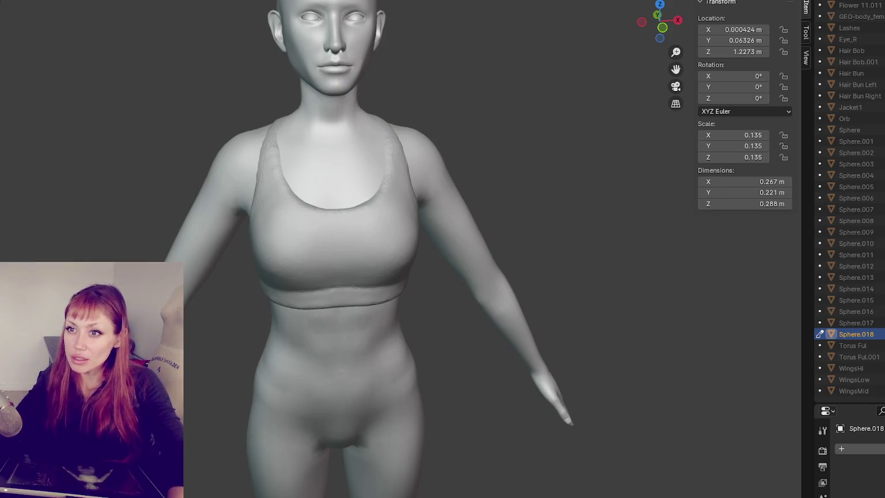
# - Smooth the chest band edge and the under-bust area across the front of the bra
pyautogui.moveTo(188, 55)
pyautogui.mouseDown(button='middle')
pyautogui.moveTo(273, 192)
pyautogui.moveTo(385, 223)
pyautogui.mouseUp(button='middle')
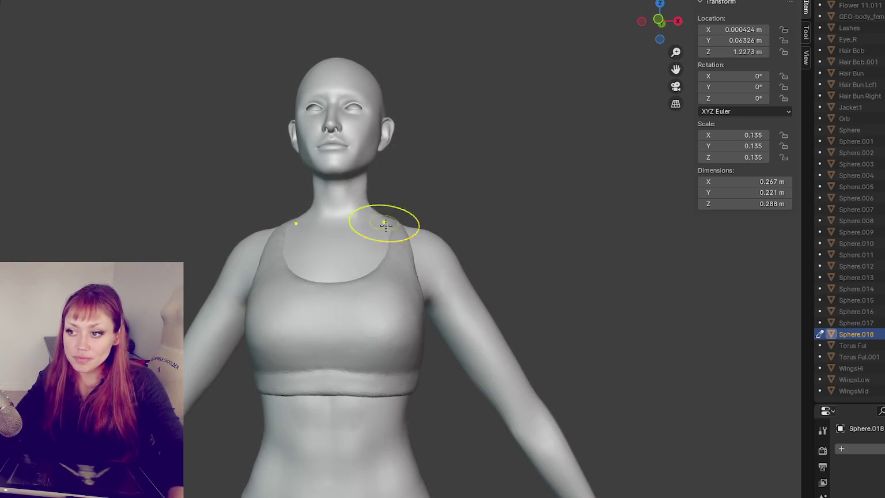
pyautogui.moveTo(490, 230)
pyautogui.mouseDown(button='middle')
pyautogui.moveTo(478, 214)
pyautogui.moveTo(421, 361)
pyautogui.mouseUp(button='middle')
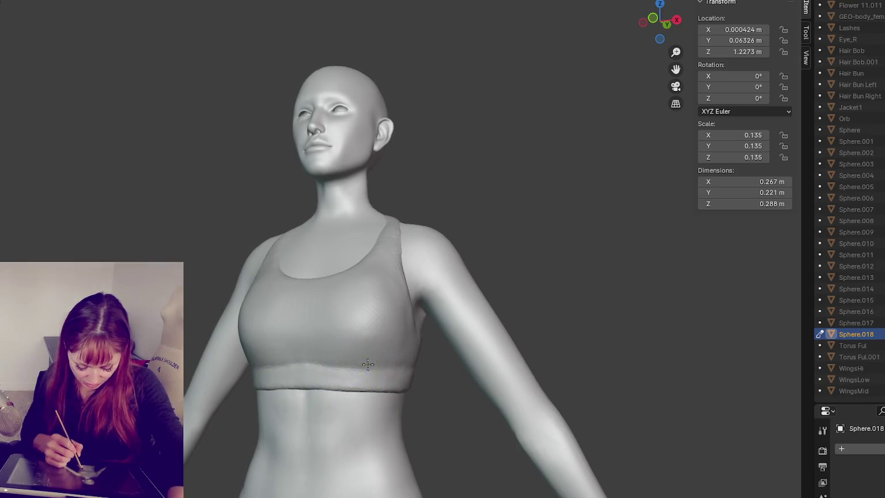
pyautogui.moveTo(367, 364); pyautogui.dragTo(405, 369, button='middle')
pyautogui.moveTo(343, 367); pyautogui.dragTo(412, 372)
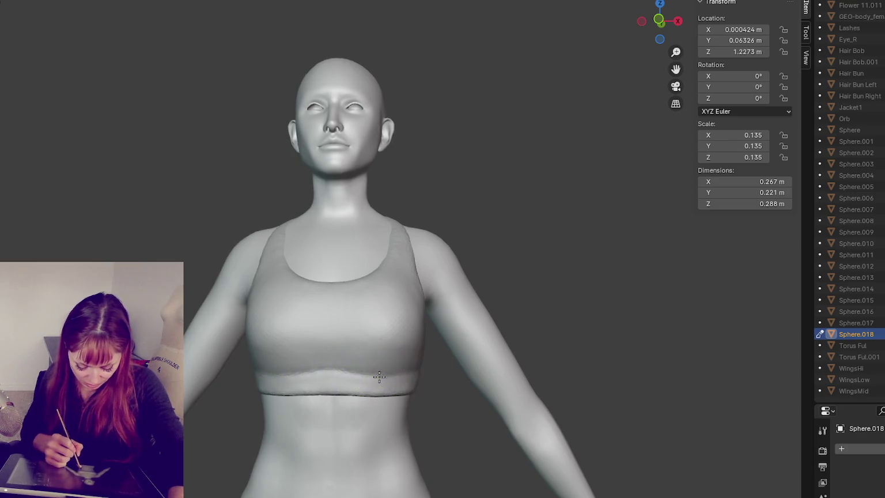
pyautogui.moveTo(429, 374)
pyautogui.mouseDown(button='middle')
pyautogui.moveTo(400, 370)
pyautogui.moveTo(430, 375)
pyautogui.mouseUp(button='middle')
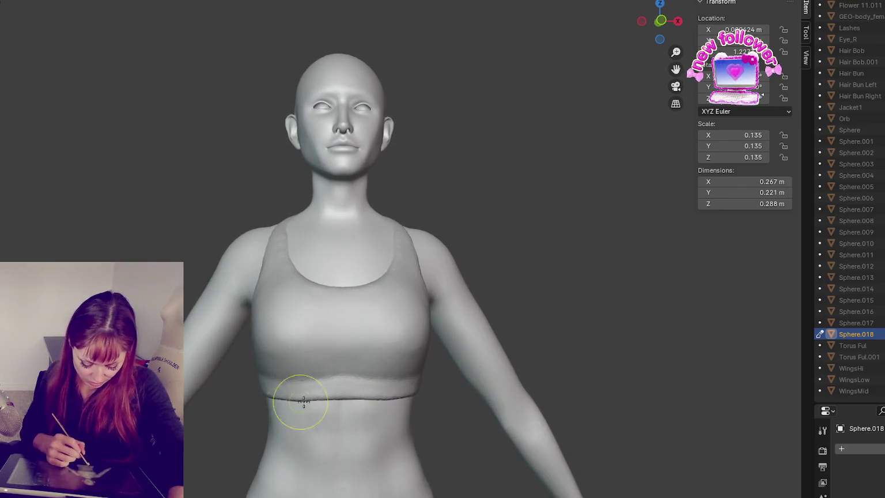
pyautogui.moveTo(296, 288)
pyautogui.mouseDown()
pyautogui.moveTo(277, 290)
pyautogui.moveTo(335, 278)
pyautogui.moveTo(342, 298)
pyautogui.mouseUp()
pyautogui.moveTo(401, 290); pyautogui.dragTo(401, 270, button='middle')
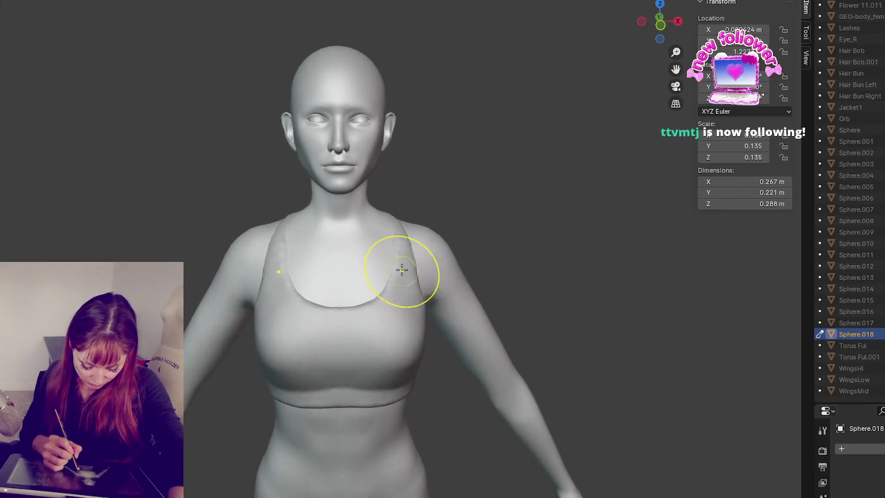
pyautogui.scroll(5, 406, 234)
pyautogui.moveTo(405, 233)
pyautogui.mouseDown(button='middle')
pyautogui.moveTo(431, 248)
pyautogui.moveTo(417, 249)
pyautogui.mouseUp(button='middle')
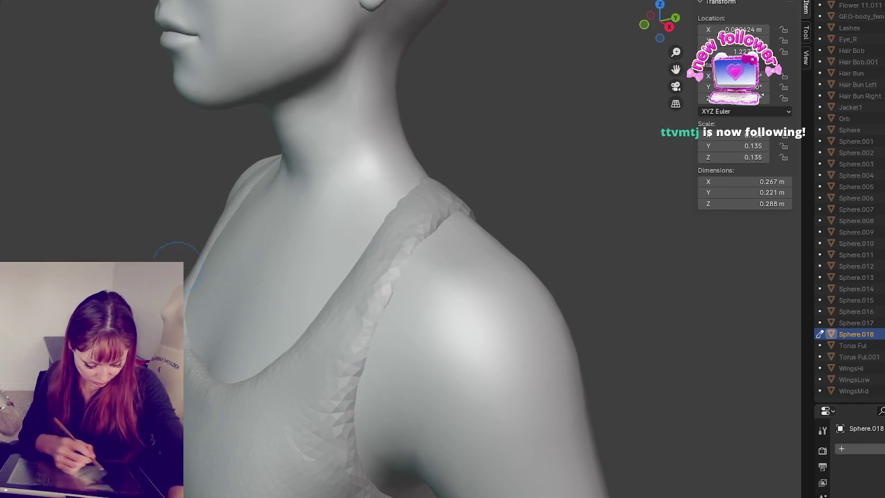
# - Smooth the jagged right shoulder strap upward from the neckline and back down
pyautogui.moveTo(397, 295)
pyautogui.mouseDown(button='middle')
pyautogui.moveTo(413, 276)
pyautogui.moveTo(360, 311)
pyautogui.mouseUp(button='middle')
pyautogui.moveTo(379, 439); pyautogui.dragTo(354, 392, button='middle')
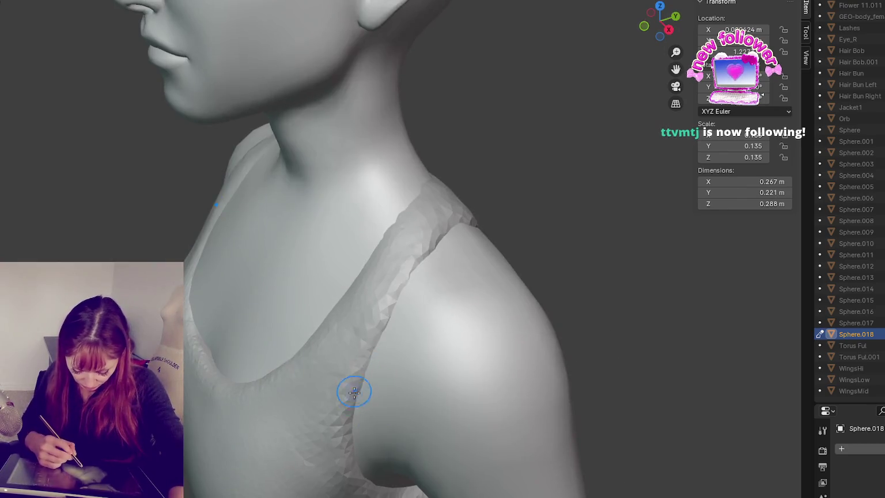
pyautogui.moveTo(414, 265); pyautogui.dragTo(348, 427)
pyautogui.moveTo(405, 328); pyautogui.dragTo(385, 388, button='middle')
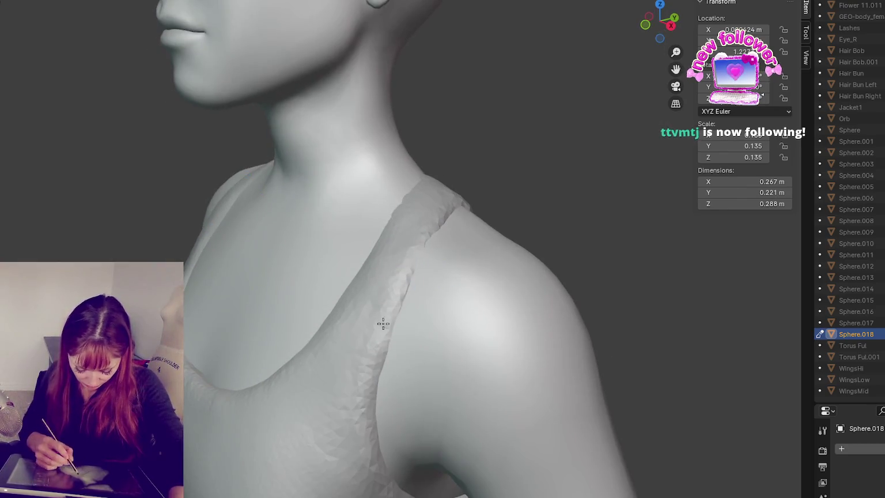
pyautogui.moveTo(417, 280)
pyautogui.mouseDown(button='middle')
pyautogui.moveTo(452, 316)
pyautogui.moveTo(414, 188)
pyautogui.mouseUp(button='middle')
pyautogui.moveTo(384, 302)
pyautogui.mouseDown(button='middle')
pyautogui.moveTo(442, 197)
pyautogui.moveTo(436, 250)
pyautogui.mouseUp(button='middle')
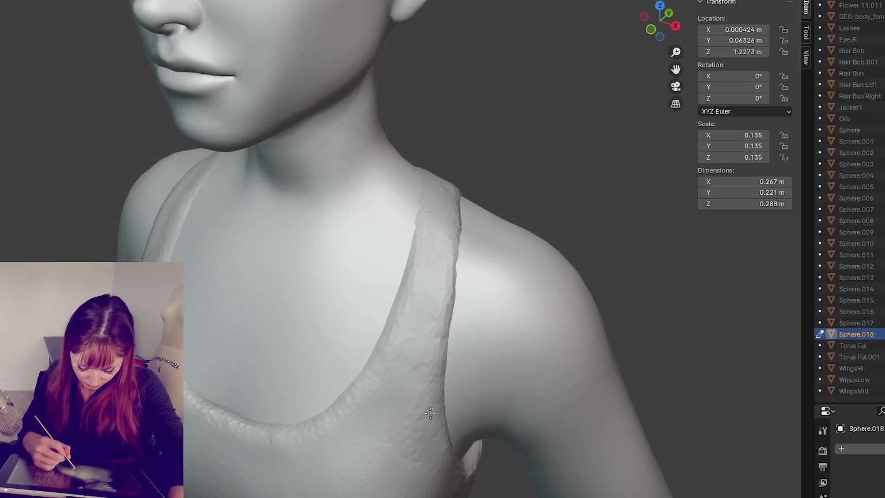
pyautogui.moveTo(429, 413); pyautogui.dragTo(439, 235, button='middle')
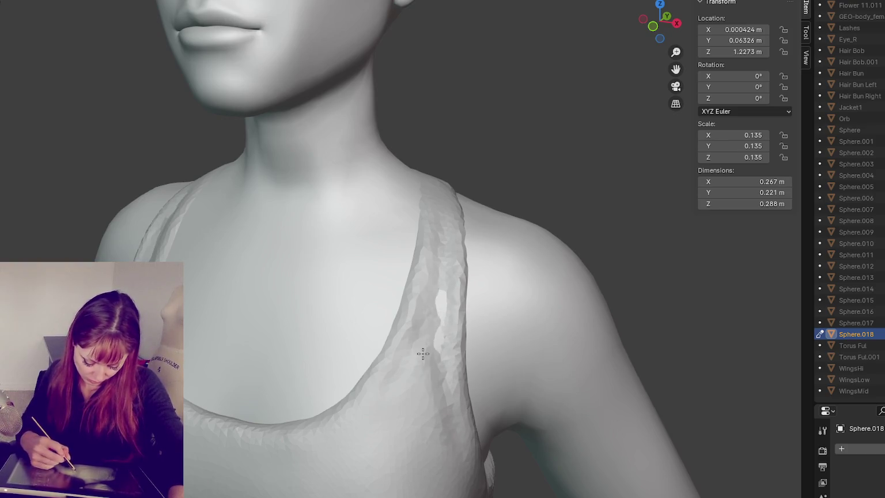
pyautogui.moveTo(439, 331); pyautogui.dragTo(447, 282)
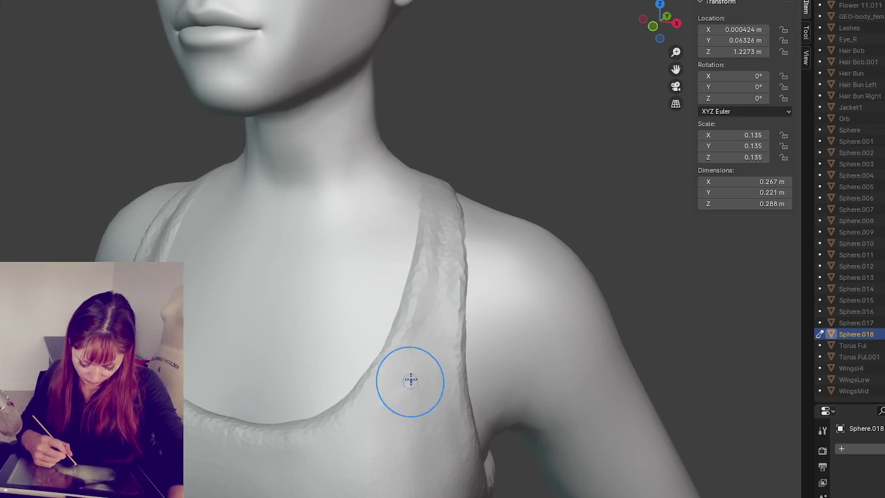
pyautogui.moveTo(431, 375); pyautogui.dragTo(441, 235)
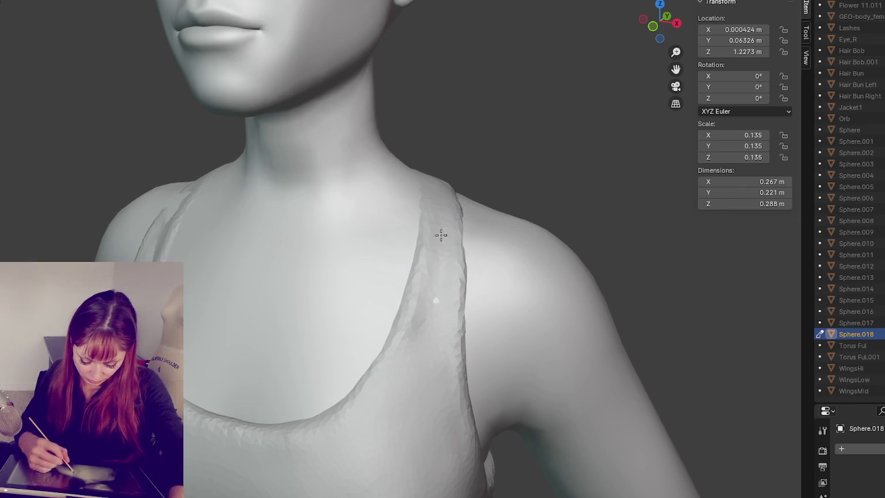
pyautogui.moveTo(359, 375); pyautogui.dragTo(445, 378, button='middle')
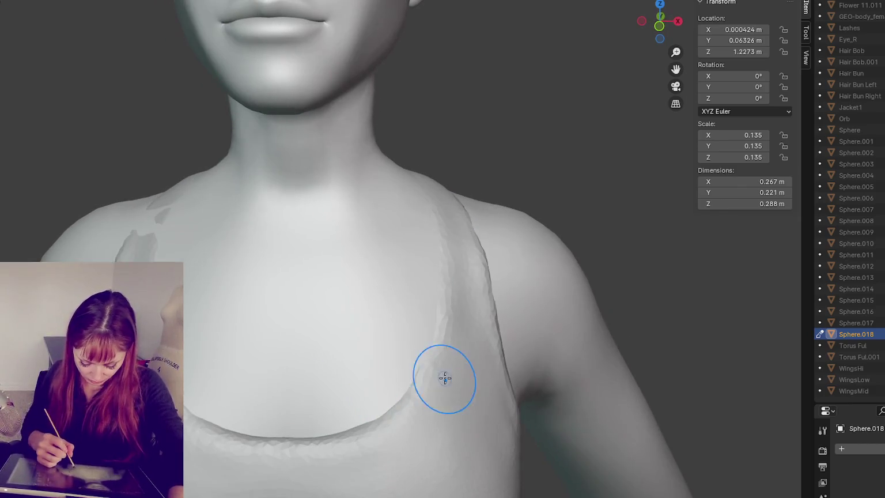
# - Smooth the dark patches and jagged surface of the left shoulder strap
pyautogui.moveTo(336, 339); pyautogui.dragTo(190, 244, button='middle')
pyautogui.moveTo(129, 233); pyautogui.dragTo(158, 222)
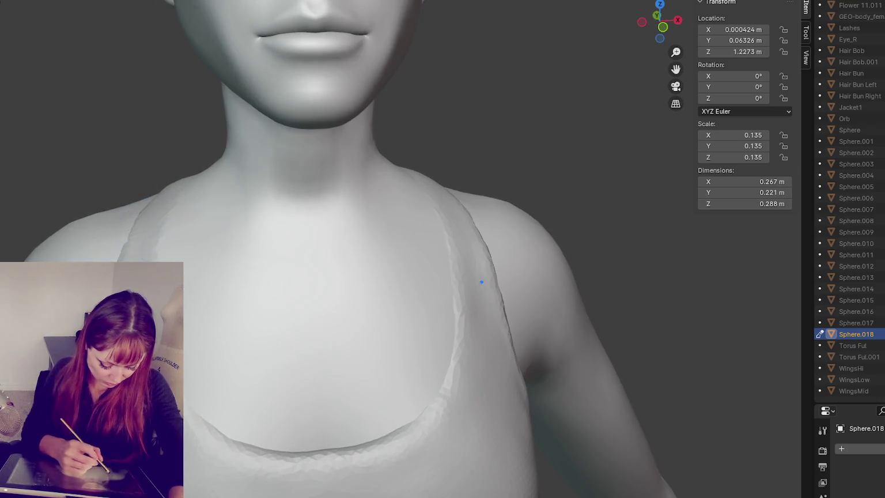
pyautogui.moveTo(267, 317); pyautogui.dragTo(365, 300, button='middle')
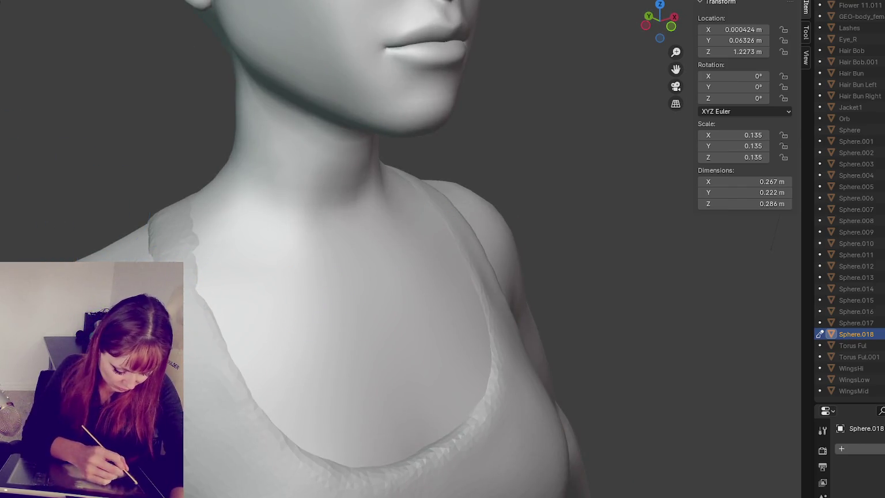
pyautogui.moveTo(198, 277); pyautogui.dragTo(230, 267, button='middle')
pyautogui.moveTo(230, 268); pyautogui.dragTo(237, 367)
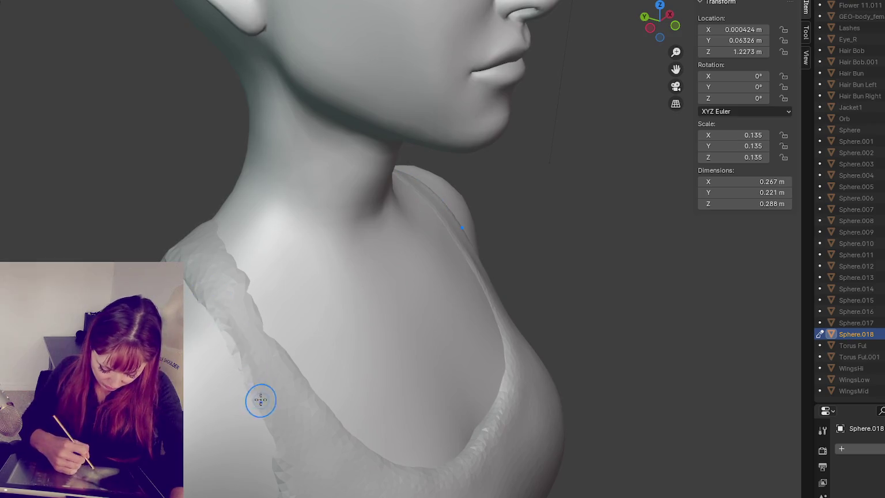
pyautogui.scroll(-3, 284, 451)
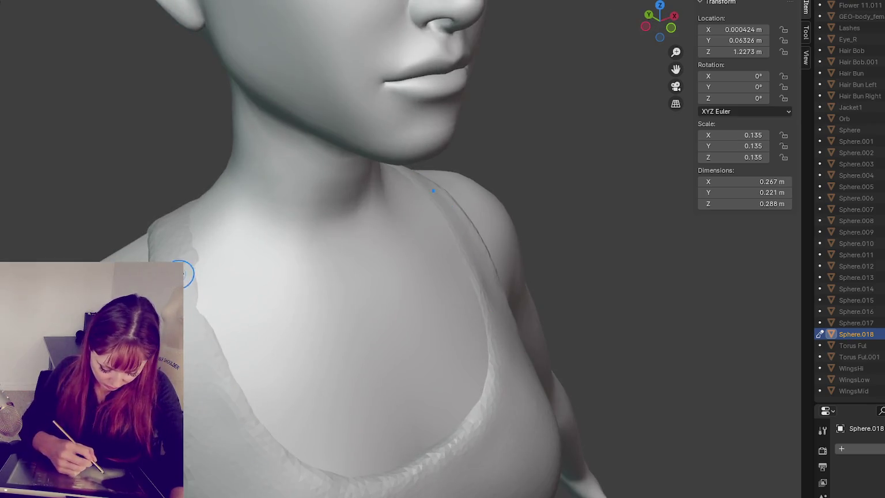
pyautogui.moveTo(221, 375); pyautogui.dragTo(146, 229, button='middle')
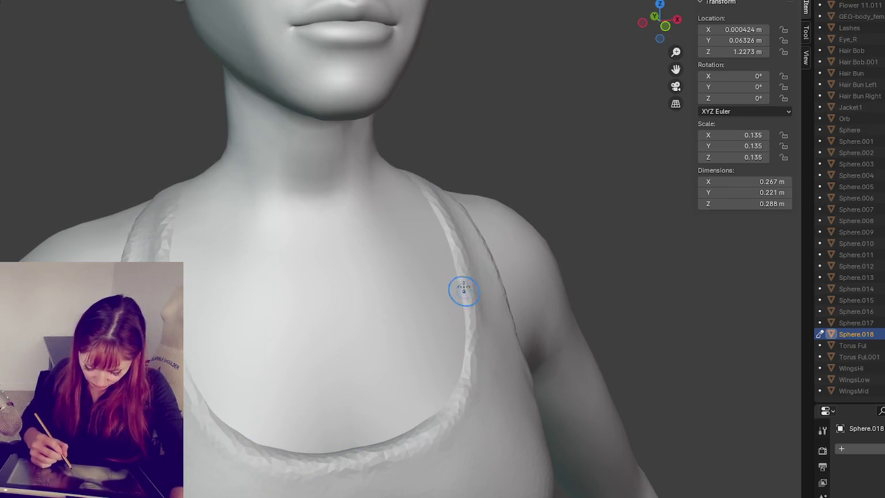
pyautogui.scroll(-2, 455, 397)
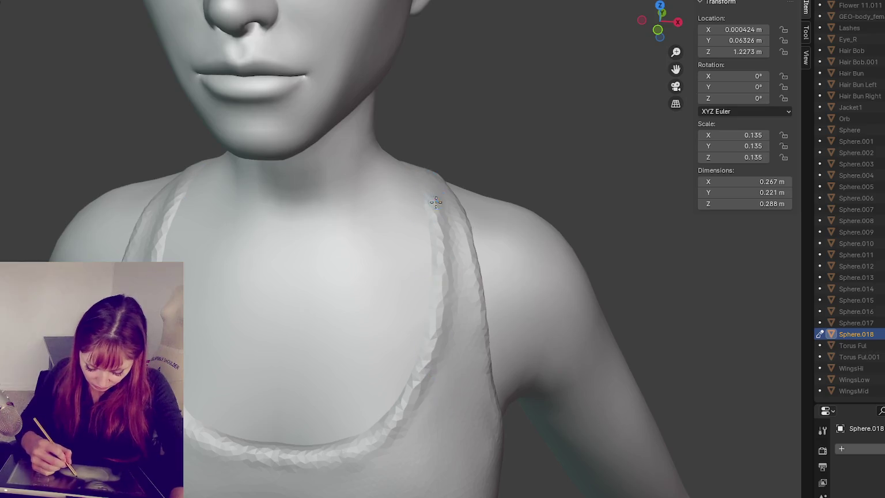
pyautogui.moveTo(438, 213); pyautogui.dragTo(414, 272, button='middle')
pyautogui.moveTo(428, 221)
pyautogui.mouseDown(button='middle')
pyautogui.moveTo(415, 229)
pyautogui.moveTo(470, 211)
pyautogui.mouseUp(button='middle')
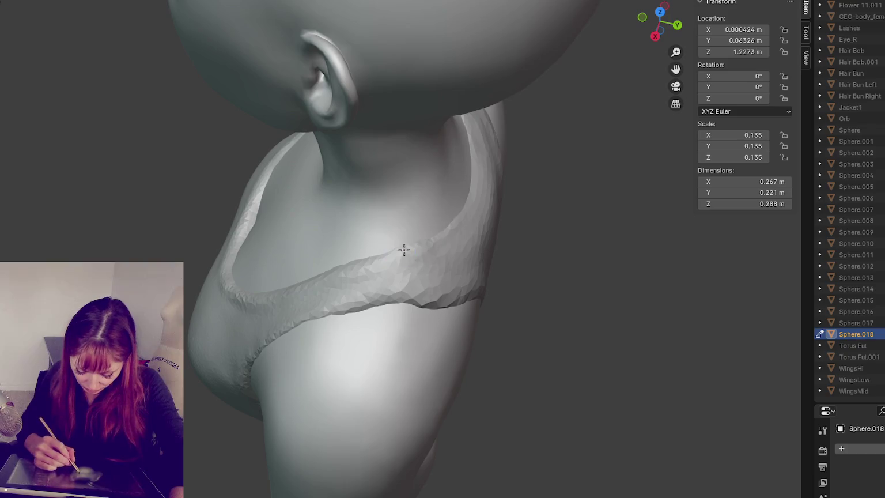
# - Smooth both racerback strap edges from the shoulders down, mirrored on X
pyautogui.moveTo(459, 208); pyautogui.dragTo(431, 222, button='middle')
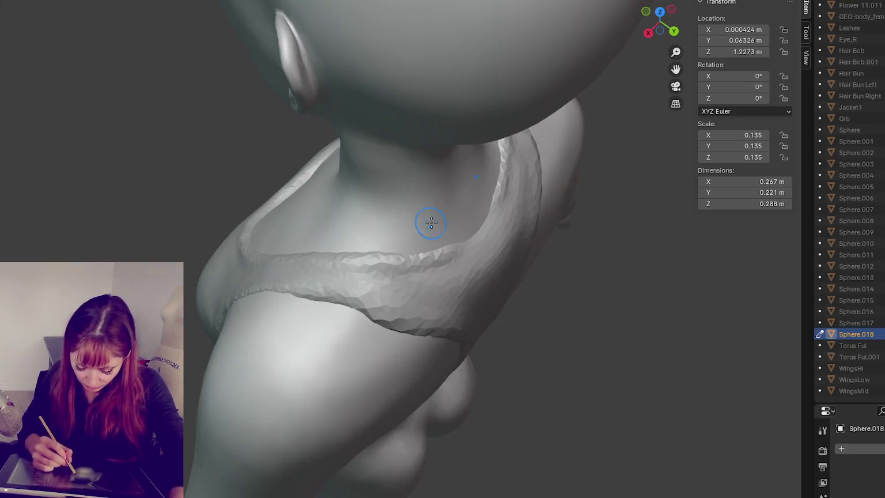
pyautogui.moveTo(486, 217); pyautogui.dragTo(323, 294, button='middle')
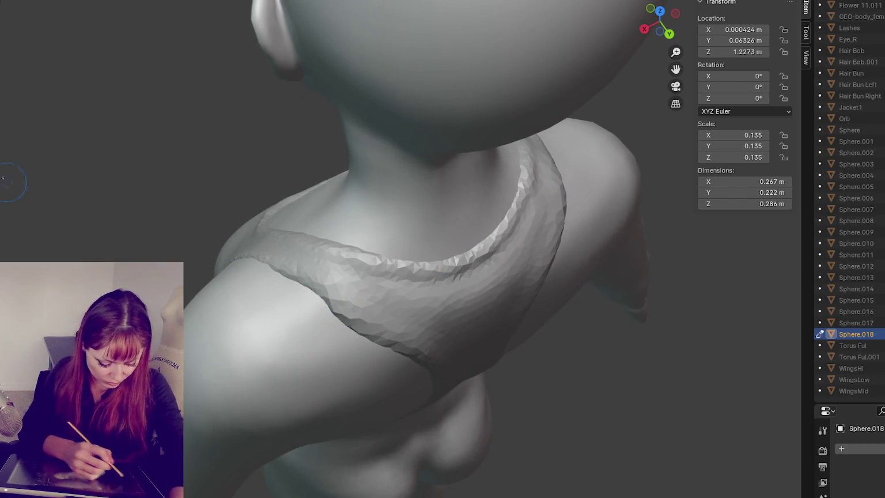
pyautogui.moveTo(340, 227); pyautogui.dragTo(310, 286, button='middle')
pyautogui.moveTo(320, 312)
pyautogui.mouseDown()
pyautogui.moveTo(306, 296)
pyautogui.moveTo(337, 325)
pyautogui.mouseUp()
pyautogui.moveTo(302, 288); pyautogui.dragTo(375, 359)
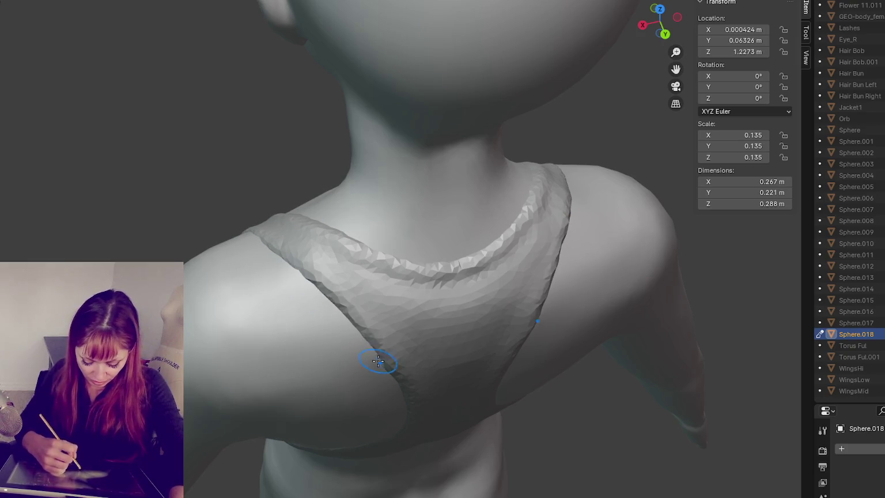
pyautogui.moveTo(375, 360); pyautogui.dragTo(434, 306, button='middle')
pyautogui.moveTo(519, 271); pyautogui.dragTo(483, 402)
pyautogui.moveTo(573, 234); pyautogui.dragTo(467, 429)
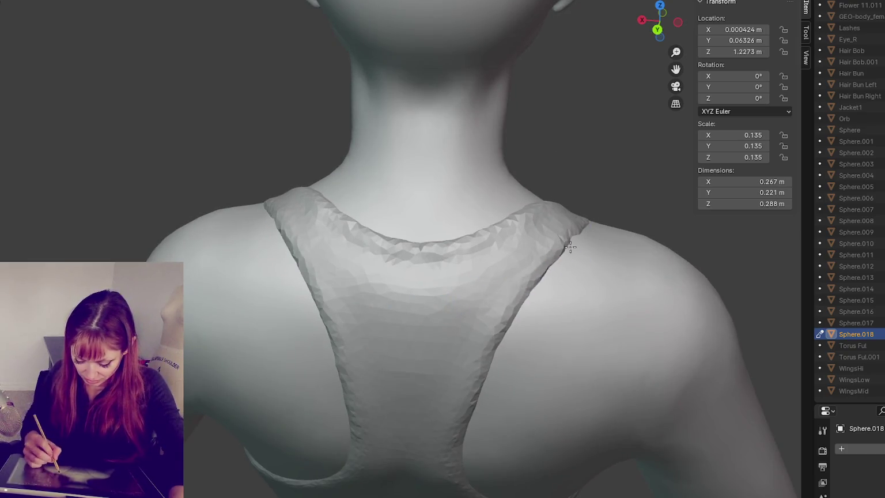
pyautogui.moveTo(468, 429)
pyautogui.mouseDown(button='middle')
pyautogui.moveTo(521, 335)
pyautogui.moveTo(507, 300)
pyautogui.mouseUp(button='middle')
pyautogui.moveTo(507, 300); pyautogui.dragTo(484, 409)
pyautogui.moveTo(484, 409); pyautogui.dragTo(510, 344, button='middle')
pyautogui.moveTo(510, 344); pyautogui.dragTo(489, 330)
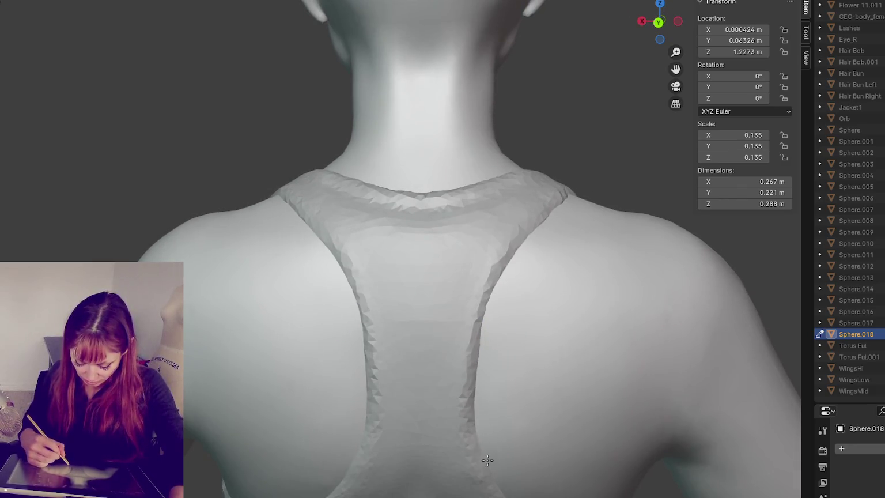
# - Smooth the strap at the right shoulder, the middle back strap, and the back neckline
pyautogui.moveTo(568, 234); pyautogui.dragTo(578, 356, button='middle')
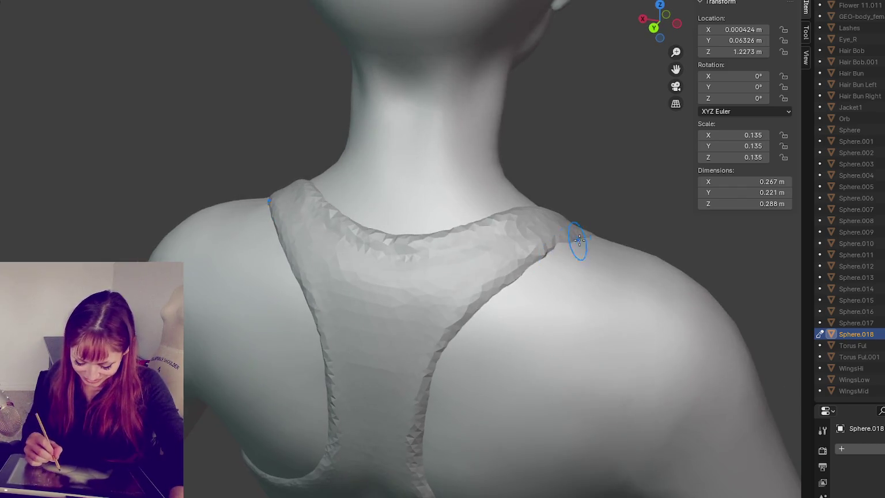
pyautogui.moveTo(579, 356); pyautogui.dragTo(568, 277)
pyautogui.moveTo(567, 276); pyautogui.dragTo(516, 316, button='middle')
pyautogui.moveTo(515, 316); pyautogui.dragTo(481, 346)
pyautogui.moveTo(481, 346); pyautogui.dragTo(539, 302, button='middle')
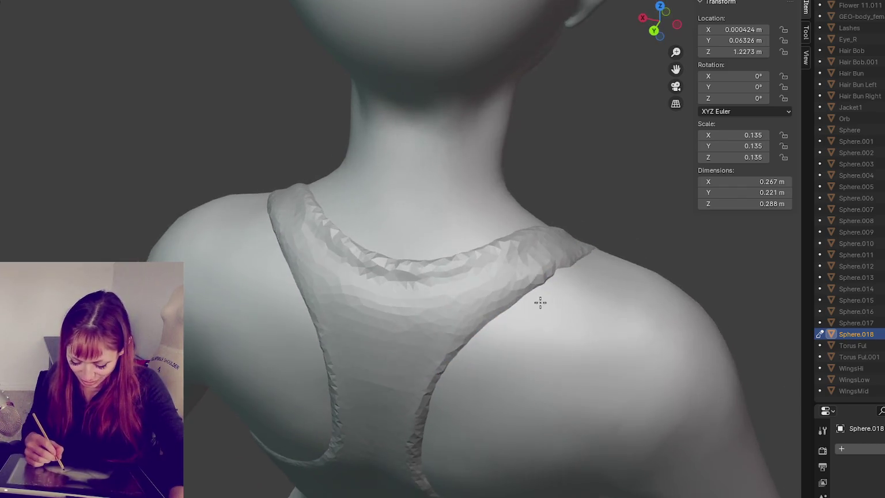
pyautogui.moveTo(575, 252); pyautogui.dragTo(544, 271)
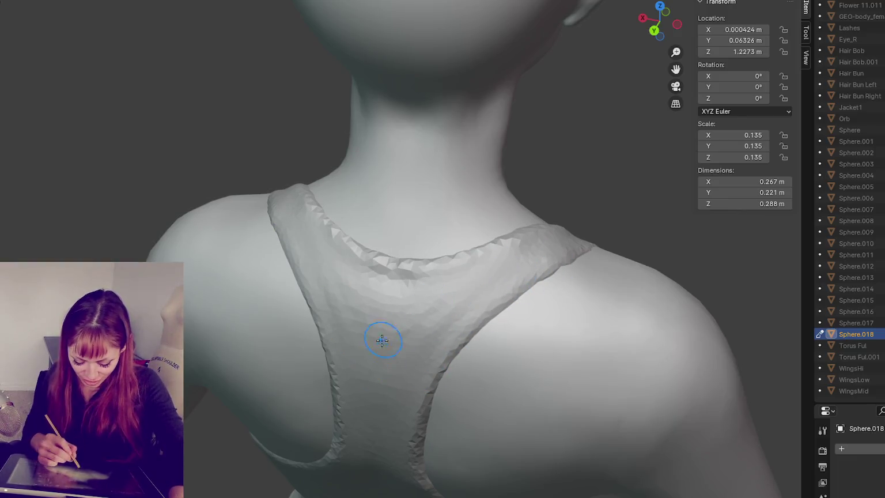
pyautogui.moveTo(495, 247); pyautogui.dragTo(517, 256)
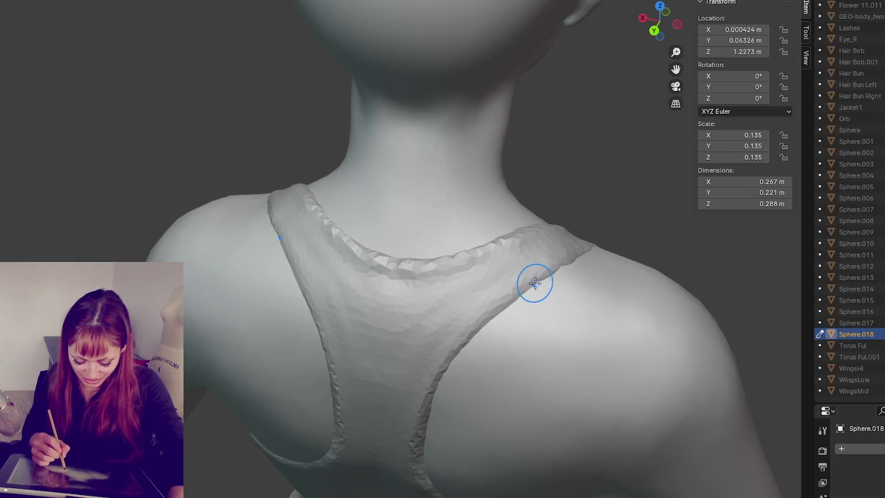
pyautogui.moveTo(426, 317)
pyautogui.mouseDown()
pyautogui.moveTo(394, 354)
pyautogui.moveTo(527, 293)
pyautogui.mouseUp()
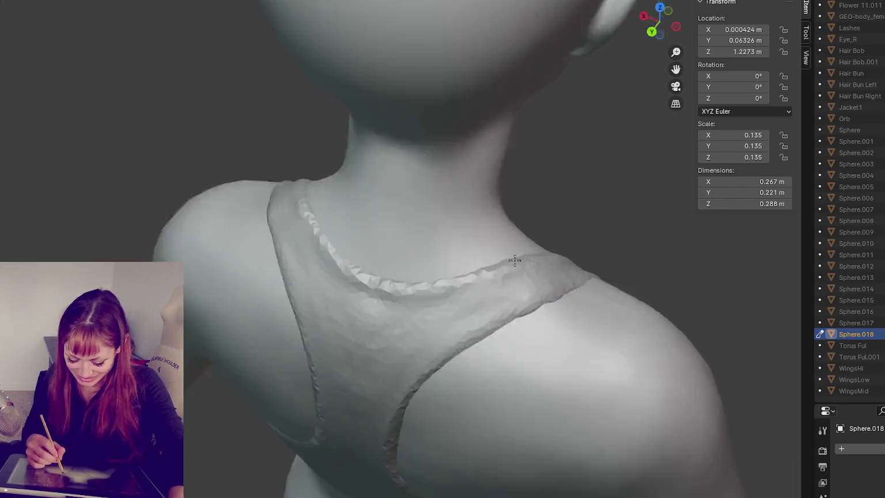
pyautogui.moveTo(514, 261); pyautogui.dragTo(431, 297, button='middle')
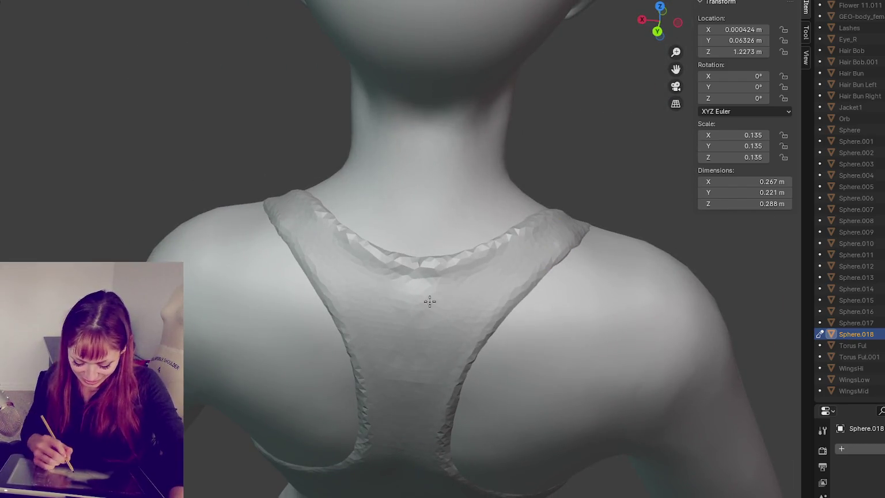
pyautogui.moveTo(401, 287); pyautogui.dragTo(467, 274)
pyautogui.moveTo(405, 399)
pyautogui.mouseDown(button='middle')
pyautogui.moveTo(520, 320)
pyautogui.moveTo(511, 368)
pyautogui.mouseUp(button='middle')
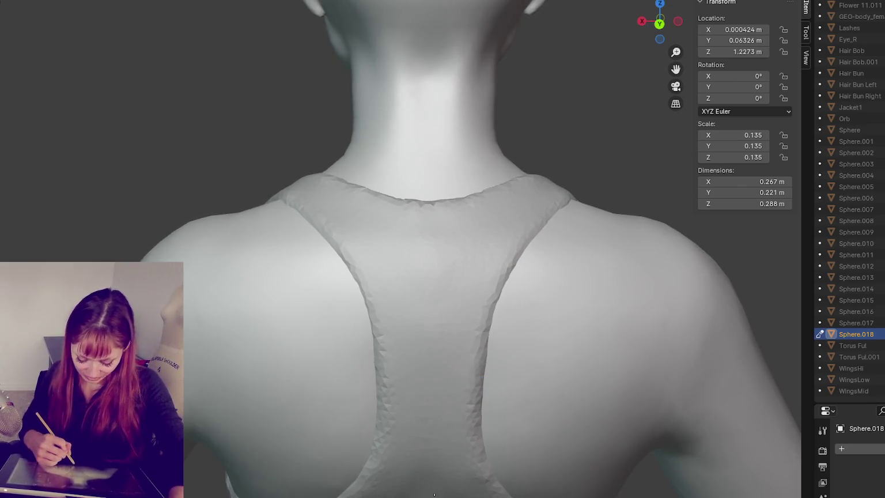
pyautogui.scroll(-2, 401, 464)
# - Zoom out and orbit to frame the whole figure from the front
pyautogui.scroll(-4, 409, 421)
pyautogui.moveTo(409, 421)
pyautogui.mouseDown(button='middle')
pyautogui.moveTo(363, 273)
pyautogui.moveTo(589, 262)
pyautogui.mouseUp(button='middle')
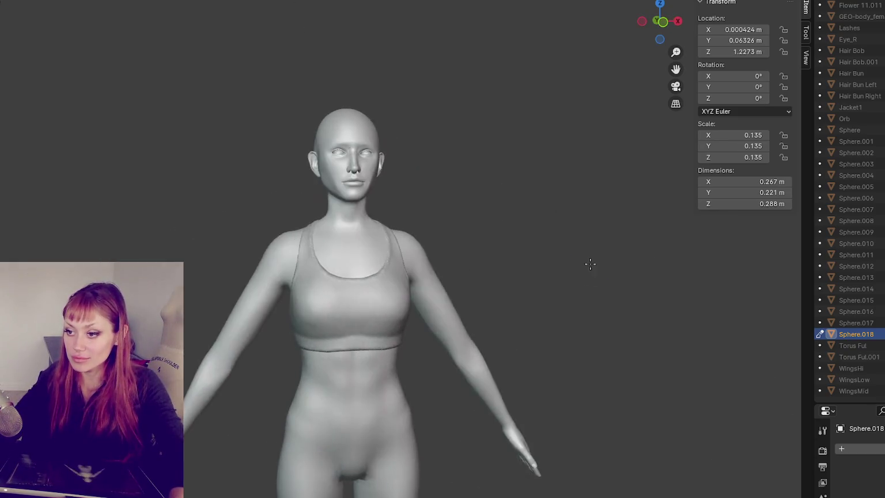
pyautogui.scroll(2, 593, 264)
pyautogui.scroll(2, 579, 182)
pyautogui.scroll(2, 573, 197)
pyautogui.scroll(1, 573, 197)
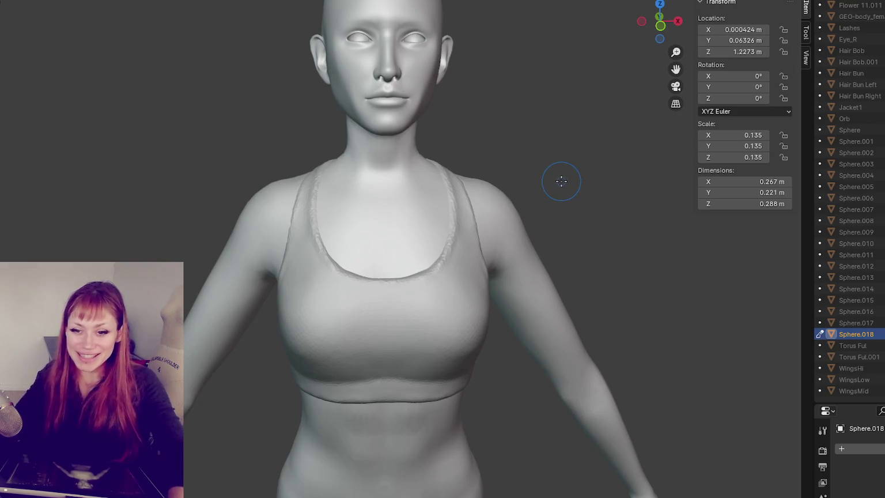
pyautogui.scroll(-1, 463, 328)
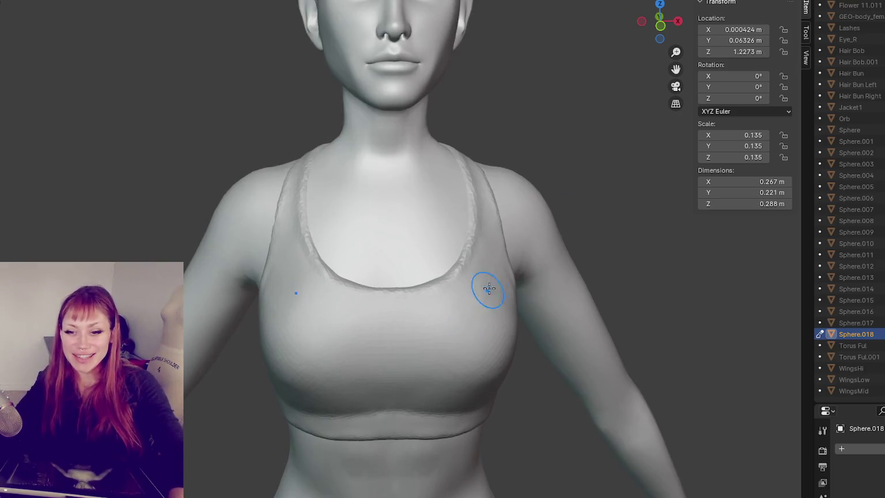
pyautogui.scroll(1, 421, 212)
pyautogui.scroll(1, 455, 198)
pyautogui.scroll(-2, 454, 199)
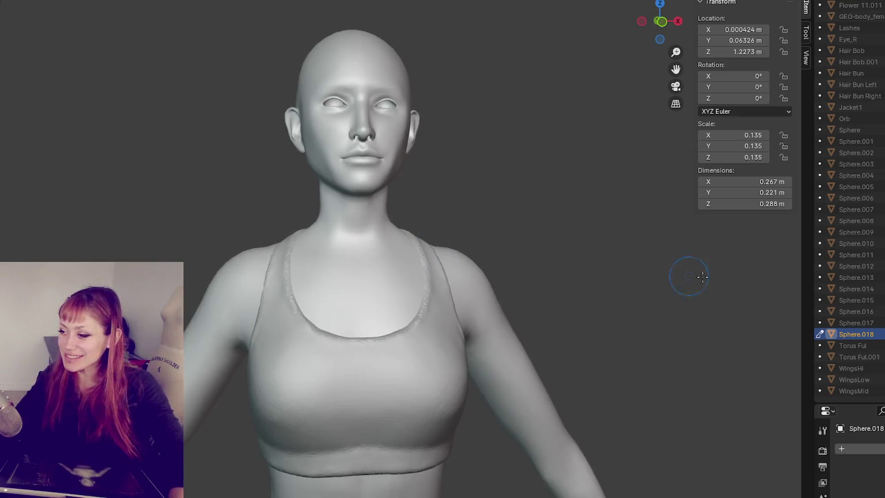
# - Unhide and select Jacket1 in the Outliner, checking it from back and front
pyautogui.click(881, 107)
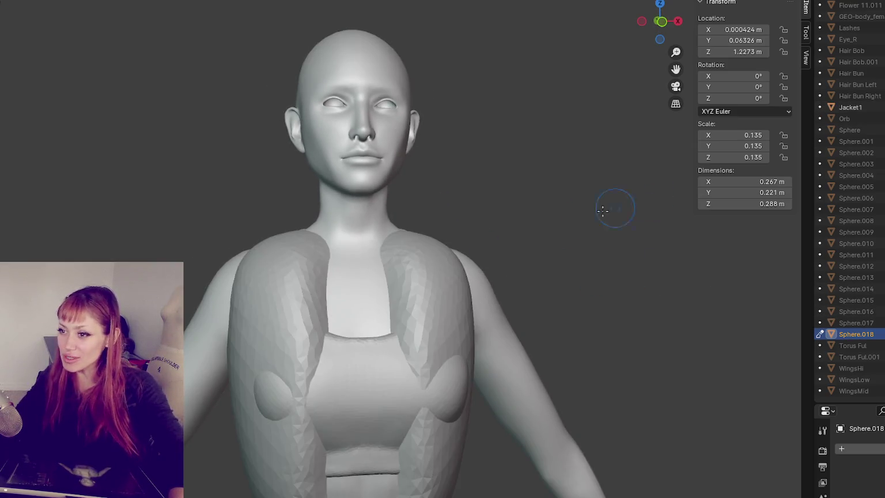
pyautogui.click(850, 107)
pyautogui.moveTo(409, 241)
pyautogui.mouseDown(button='middle')
pyautogui.moveTo(184, 250)
pyautogui.moveTo(263, 182)
pyautogui.mouseUp(button='middle')
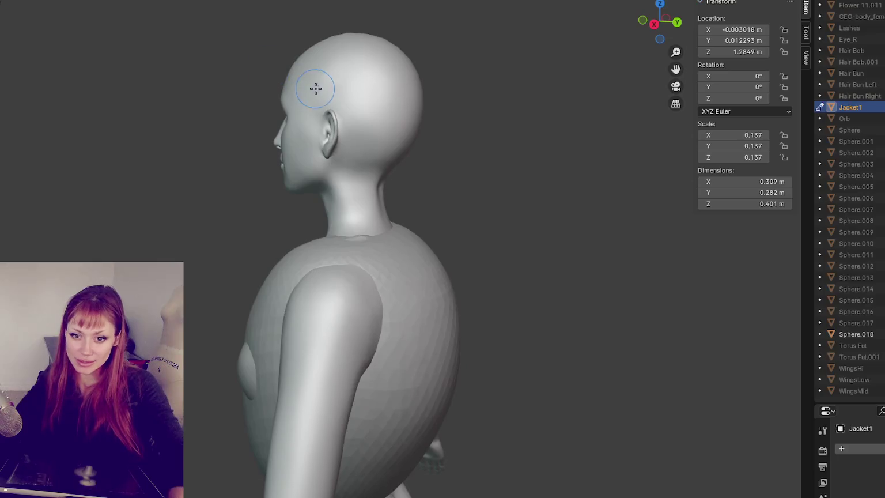
pyautogui.moveTo(317, 89)
pyautogui.mouseDown(button='middle')
pyautogui.moveTo(450, 148)
pyautogui.moveTo(330, 237)
pyautogui.mouseUp(button='middle')
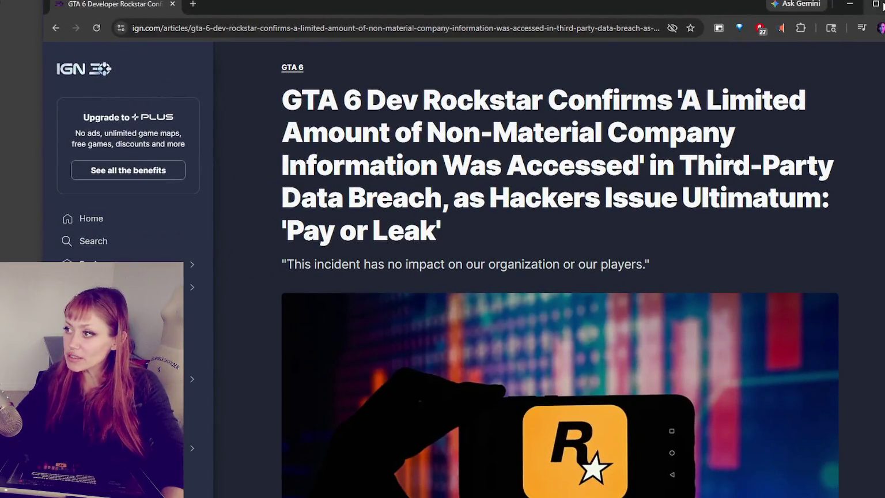
# - Maximize Chrome and scroll down the IGN article on Rockstar's data breach
pyautogui.click(881, 4)
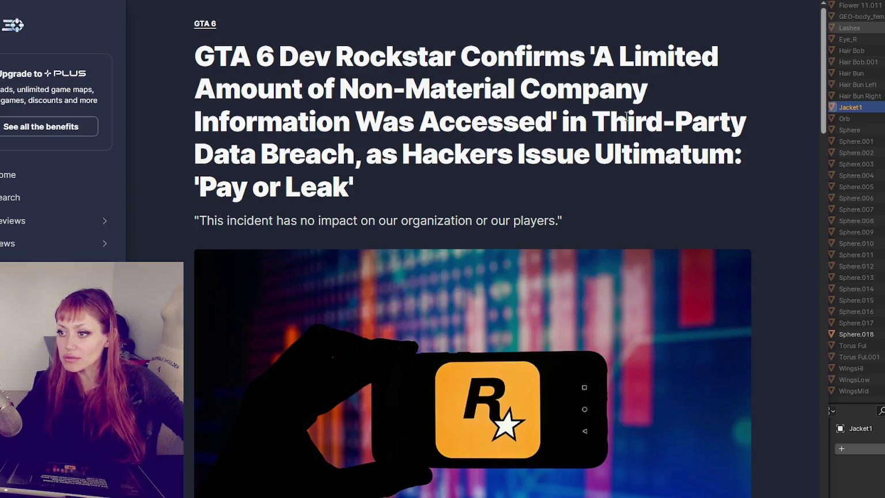
pyautogui.scroll(-6, 646, 144)
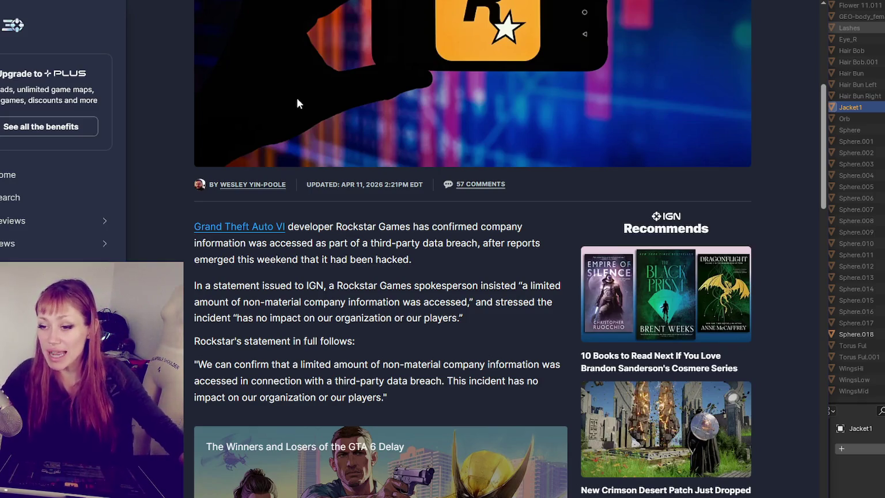
pyautogui.scroll(-1, 298, 103)
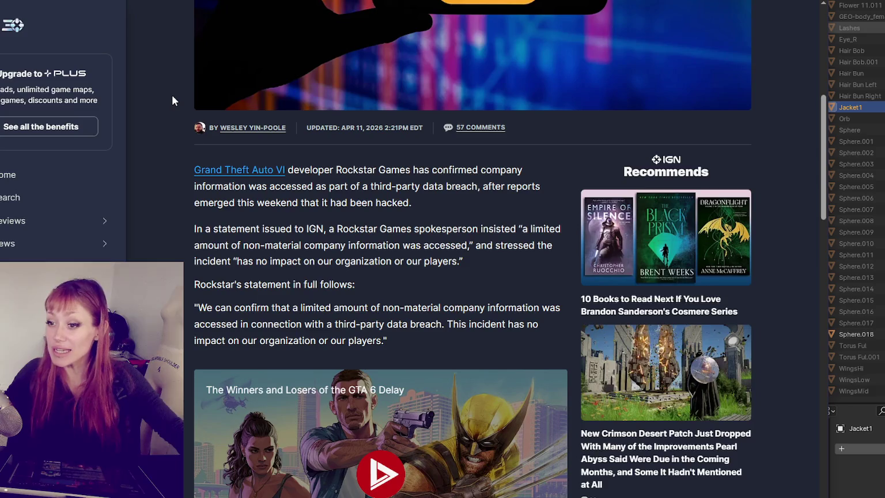
# - Highlight Rockstar's quoted statement about the breach in the article
pyautogui.moveTo(237, 246)
pyautogui.mouseDown()
pyautogui.moveTo(382, 261)
pyautogui.moveTo(424, 245)
pyautogui.moveTo(473, 243)
pyautogui.moveTo(268, 266)
pyautogui.moveTo(465, 261)
pyautogui.mouseUp()
pyautogui.scroll(-1, 464, 260)
pyautogui.click(275, 267)
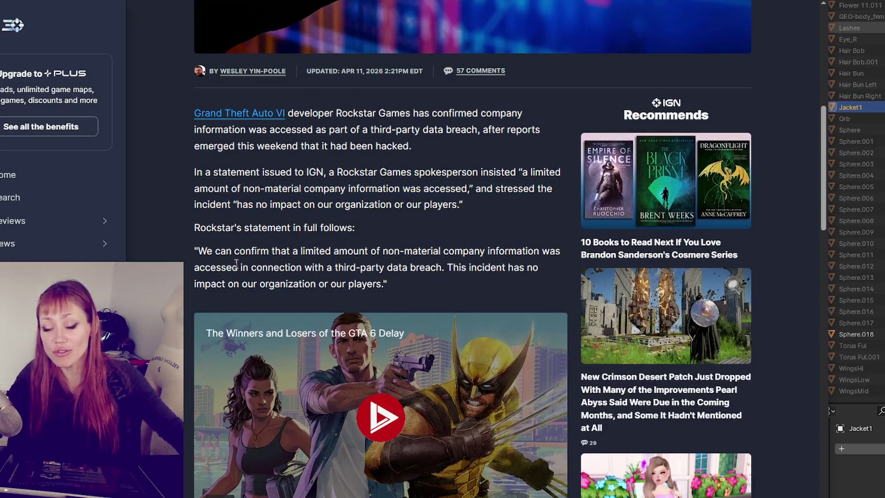
pyautogui.moveTo(198, 252)
pyautogui.mouseDown()
pyautogui.moveTo(481, 253)
pyautogui.moveTo(225, 268)
pyautogui.moveTo(415, 271)
pyautogui.mouseUp()
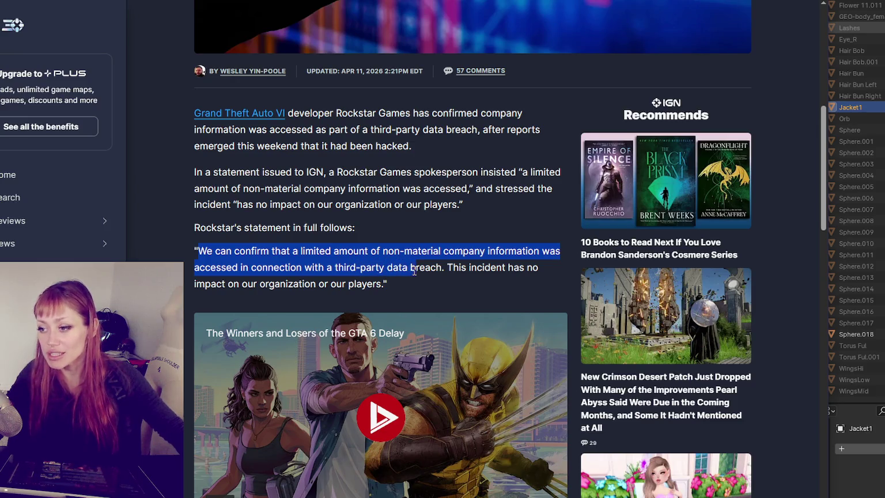
pyautogui.scroll(-3, 328, 214)
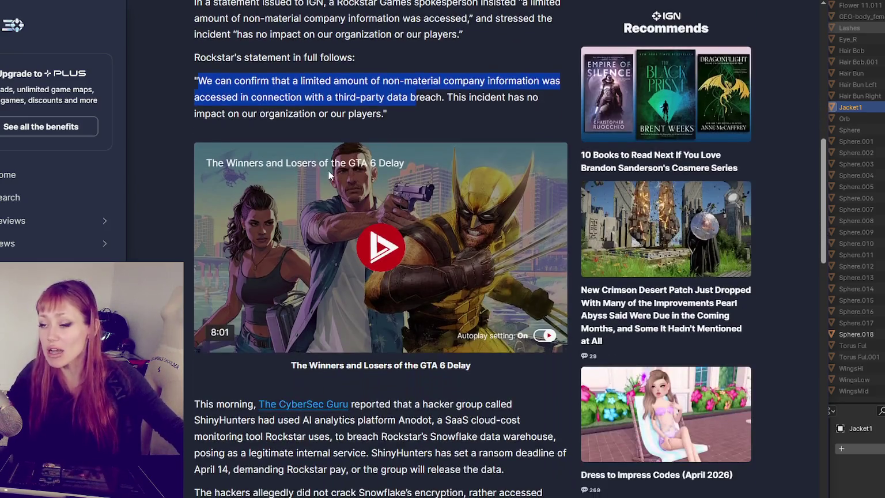
pyautogui.scroll(-2, 328, 175)
pyautogui.scroll(-1, 239, 241)
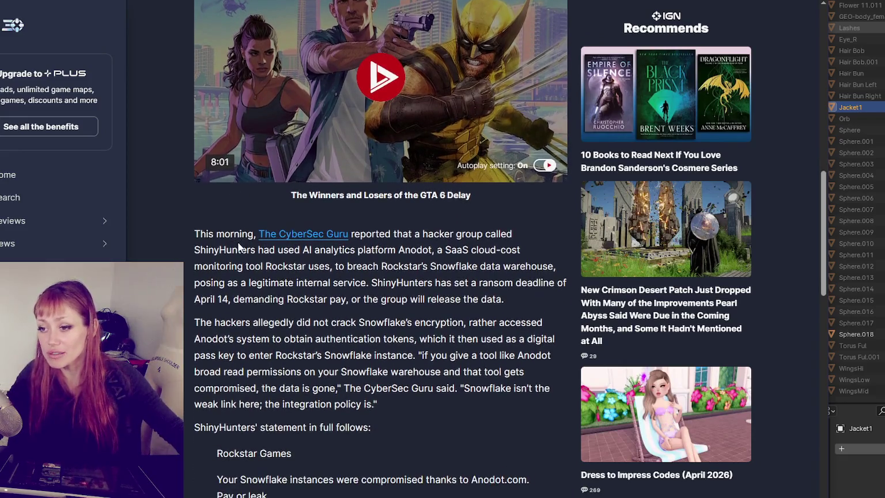
pyautogui.scroll(-2, 226, 298)
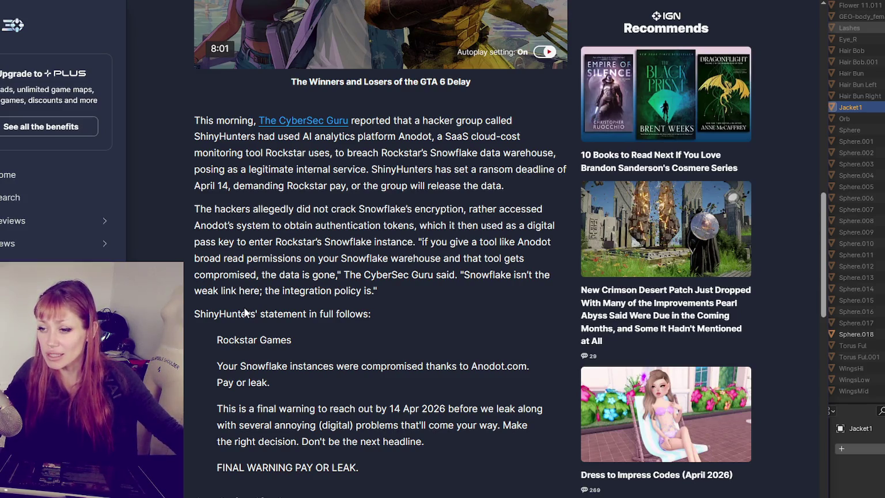
pyautogui.scroll(-2, 386, 306)
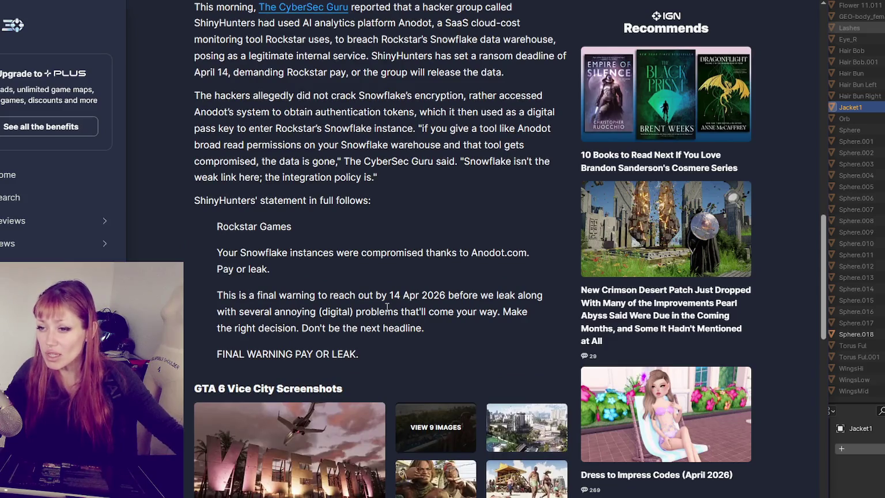
pyautogui.scroll(-2, 386, 306)
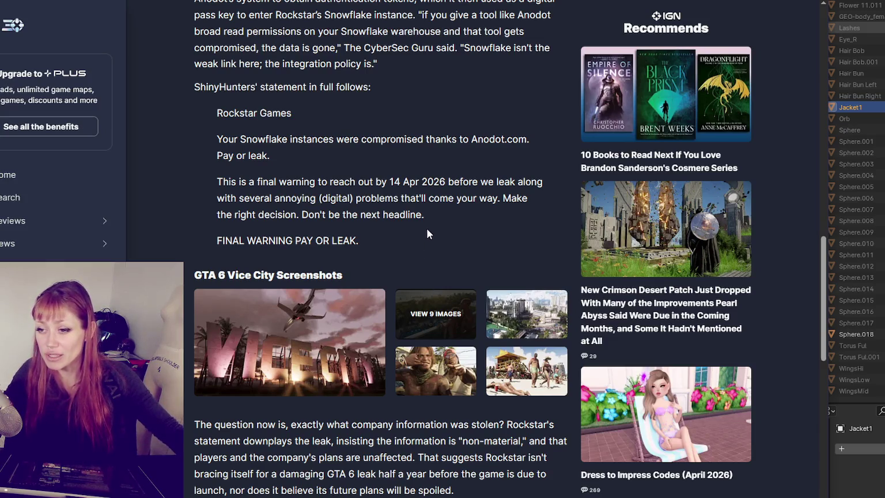
pyautogui.scroll(-3, 426, 228)
pyautogui.scroll(-1, 428, 209)
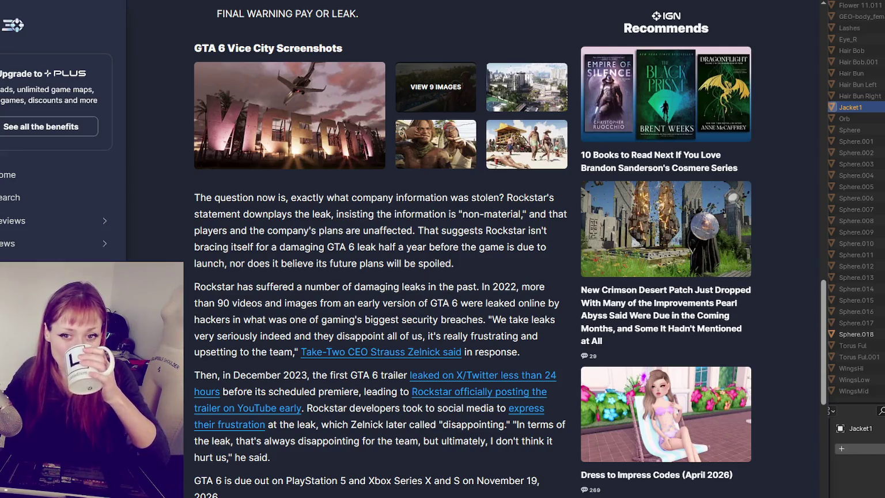
pyautogui.scroll(5, 398, 245)
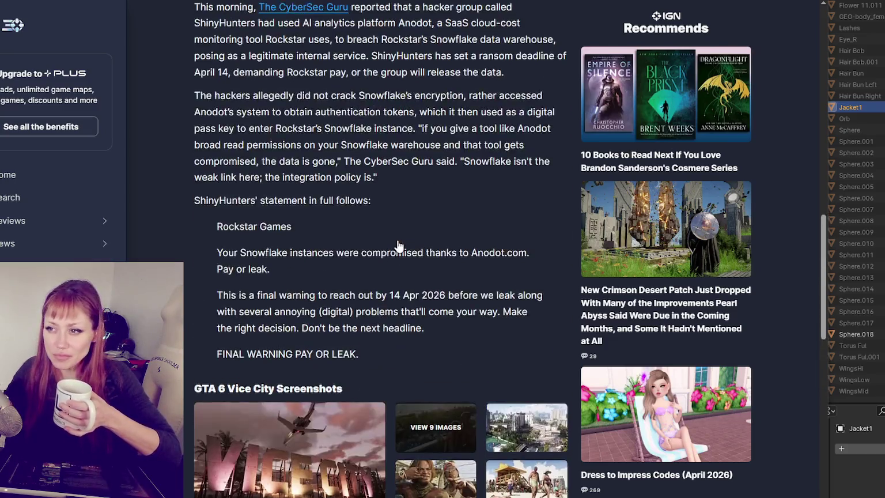
pyautogui.scroll(4, 398, 245)
pyautogui.scroll(4, 397, 244)
pyautogui.click(289, 254)
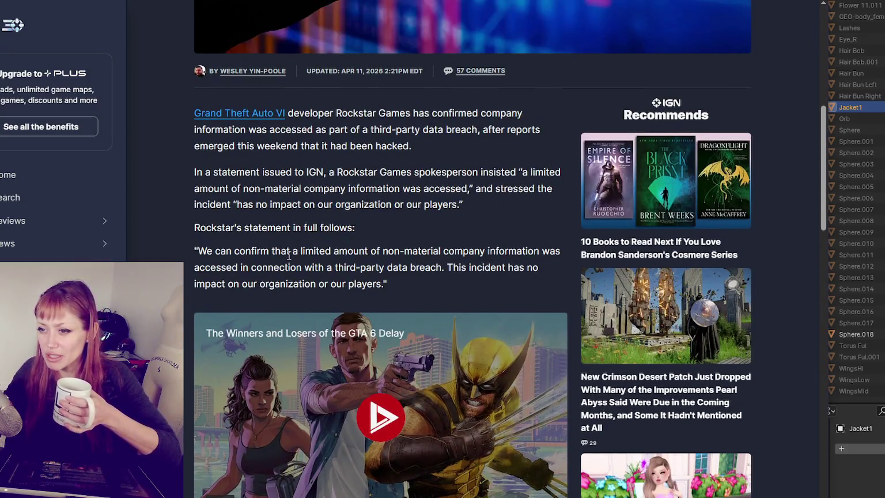
pyautogui.moveTo(343, 251); pyautogui.dragTo(483, 251)
pyautogui.click(397, 253)
pyautogui.moveTo(286, 252); pyautogui.dragTo(387, 252)
pyautogui.click(429, 252)
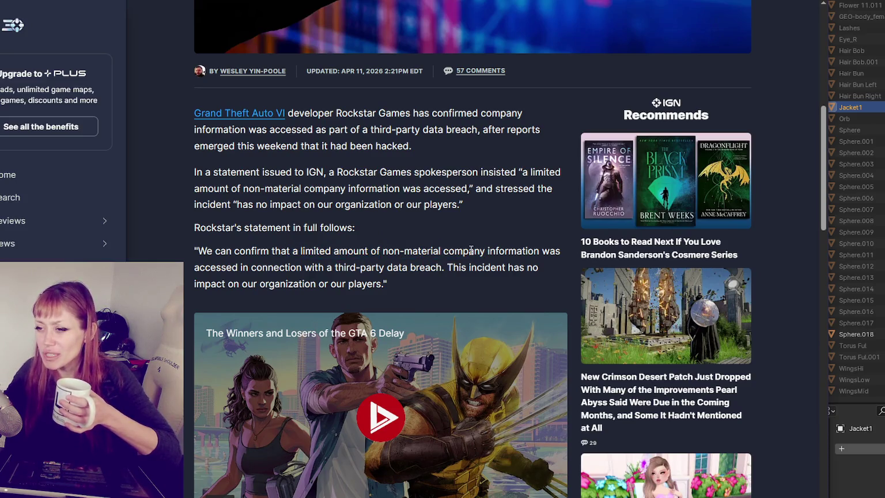
pyautogui.moveTo(470, 252); pyautogui.dragTo(509, 251)
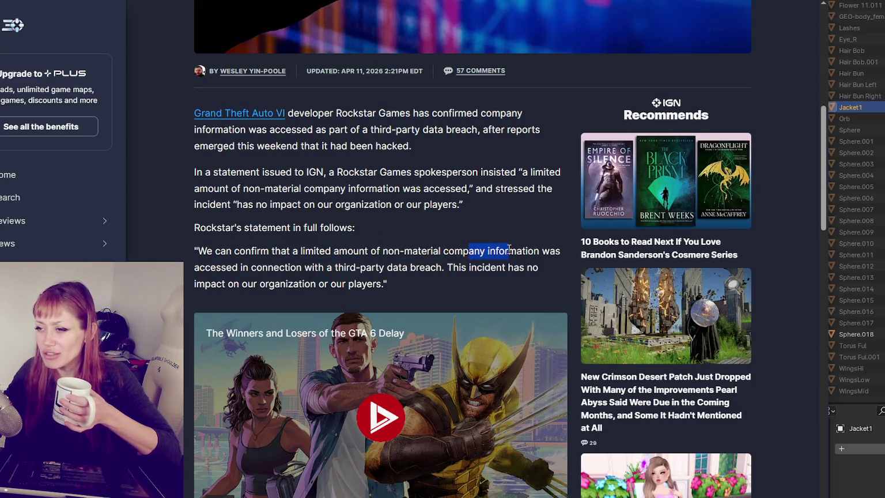
pyautogui.click(545, 249)
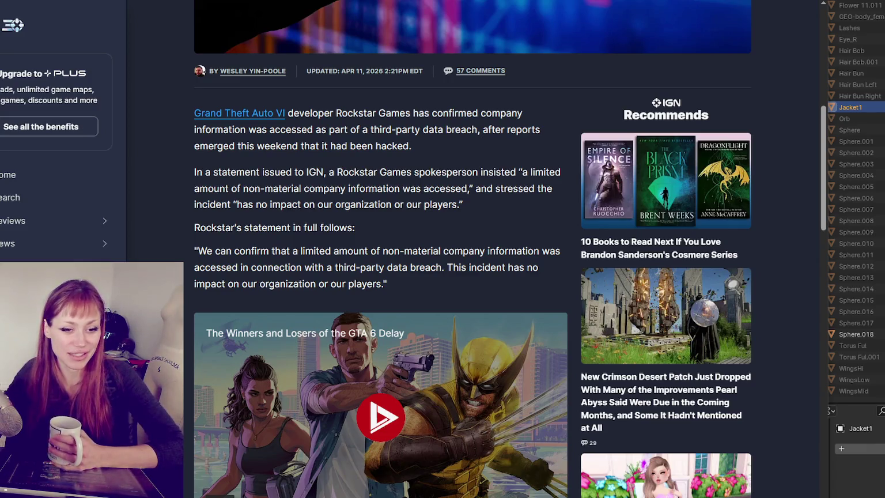
# - Scroll the IGN article down and back up to the ShinyHunters ransom statement and Vice City screenshots
pyautogui.scroll(-5, 408, 337)
pyautogui.scroll(-5, 408, 337)
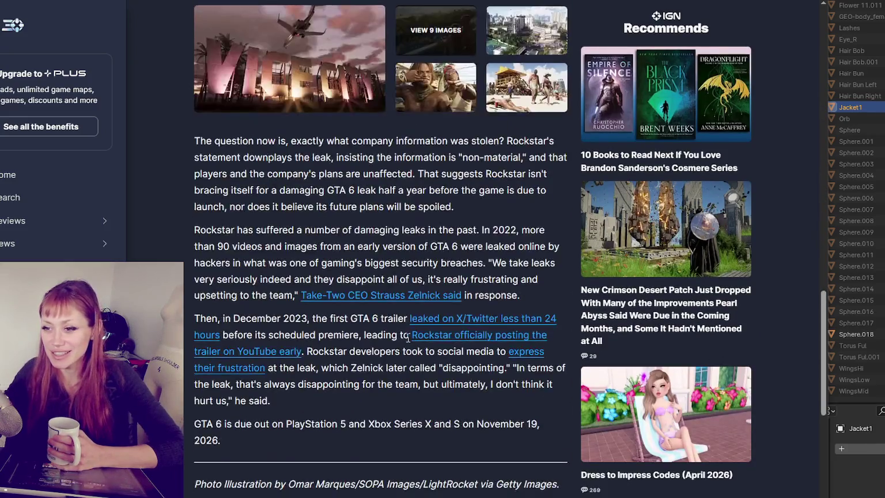
pyautogui.scroll(1, 408, 337)
pyautogui.scroll(3, 407, 337)
pyautogui.scroll(-5, 412, 323)
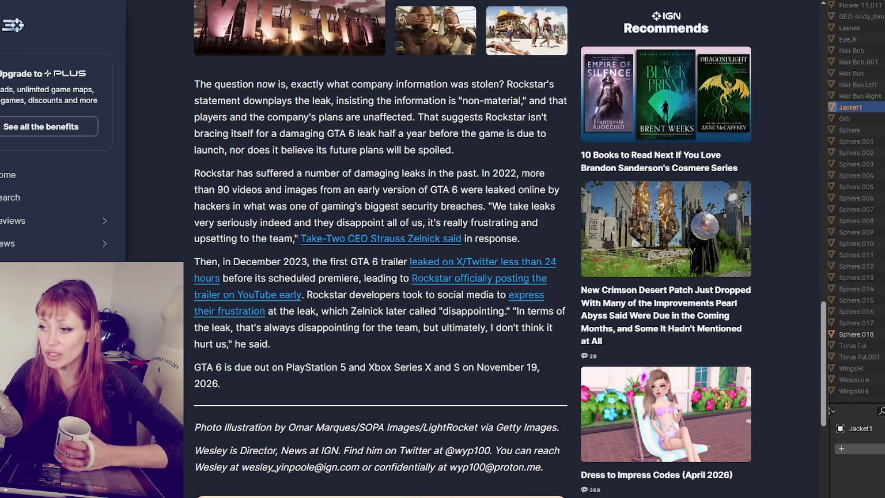
pyautogui.scroll(-2, 319, 136)
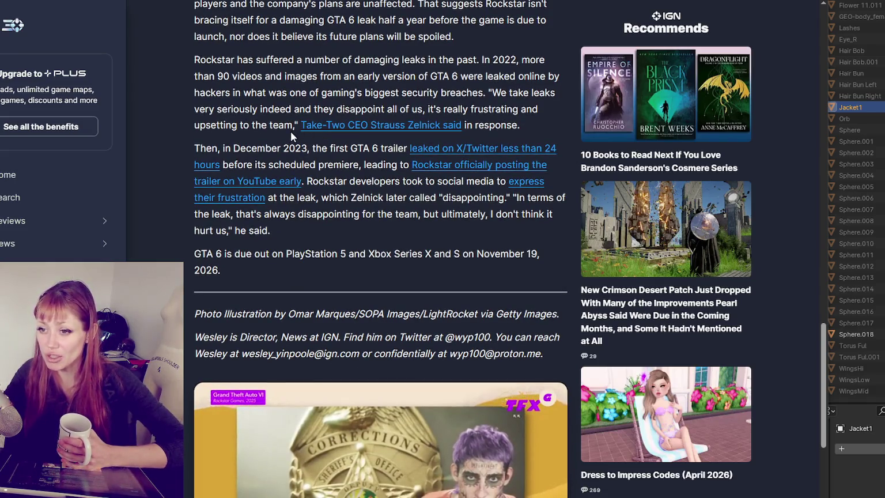
pyautogui.scroll(-1, 291, 133)
pyautogui.scroll(-6, 290, 136)
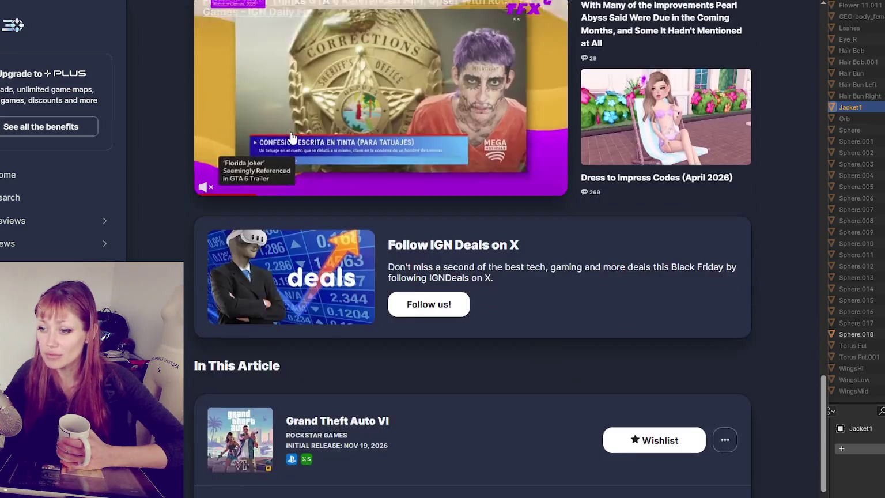
pyautogui.scroll(4, 292, 137)
pyautogui.scroll(4, 291, 136)
pyautogui.scroll(4, 291, 136)
pyautogui.scroll(1, 291, 135)
pyautogui.scroll(2, 291, 133)
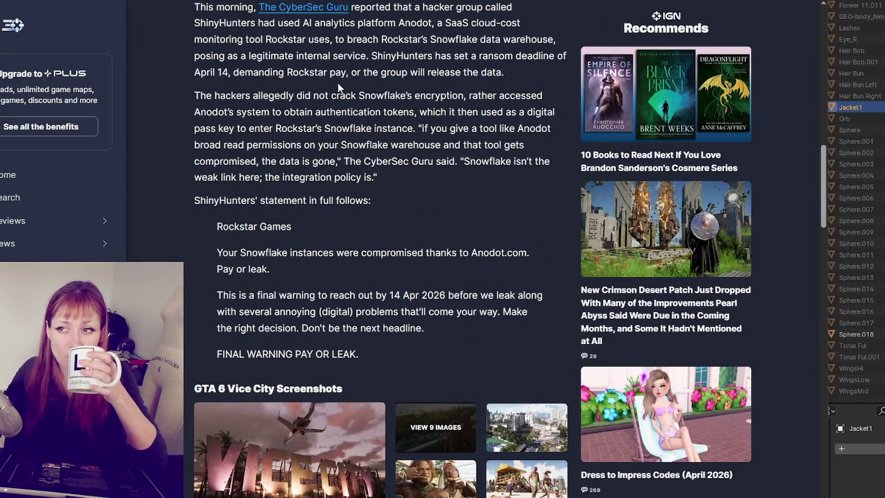
pyautogui.scroll(4, 340, 89)
pyautogui.scroll(4, 356, 162)
pyautogui.scroll(5, 356, 162)
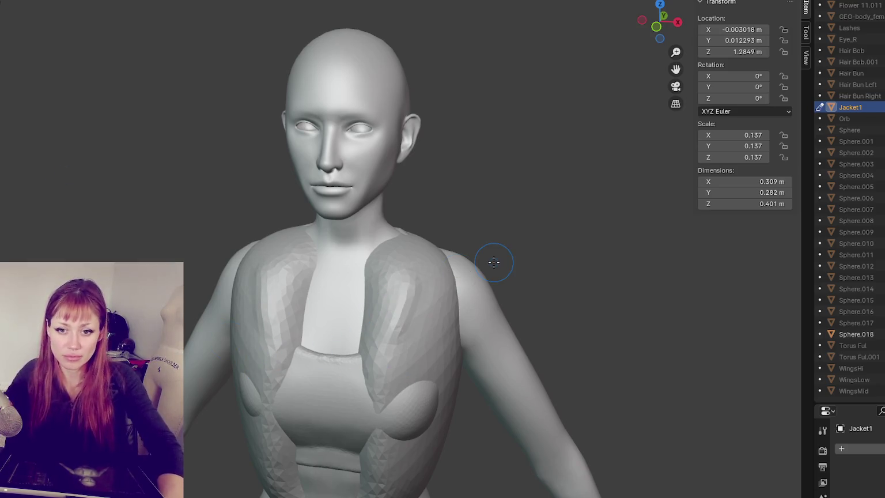
# - Undo the last change and zoom and pan the viewport onto the jacketed torso
pyautogui.hotkey('ctrl', 'z')
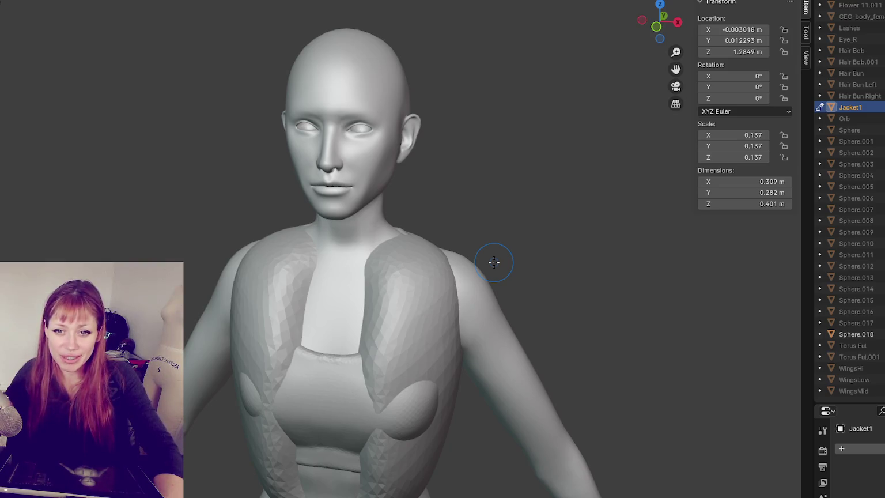
pyautogui.scroll(-2, 494, 262)
pyautogui.keyDown('shift'); pyautogui.moveTo(494, 262); pyautogui.dragTo(471, 222, button='middle'); pyautogui.keyUp('shift')
pyautogui.scroll(2, 471, 223)
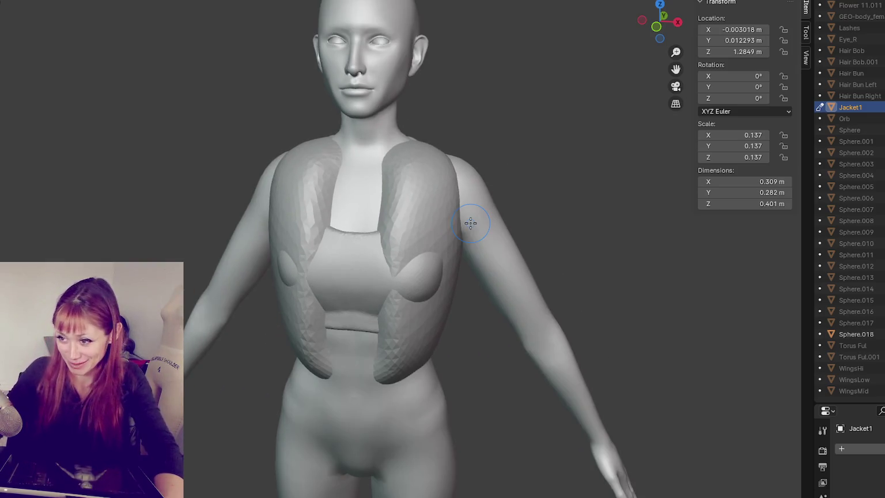
# - With a larger brush, smooth away the jacket's chest bumps and reshape it over the shoulder
pyautogui.press('f')
pyautogui.click(455, 248)
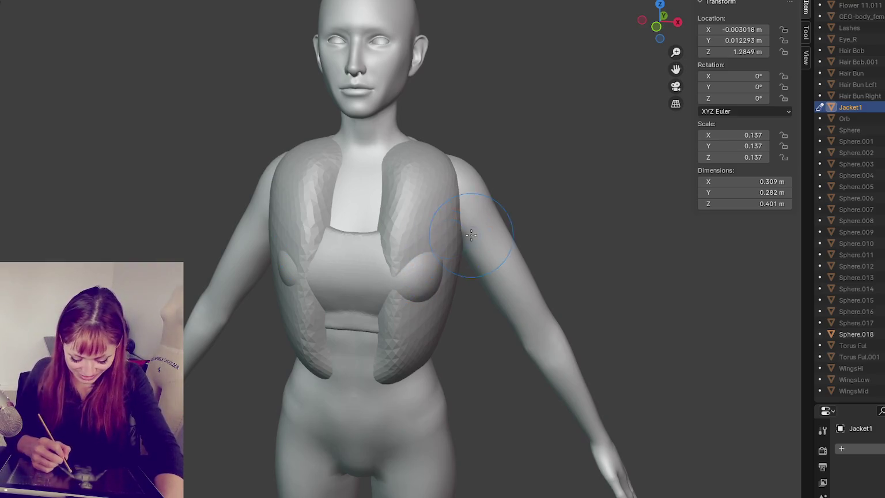
pyautogui.moveTo(424, 276); pyautogui.dragTo(434, 247)
pyautogui.moveTo(434, 247); pyautogui.dragTo(422, 241, button='middle')
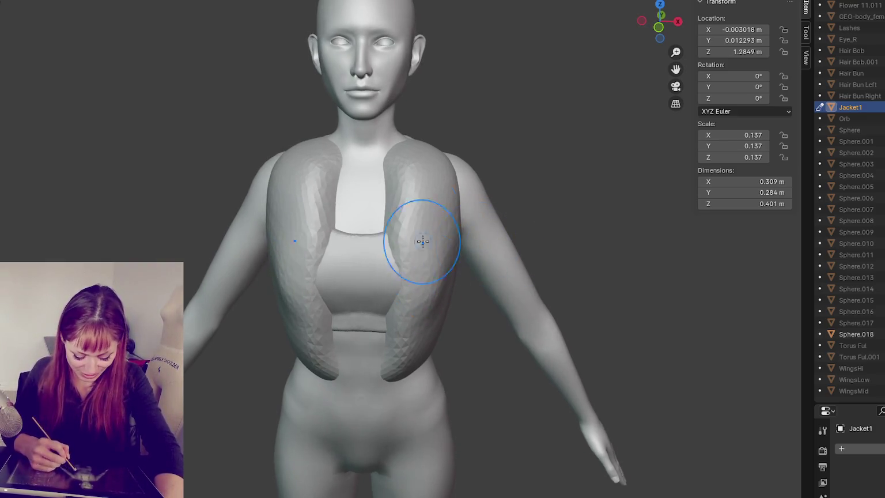
pyautogui.moveTo(409, 158); pyautogui.dragTo(412, 173)
pyautogui.moveTo(412, 172)
pyautogui.mouseDown(button='middle')
pyautogui.moveTo(404, 252)
pyautogui.moveTo(439, 198)
pyautogui.mouseUp(button='middle')
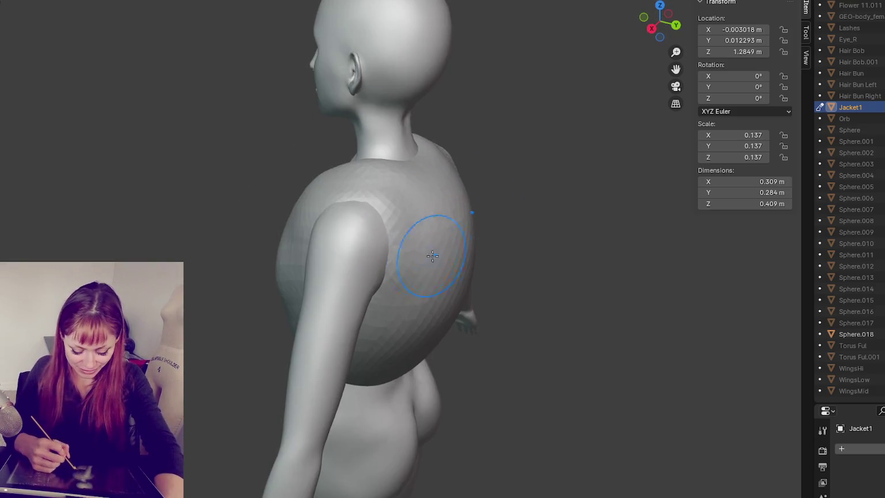
# - Shrink the brush, sculpt the jacket's side in toward the body, and view the back
pyautogui.press('f')
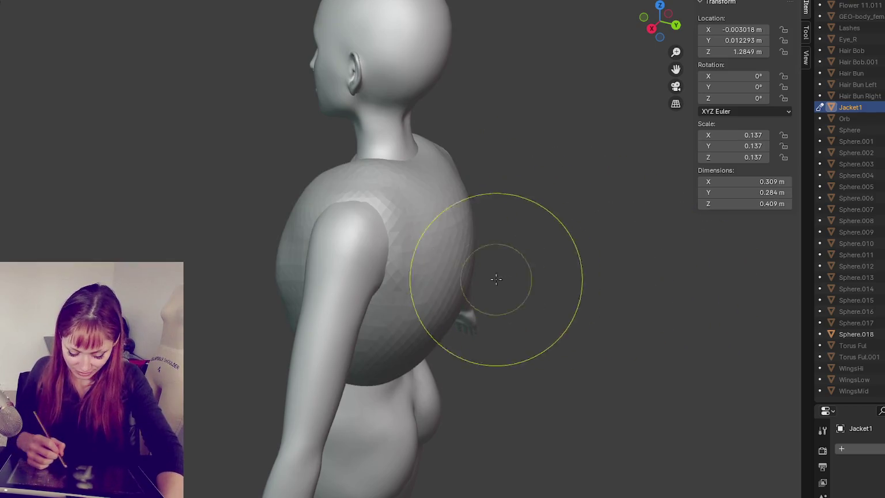
pyautogui.click(464, 231)
pyautogui.moveTo(464, 231); pyautogui.dragTo(466, 233)
pyautogui.press('f')
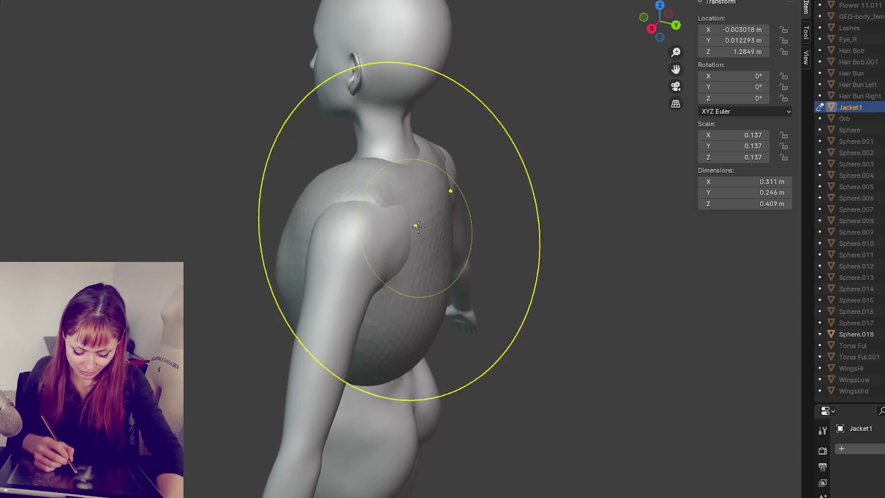
pyautogui.moveTo(419, 227); pyautogui.dragTo(427, 239, button='middle')
pyautogui.click(427, 239)
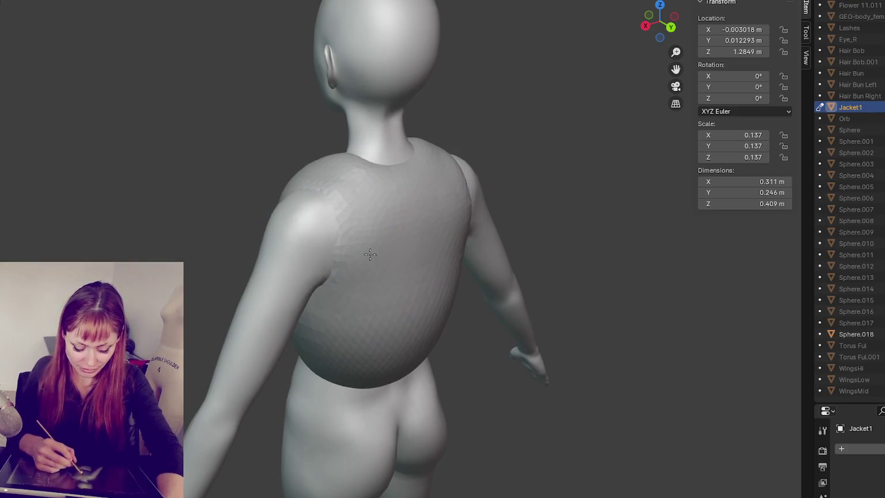
pyautogui.moveTo(370, 254); pyautogui.dragTo(437, 257, button='middle')
# - Raise the jacket's back hem, tighten its back edges against the body, and flatten the back
pyautogui.moveTo(383, 390)
pyautogui.mouseDown()
pyautogui.moveTo(401, 386)
pyautogui.moveTo(300, 381)
pyautogui.moveTo(345, 399)
pyautogui.mouseUp()
pyautogui.moveTo(269, 260); pyautogui.dragTo(279, 156)
pyautogui.moveTo(350, 237); pyautogui.dragTo(489, 274, button='middle')
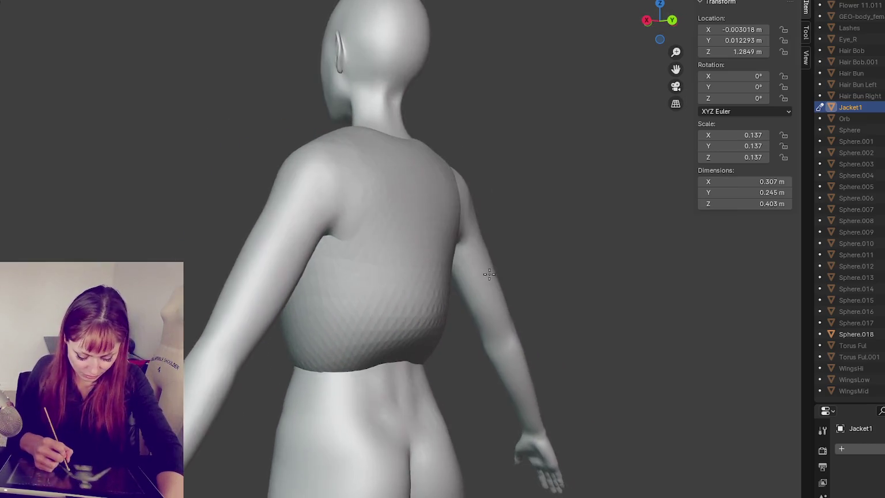
pyautogui.moveTo(424, 316); pyautogui.dragTo(435, 326)
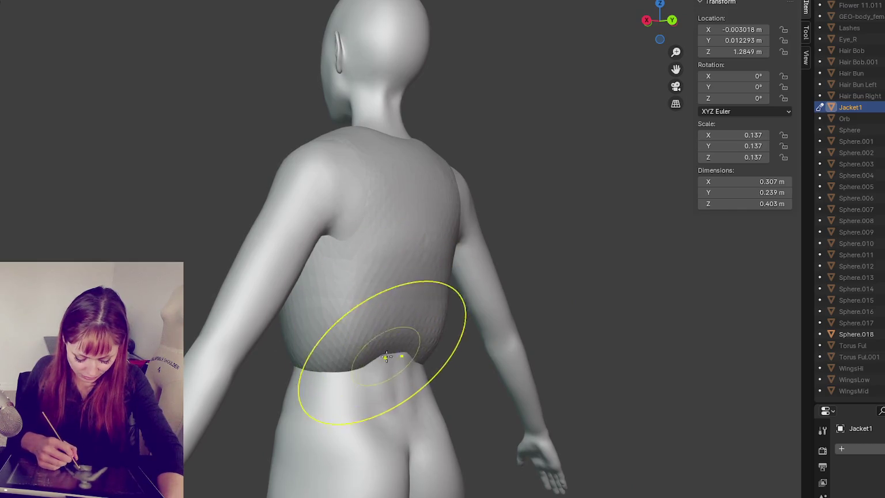
pyautogui.moveTo(385, 370)
pyautogui.mouseDown(button='middle')
pyautogui.moveTo(425, 341)
pyautogui.moveTo(504, 336)
pyautogui.mouseUp(button='middle')
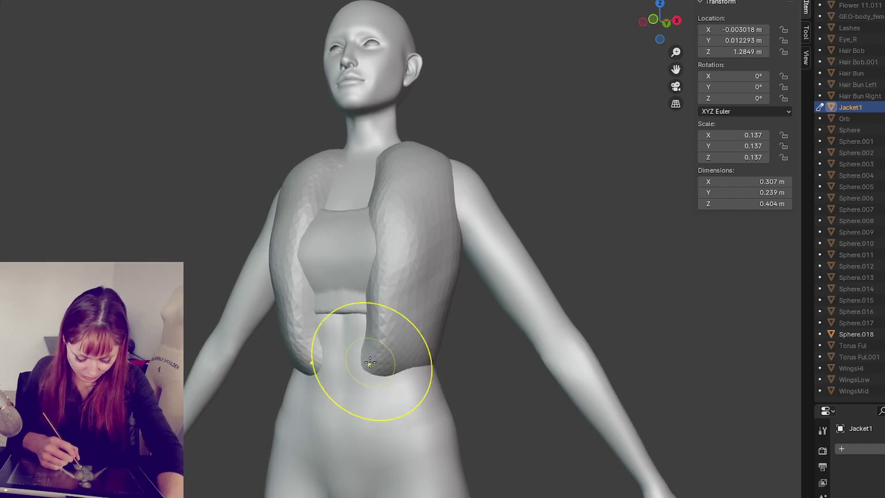
# - Sculpt the jacket's left and right lapels beside the sports bra
pyautogui.moveTo(370, 361); pyautogui.dragTo(405, 351, button='middle')
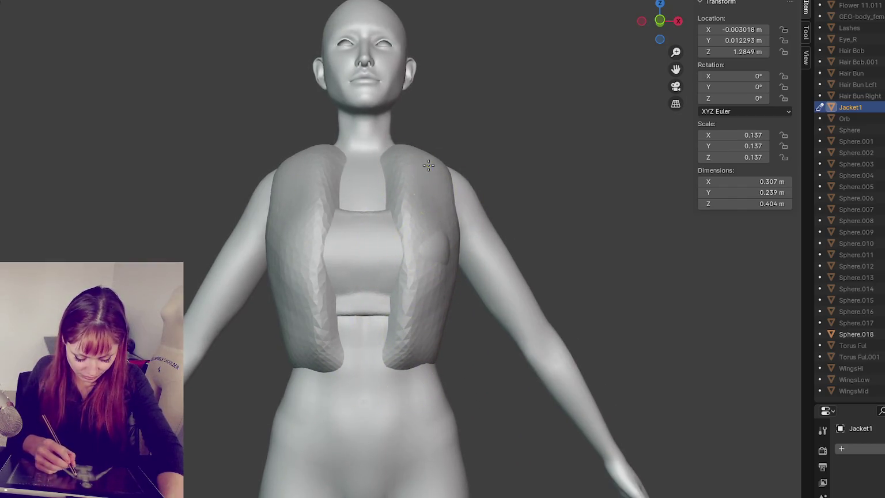
pyautogui.moveTo(429, 165); pyautogui.dragTo(430, 207, button='middle')
pyautogui.moveTo(351, 153)
pyautogui.mouseDown(button='middle')
pyautogui.moveTo(425, 177)
pyautogui.moveTo(343, 154)
pyautogui.mouseUp(button='middle')
pyautogui.moveTo(342, 152); pyautogui.dragTo(362, 174)
pyautogui.moveTo(362, 174); pyautogui.dragTo(350, 218, button='middle')
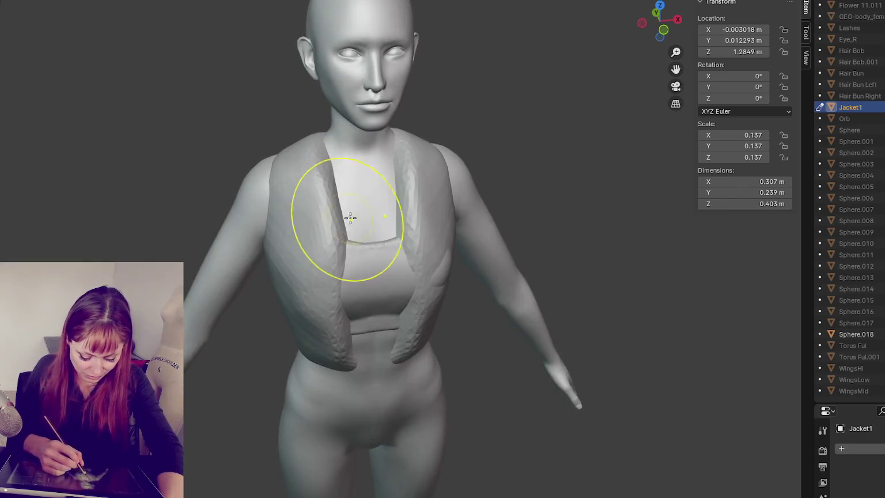
pyautogui.moveTo(347, 223); pyautogui.dragTo(403, 190)
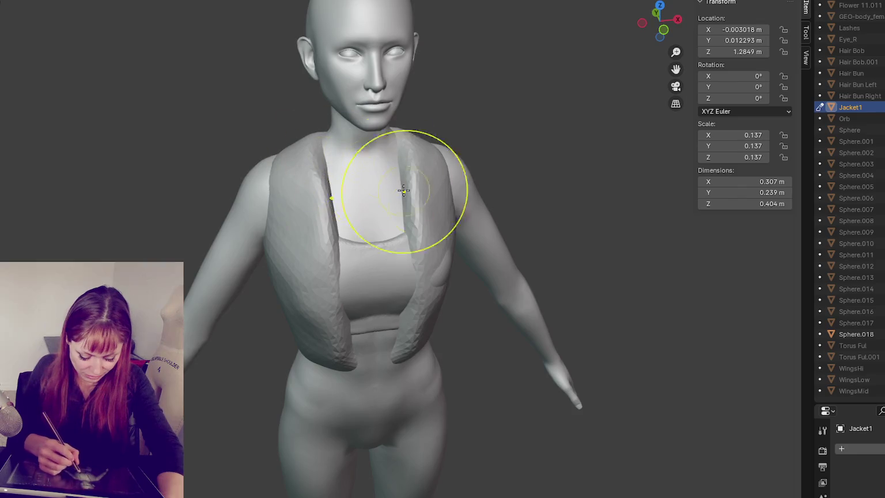
pyautogui.moveTo(416, 202); pyautogui.dragTo(402, 254, button='middle')
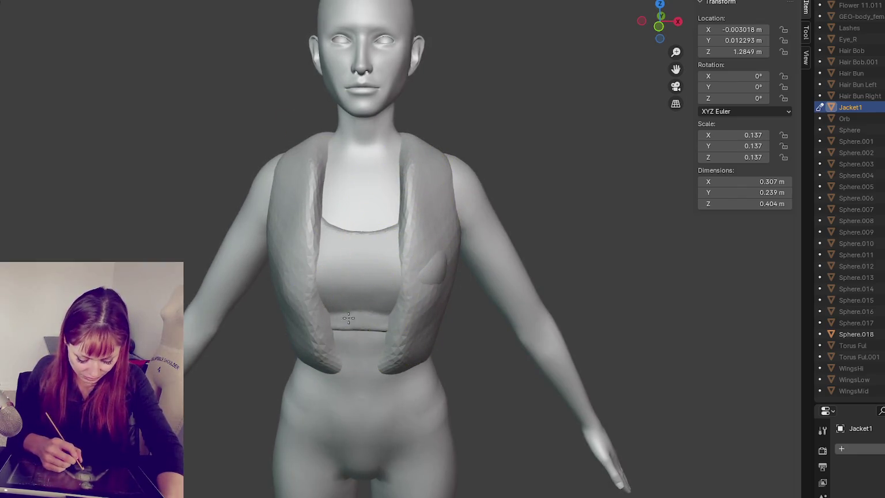
# - Reshape the jacket's lower front panels near the waist, undoing one unwanted stroke
pyautogui.moveTo(349, 317); pyautogui.dragTo(345, 360)
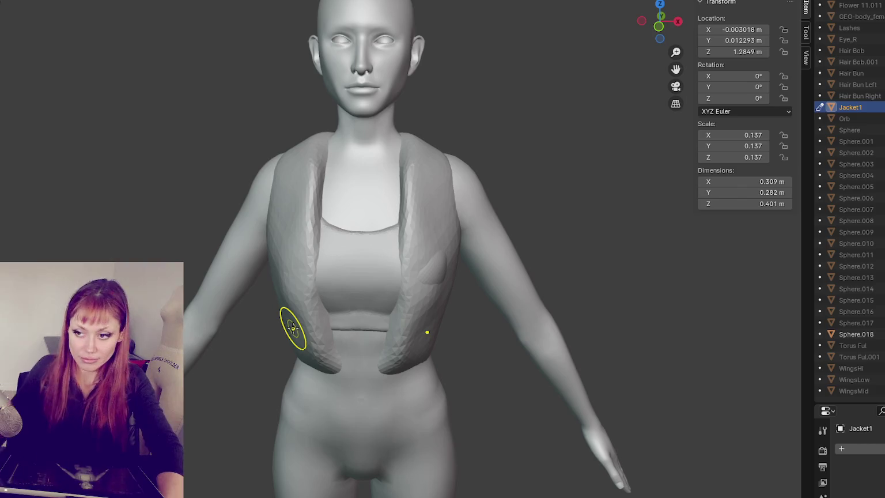
pyautogui.hotkey('ctrl', 'z')
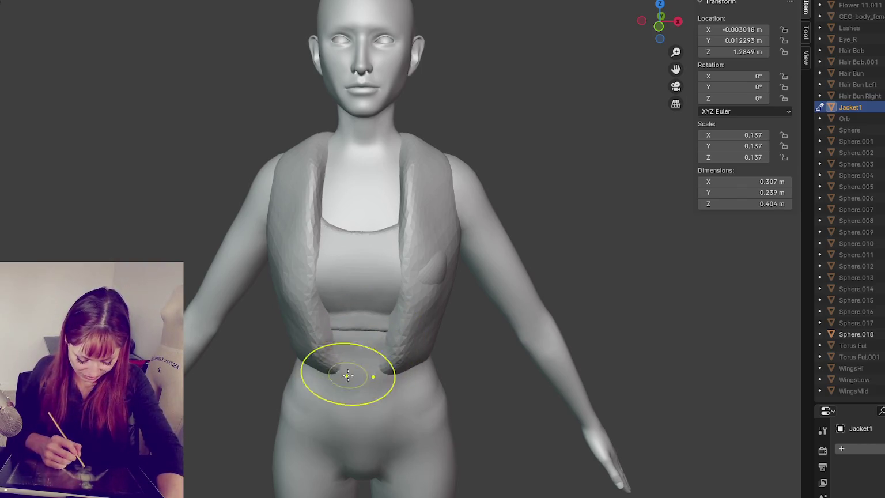
pyautogui.moveTo(337, 361)
pyautogui.keyDown('ctrl'); pyautogui.mouseDown()
pyautogui.moveTo(320, 242)
pyautogui.moveTo(334, 147)
pyautogui.moveTo(321, 259)
pyautogui.mouseUp(); pyautogui.keyUp('ctrl')
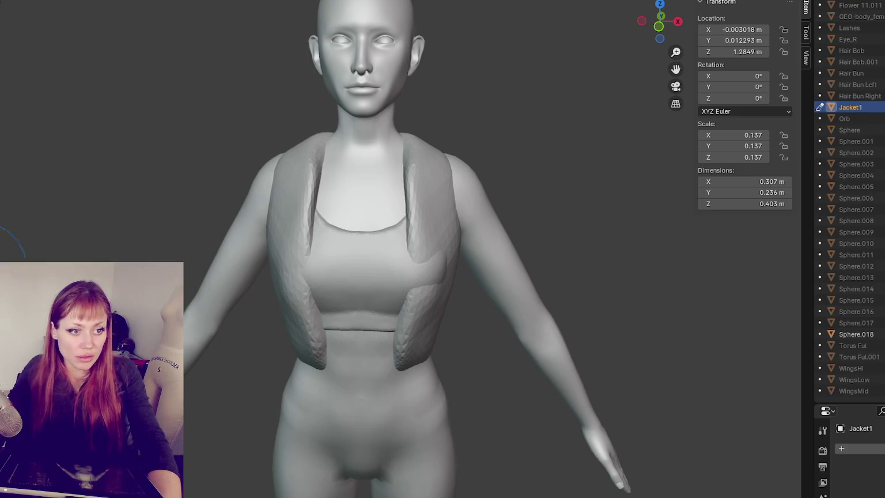
pyautogui.scroll(2, 207, 197)
pyautogui.moveTo(212, 187); pyautogui.dragTo(422, 210, button='middle')
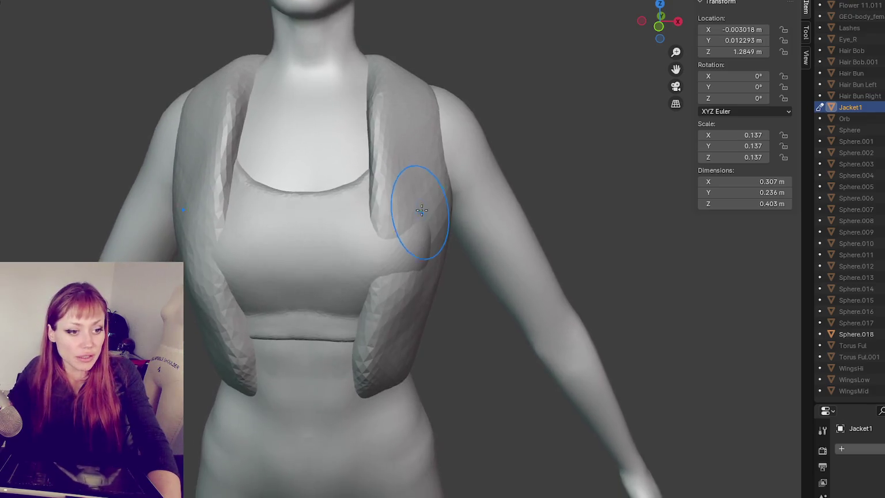
pyautogui.scroll(-3, 417, 213)
pyautogui.scroll(-1, 346, 208)
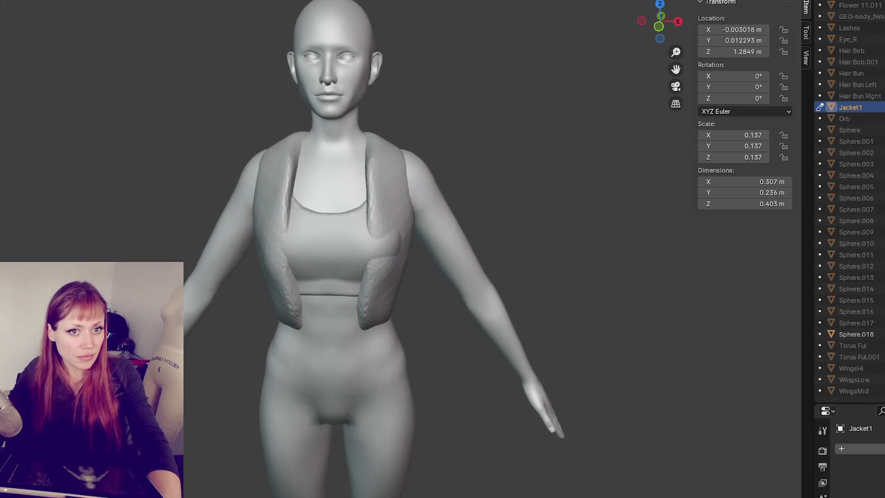
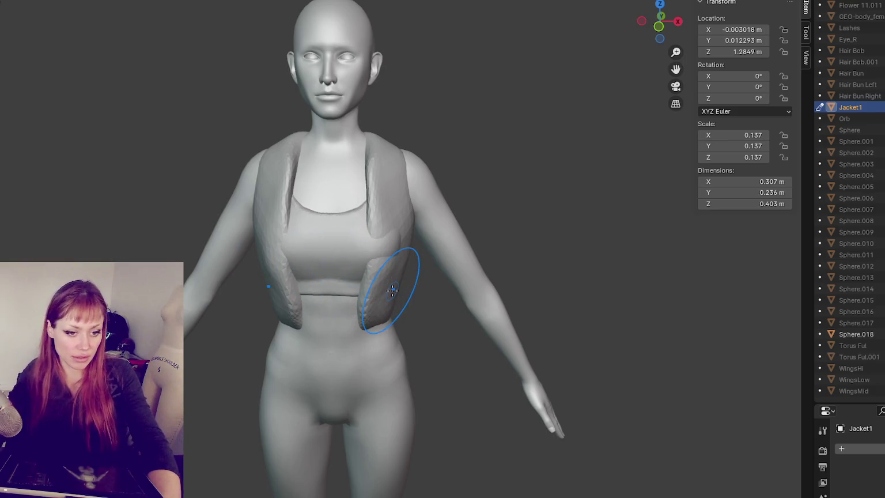
# - Smooth the bulges on the vest's right side and front panels
pyautogui.scroll(2, 392, 288)
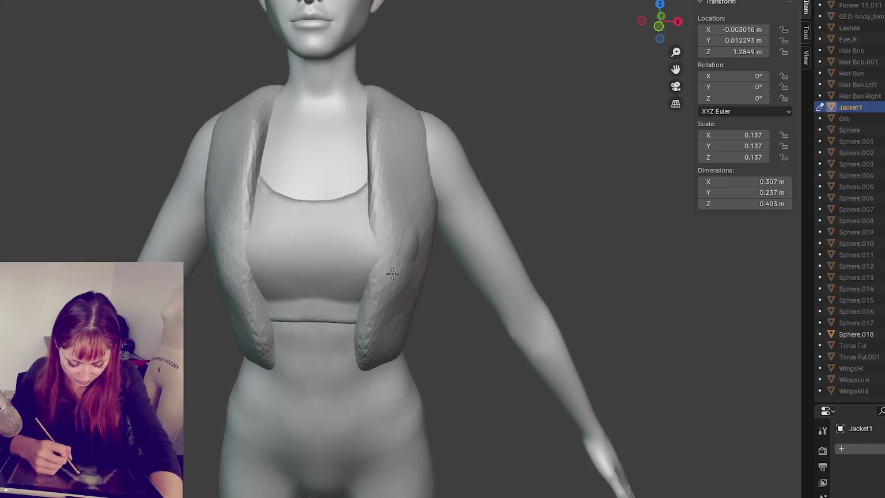
pyautogui.moveTo(396, 229); pyautogui.dragTo(405, 286)
pyautogui.moveTo(403, 318); pyautogui.dragTo(411, 313)
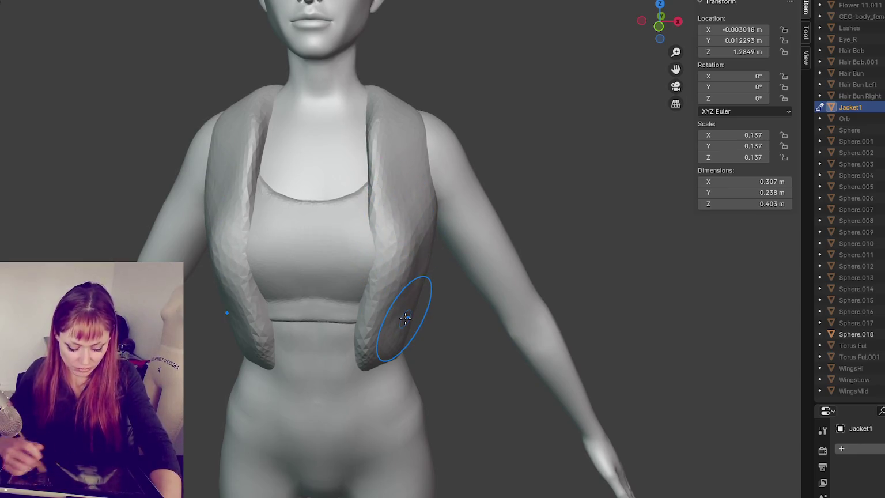
pyautogui.hotkey('ctrl', 'pageup')
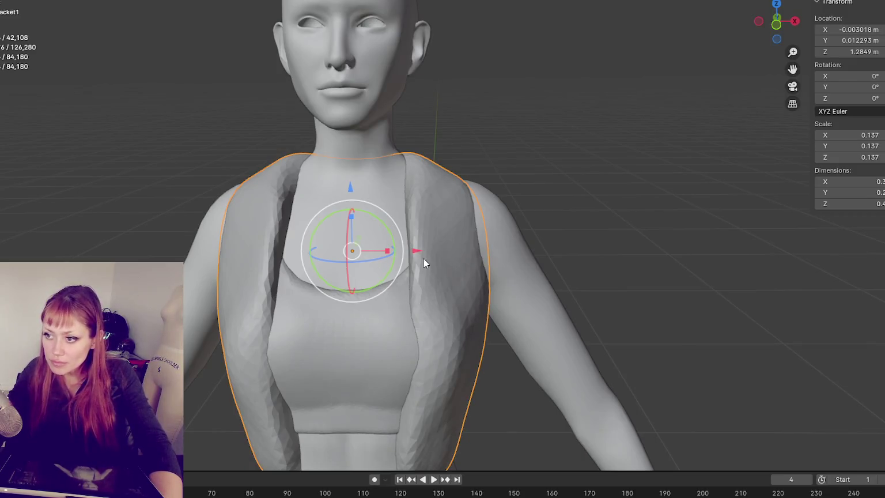
pyautogui.moveTo(417, 252); pyautogui.dragTo(422, 250)
pyautogui.press('Escape')
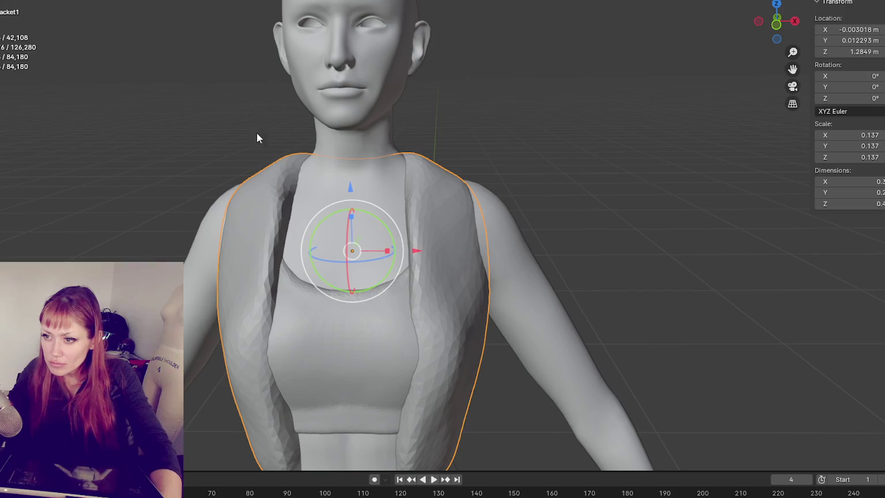
pyautogui.hotkey('ctrl', 'pagedown')
pyautogui.moveTo(379, 233); pyautogui.dragTo(431, 204)
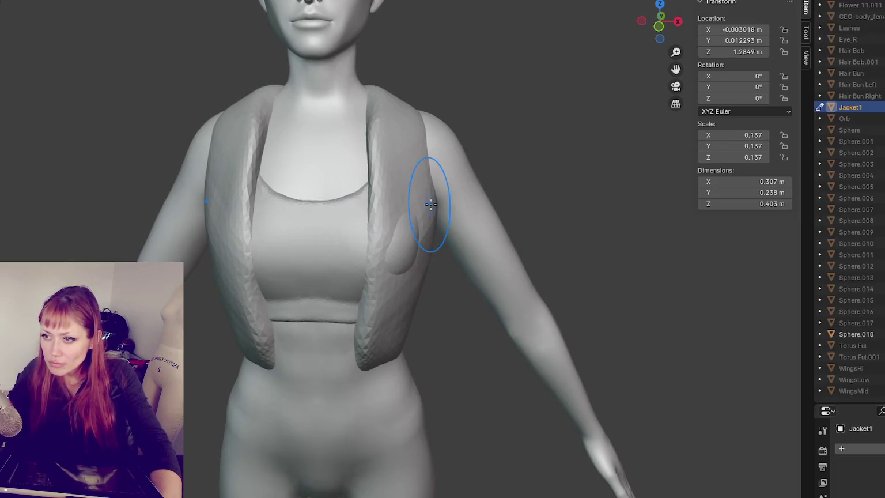
# - Move Jacket1 along the X axis so it sits centred on the body
pyautogui.hotkey('ctrl', 'pageup')
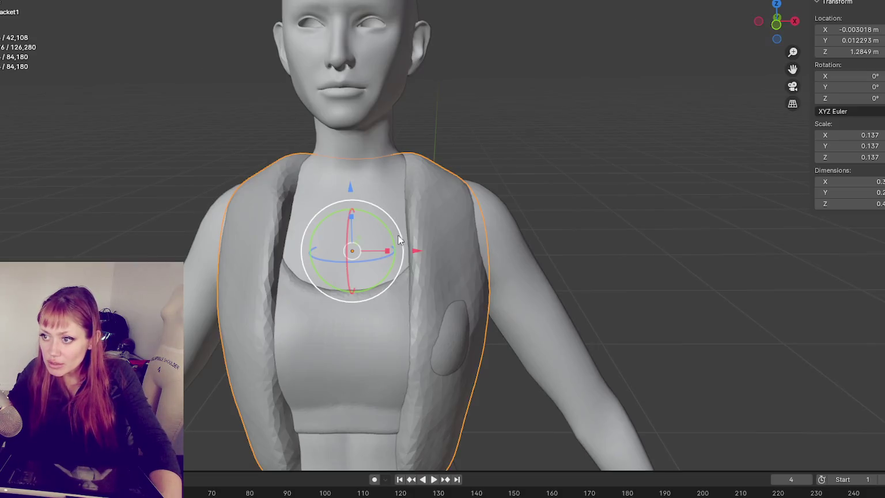
pyautogui.press('g')
pyautogui.press('x')
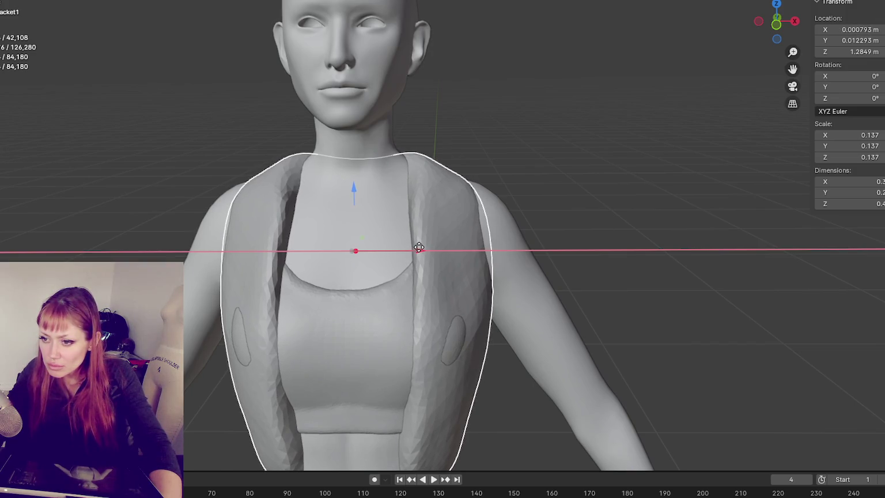
pyautogui.click(419, 246)
pyautogui.hotkey('ctrl', 'space')
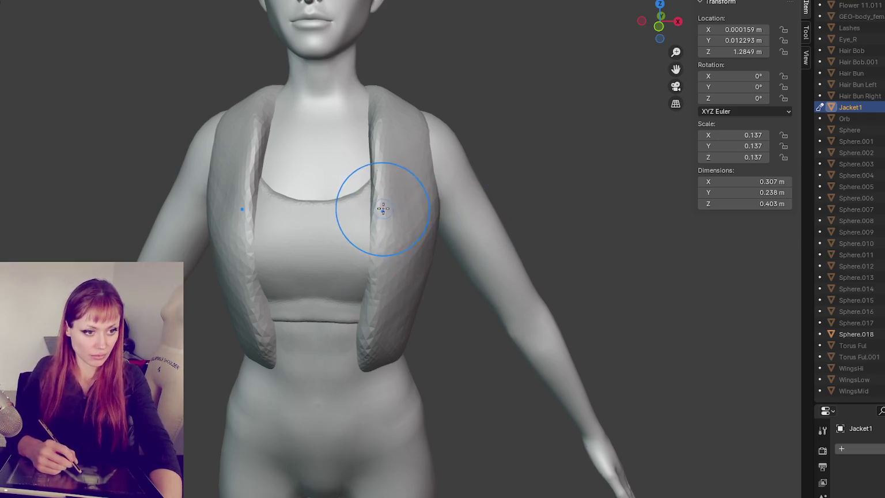
# - Reshape the vest's lower edge and lower left hem from a low side view
pyautogui.moveTo(375, 366); pyautogui.dragTo(401, 265, button='middle')
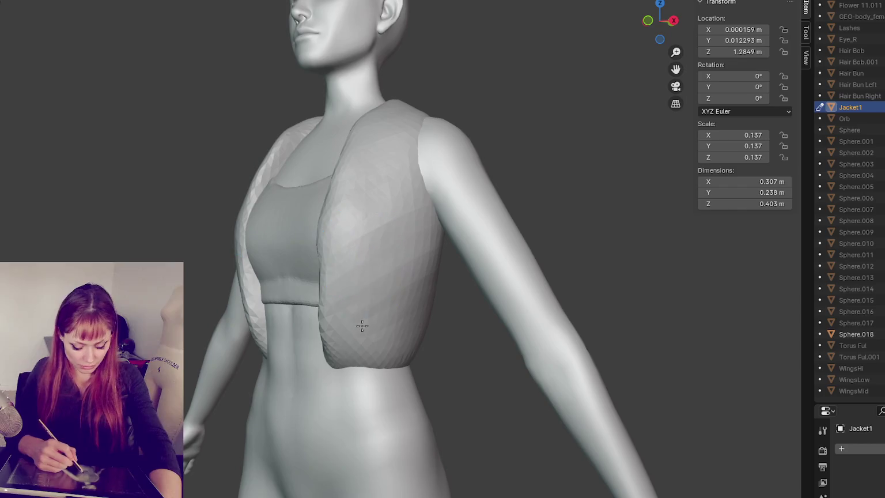
pyautogui.moveTo(338, 320); pyautogui.dragTo(365, 305)
pyautogui.moveTo(366, 305)
pyautogui.mouseDown(button='middle')
pyautogui.moveTo(257, 367)
pyautogui.moveTo(375, 361)
pyautogui.moveTo(282, 306)
pyautogui.mouseUp(button='middle')
pyautogui.moveTo(282, 306); pyautogui.dragTo(268, 330)
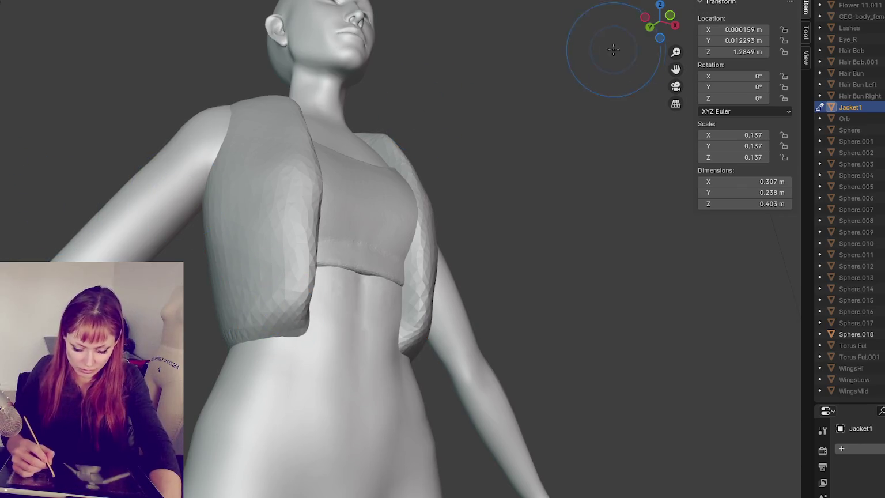
# - Puff out the vest's left and right front panels from the front
pyautogui.moveTo(121, 199); pyautogui.dragTo(260, 242, button='middle')
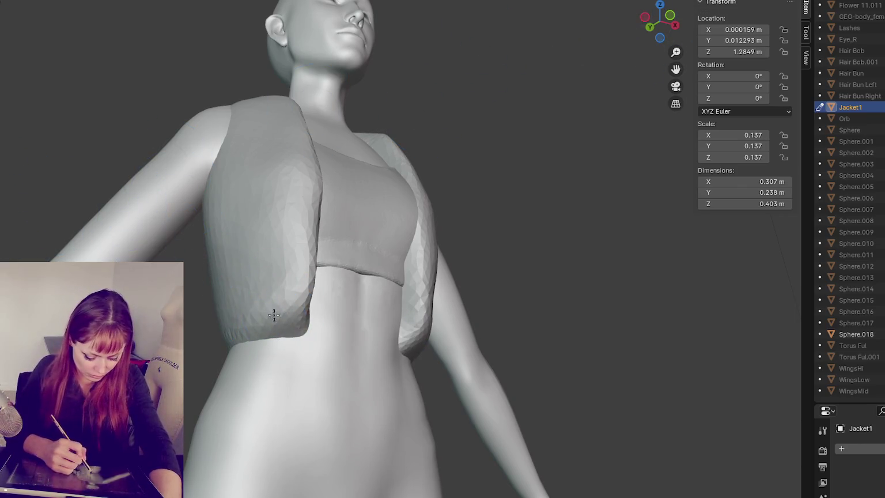
pyautogui.moveTo(240, 355); pyautogui.dragTo(248, 283, button='middle')
pyautogui.moveTo(247, 283); pyautogui.dragTo(230, 336)
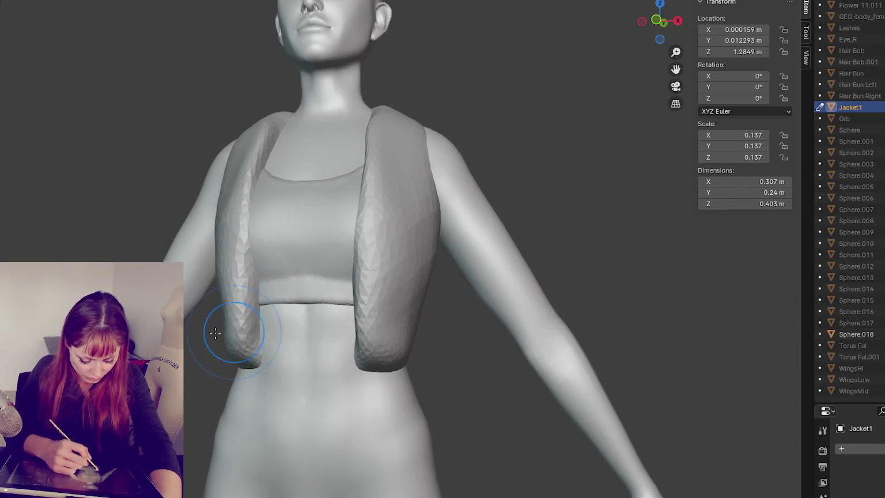
pyautogui.moveTo(242, 237); pyautogui.dragTo(248, 265)
pyautogui.moveTo(385, 232); pyautogui.dragTo(402, 242)
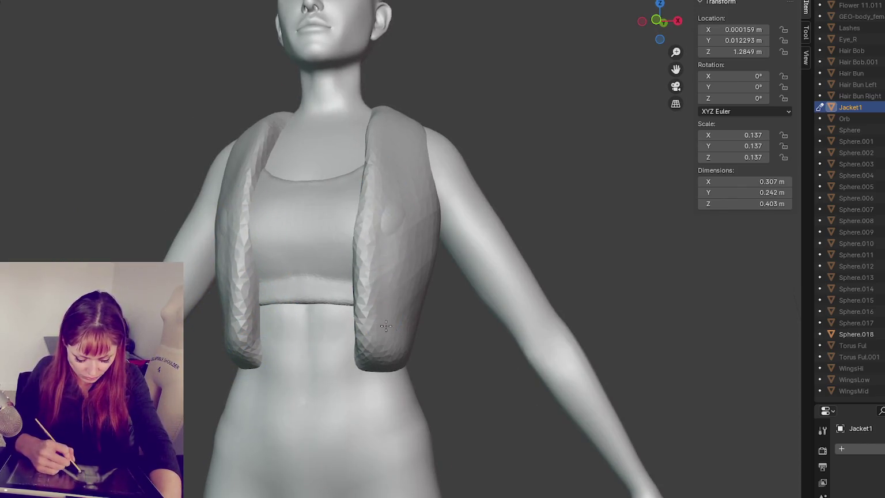
pyautogui.moveTo(414, 309); pyautogui.dragTo(365, 262, button='middle')
pyautogui.moveTo(365, 263); pyautogui.dragTo(361, 336)
# - Inflate the panels further and smooth the bump on the left shoulder panel
pyautogui.moveTo(250, 268); pyautogui.dragTo(252, 306)
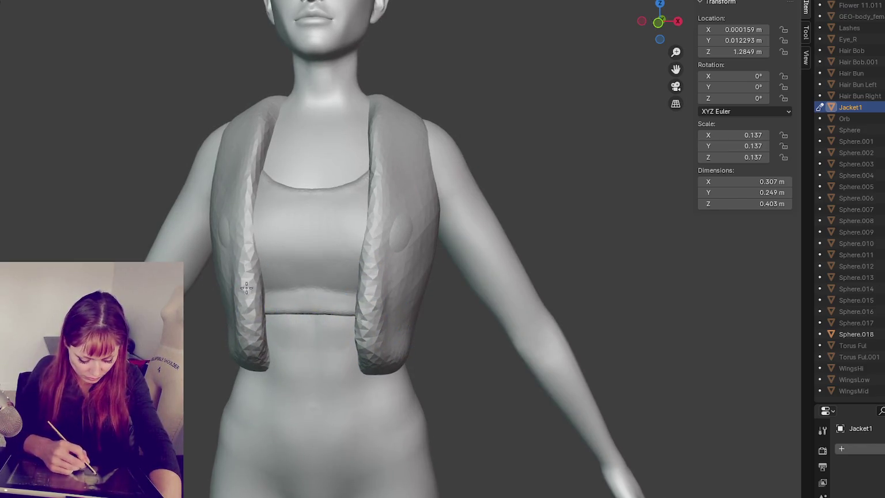
pyautogui.moveTo(252, 306); pyautogui.dragTo(277, 271, button='middle')
pyautogui.moveTo(276, 271); pyautogui.dragTo(281, 323)
pyautogui.moveTo(263, 270)
pyautogui.keyDown('shift'); pyautogui.mouseDown()
pyautogui.moveTo(271, 206)
pyautogui.moveTo(203, 233)
pyautogui.moveTo(223, 237)
pyautogui.moveTo(216, 173)
pyautogui.moveTo(218, 271)
pyautogui.mouseUp(); pyautogui.keyUp('shift')
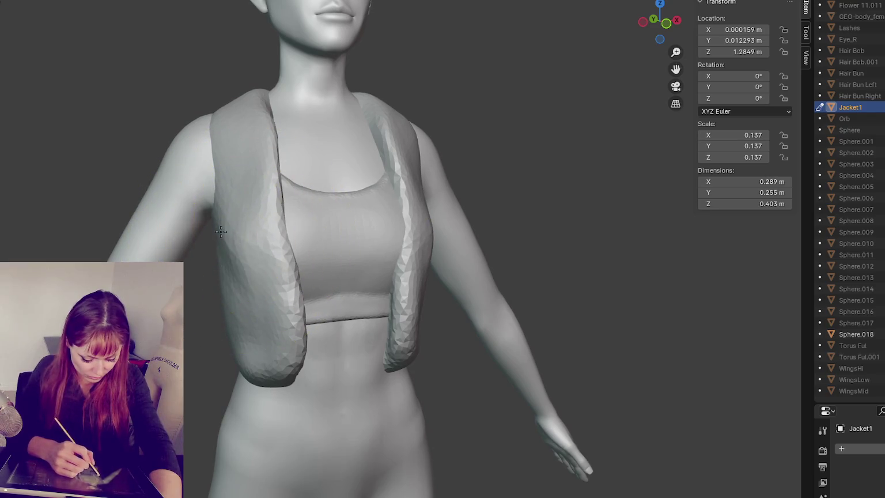
pyautogui.moveTo(229, 212)
pyautogui.keyDown('shift'); pyautogui.mouseDown()
pyautogui.moveTo(253, 347)
pyautogui.moveTo(235, 309)
pyautogui.mouseUp(); pyautogui.keyUp('shift')
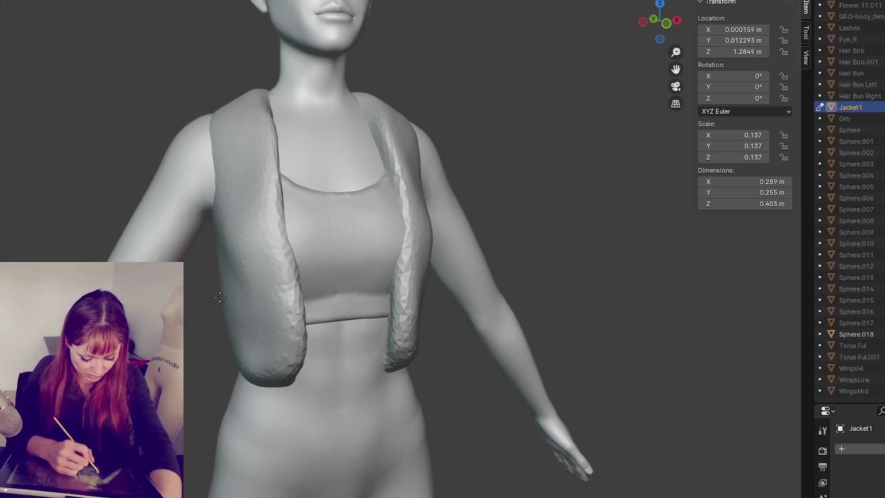
pyautogui.keyDown('shift'); pyautogui.moveTo(231, 283); pyautogui.dragTo(270, 375); pyautogui.keyUp('shift')
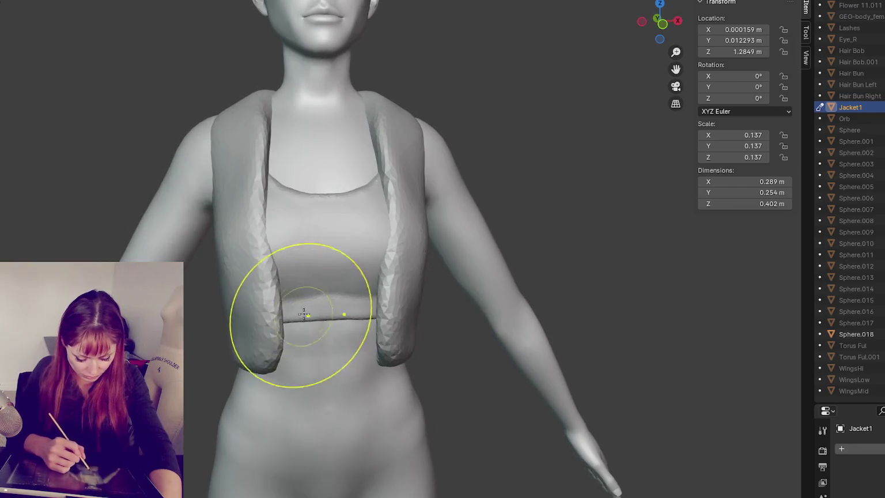
# - Undo a chest bulge stroke and touch up the vest's left lapel edge
pyautogui.moveTo(303, 314)
pyautogui.mouseDown()
pyautogui.moveTo(386, 306)
pyautogui.moveTo(366, 227)
pyautogui.moveTo(406, 228)
pyautogui.mouseUp()
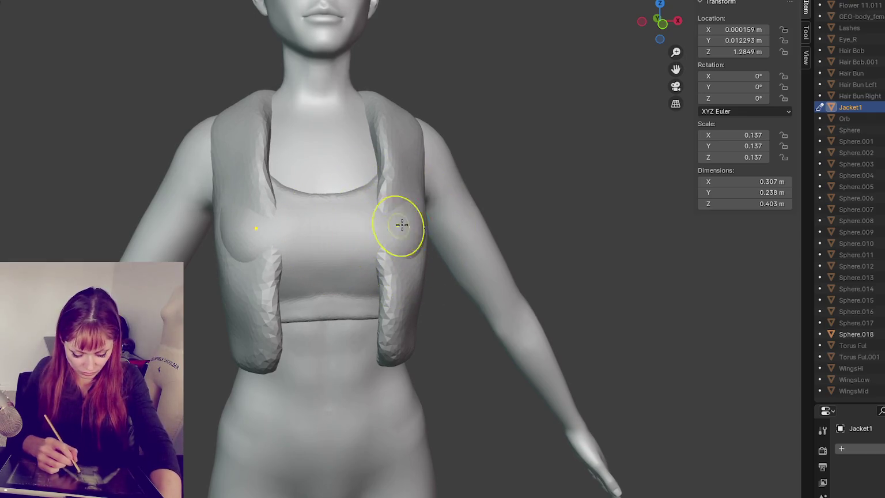
pyautogui.hotkey('ctrl', 'z')
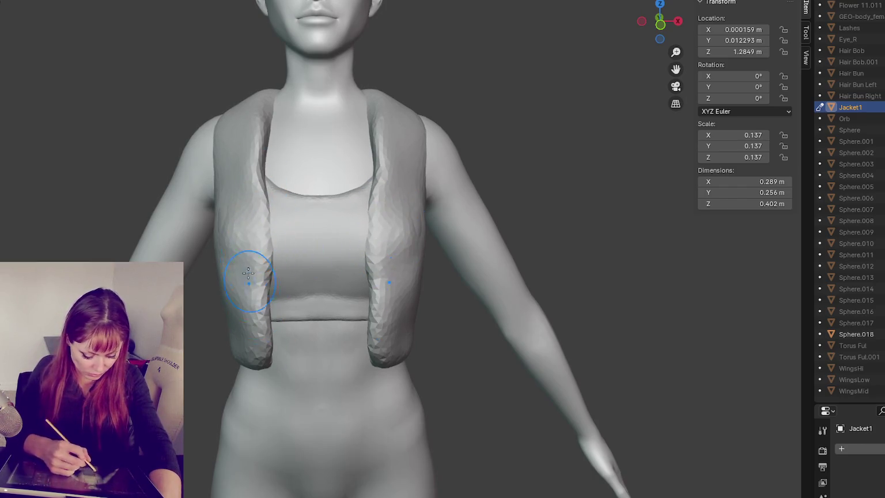
pyautogui.moveTo(281, 213)
pyautogui.mouseDown()
pyautogui.moveTo(256, 187)
pyautogui.moveTo(229, 215)
pyautogui.mouseUp()
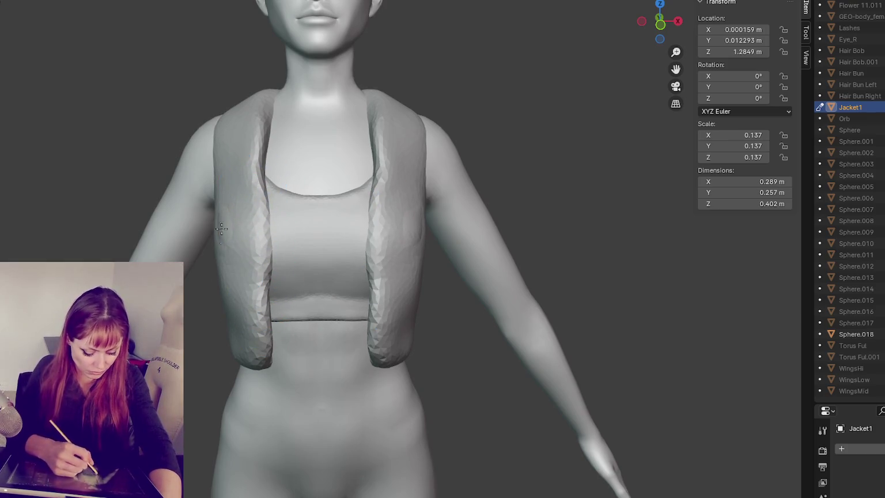
pyautogui.moveTo(251, 292); pyautogui.dragTo(405, 276, button='middle')
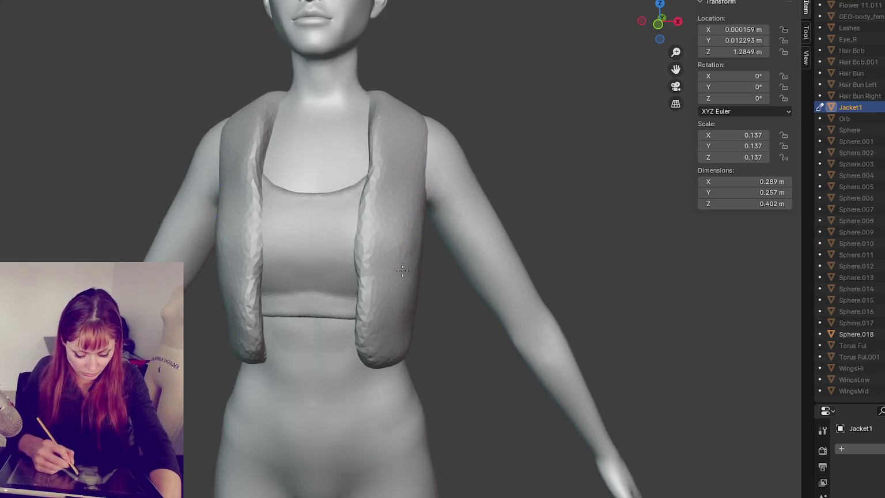
# - Smooth the right panel and pull both lower vest panels inward in front view
pyautogui.keyDown('shift'); pyautogui.moveTo(388, 284); pyautogui.dragTo(355, 256); pyautogui.keyUp('shift')
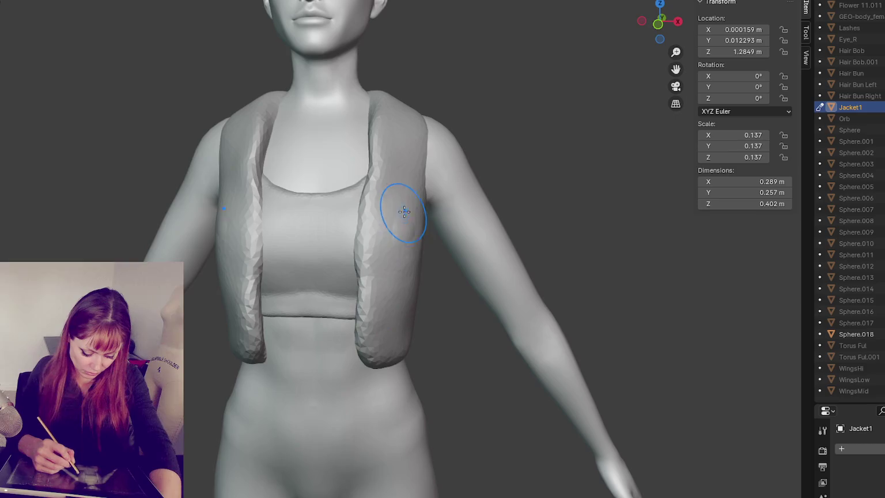
pyautogui.moveTo(254, 270); pyautogui.dragTo(276, 284)
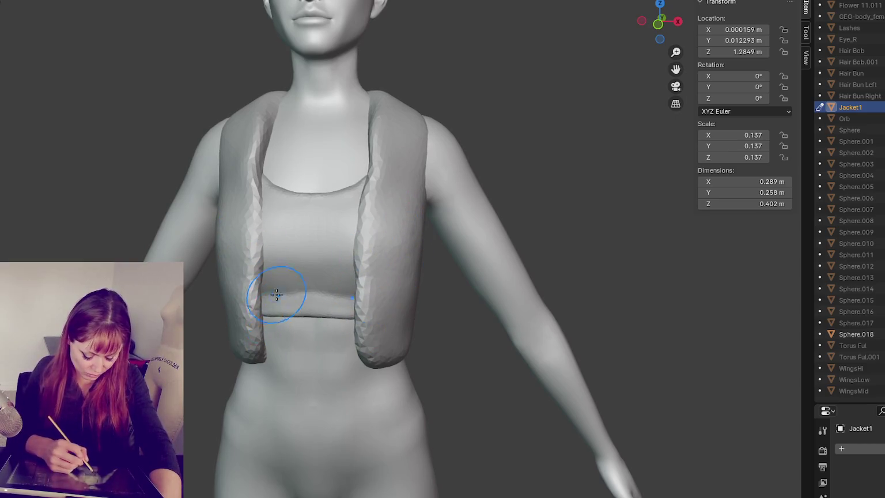
pyautogui.moveTo(276, 284); pyautogui.dragTo(253, 271, button='middle')
pyautogui.moveTo(247, 262)
pyautogui.mouseDown()
pyautogui.moveTo(273, 294)
pyautogui.moveTo(233, 276)
pyautogui.moveTo(243, 296)
pyautogui.moveTo(279, 286)
pyautogui.moveTo(268, 305)
pyautogui.moveTo(277, 334)
pyautogui.mouseUp()
pyautogui.press('KP_1')
pyautogui.moveTo(282, 349); pyautogui.dragTo(269, 355, button='middle')
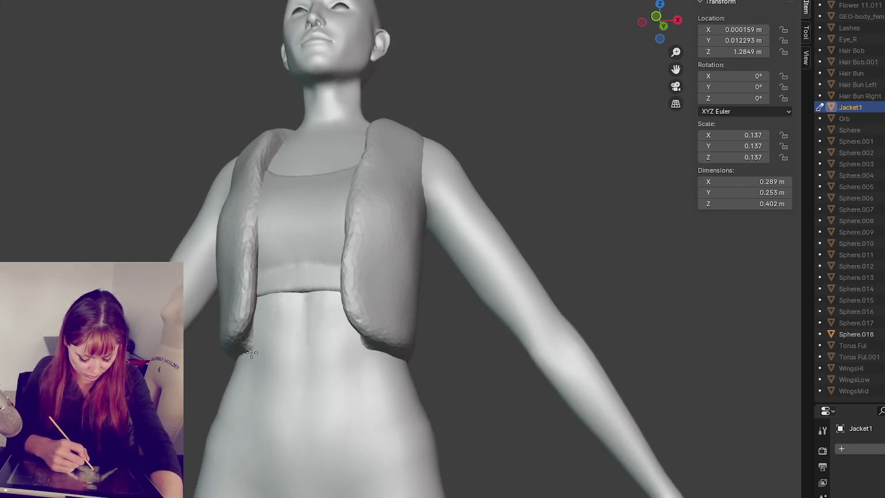
pyautogui.moveTo(277, 352)
pyautogui.mouseDown()
pyautogui.moveTo(256, 355)
pyautogui.moveTo(262, 292)
pyautogui.moveTo(239, 332)
pyautogui.mouseUp()
pyautogui.press('KP_1')
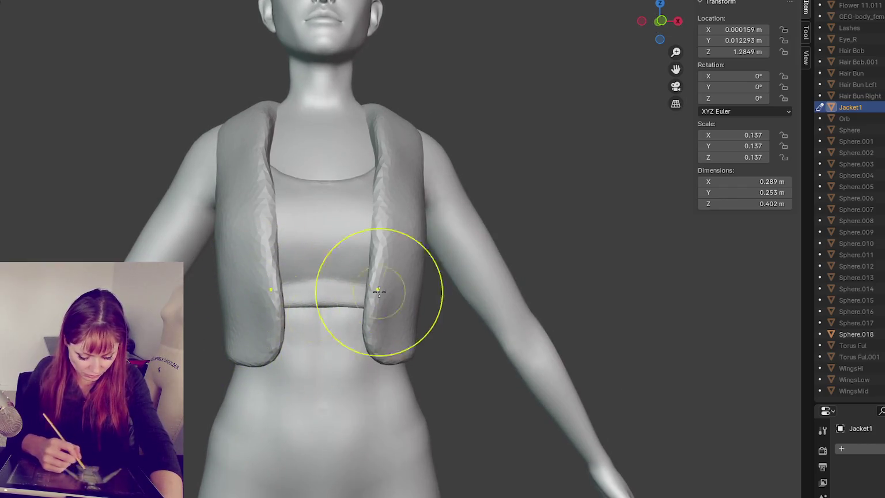
# - Reshape and smooth the faceted right panel between the shoulder and chest
pyautogui.moveTo(391, 237); pyautogui.dragTo(389, 227, button='middle')
pyautogui.moveTo(393, 170); pyautogui.dragTo(377, 219)
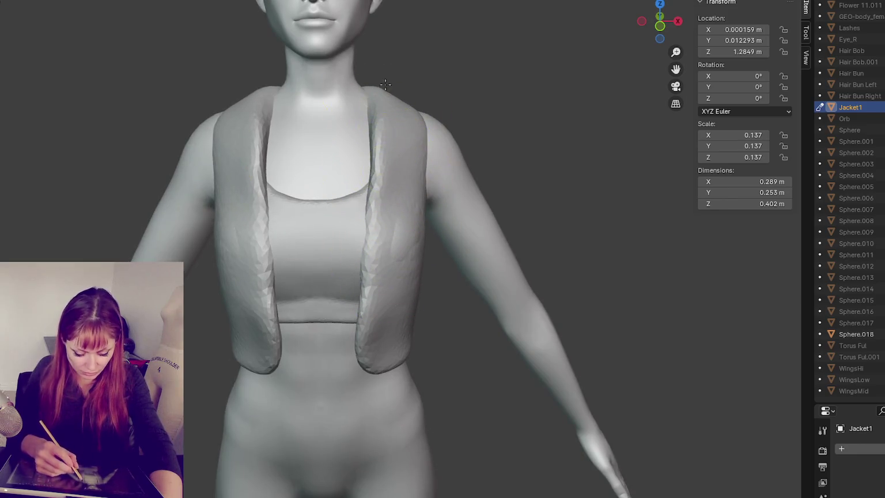
pyautogui.moveTo(404, 254); pyautogui.dragTo(405, 197)
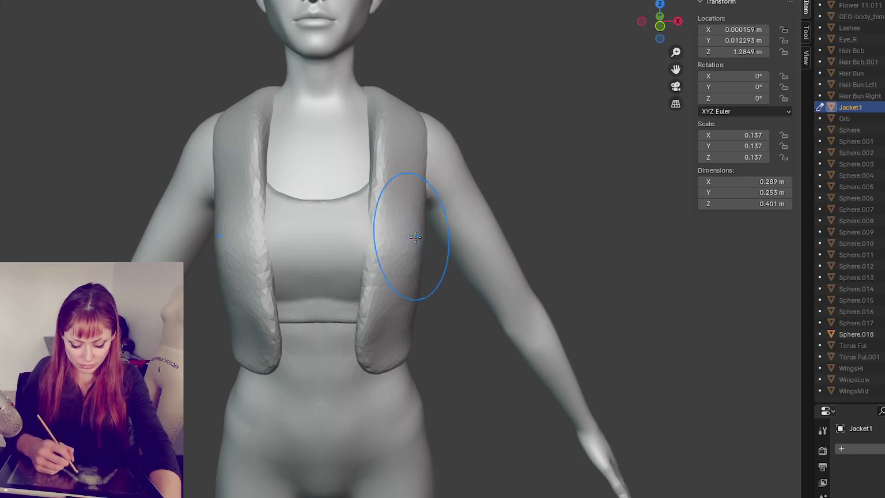
pyautogui.hotkey('shift', 's')
pyautogui.moveTo(404, 270)
pyautogui.keyDown('shift'); pyautogui.mouseDown()
pyautogui.moveTo(405, 237)
pyautogui.moveTo(405, 244)
pyautogui.moveTo(418, 230)
pyautogui.mouseUp(); pyautogui.keyUp('shift')
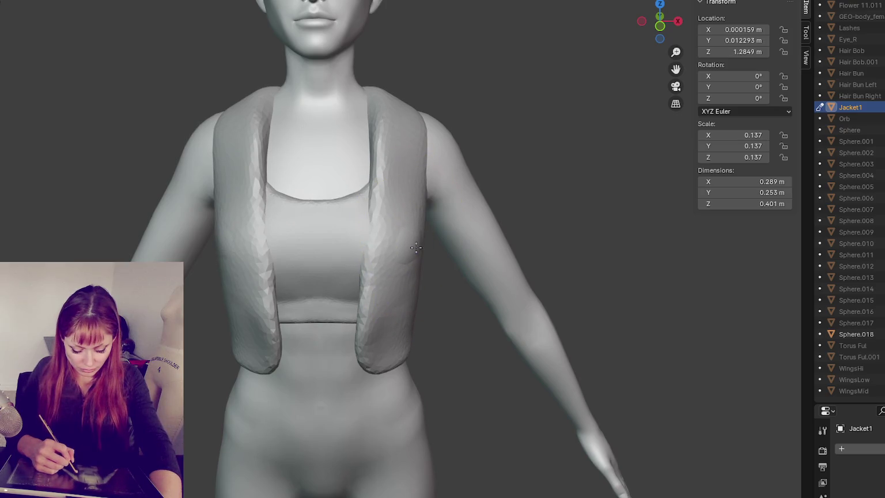
pyautogui.moveTo(404, 286)
pyautogui.mouseDown()
pyautogui.moveTo(365, 306)
pyautogui.moveTo(391, 338)
pyautogui.mouseUp()
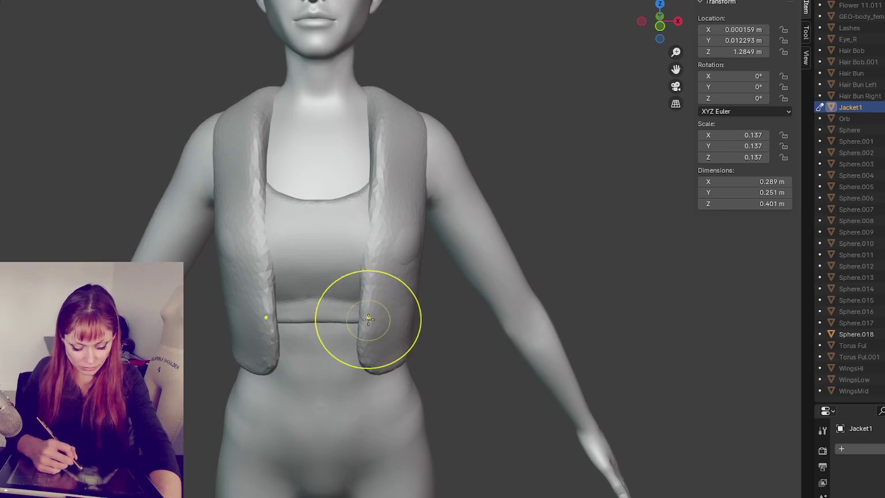
pyautogui.hotkey('ctrl', 'z')
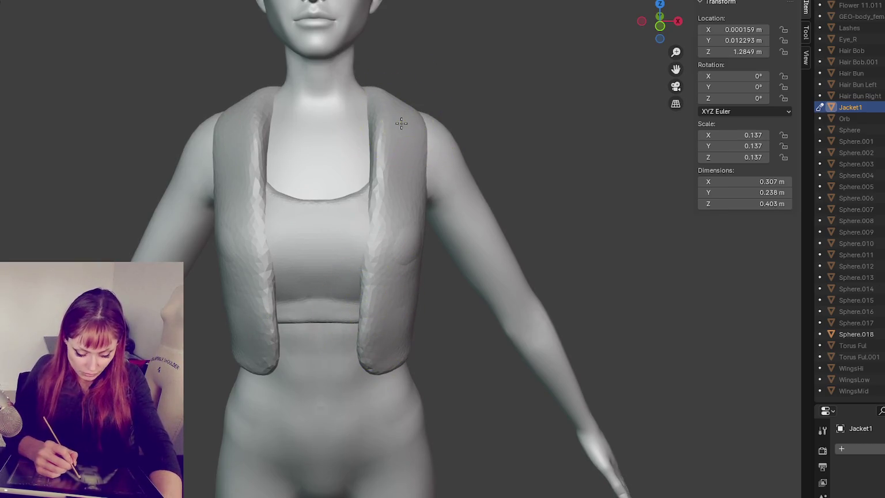
pyautogui.hotkey('ctrl', 'z')
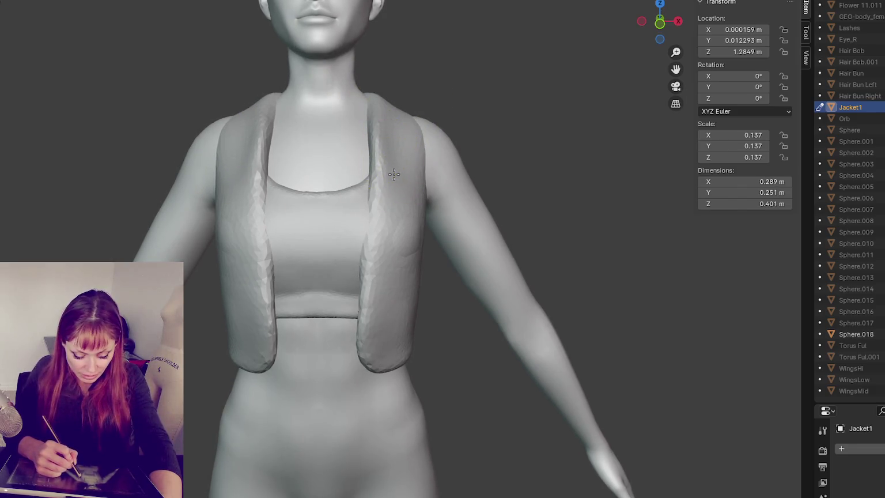
# - Sculpt the vest near the right shoulder and across the back below it
pyautogui.moveTo(381, 156); pyautogui.dragTo(375, 135)
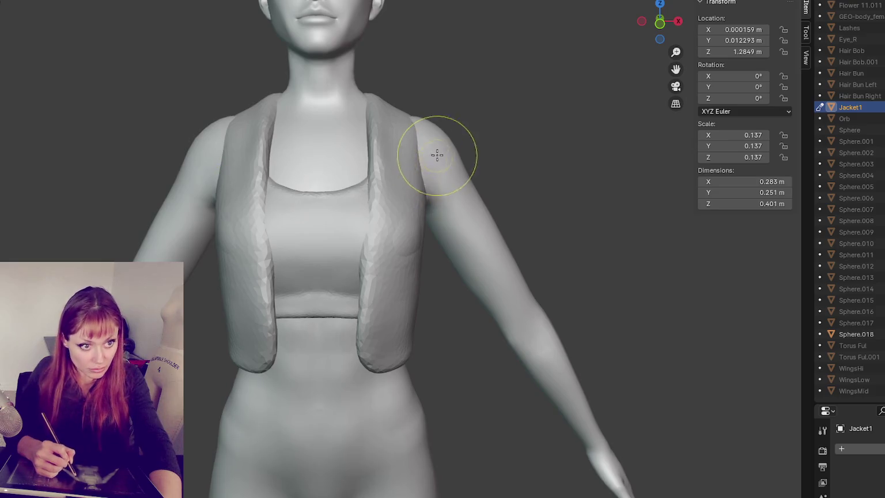
pyautogui.moveTo(434, 152); pyautogui.dragTo(430, 123, button='middle')
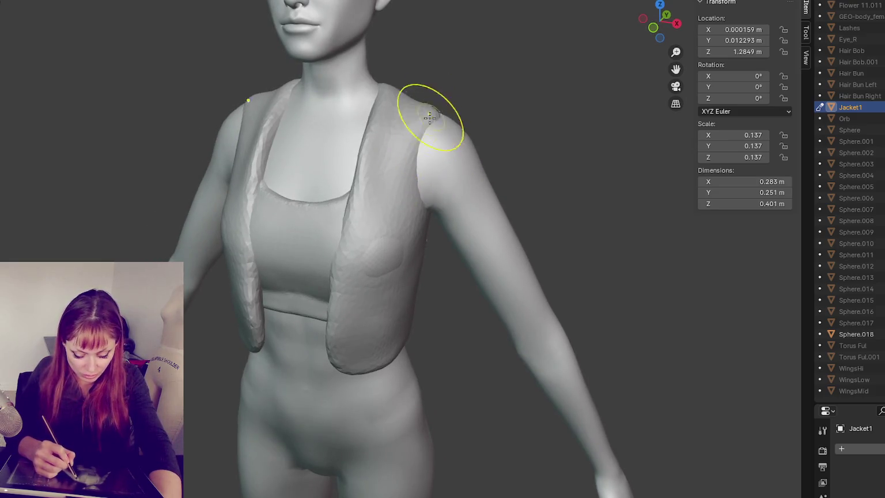
pyautogui.moveTo(425, 185)
pyautogui.mouseDown(button='middle')
pyautogui.moveTo(435, 130)
pyautogui.moveTo(406, 207)
pyautogui.moveTo(383, 199)
pyautogui.mouseUp(button='middle')
pyautogui.moveTo(382, 199); pyautogui.dragTo(387, 201)
pyautogui.moveTo(387, 201); pyautogui.dragTo(423, 214, button='middle')
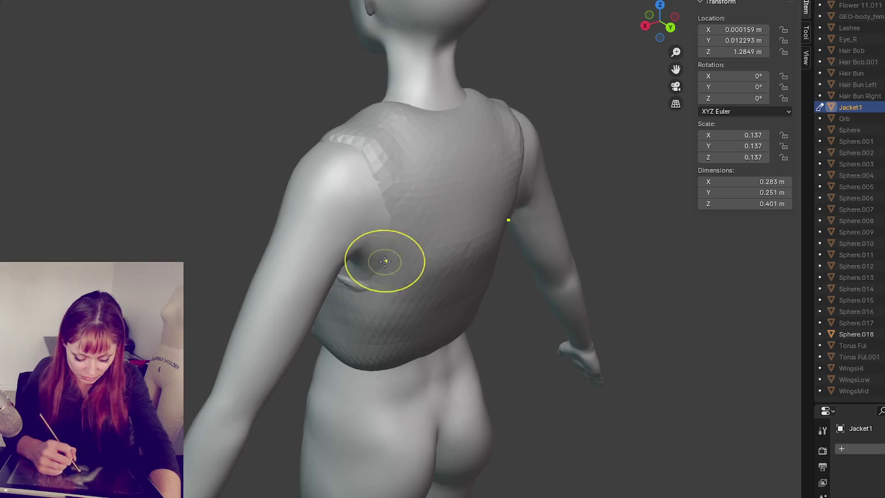
pyautogui.moveTo(384, 261); pyautogui.dragTo(374, 174, button='middle')
pyautogui.moveTo(346, 242)
pyautogui.mouseDown(button='middle')
pyautogui.moveTo(434, 214)
pyautogui.moveTo(484, 221)
pyautogui.moveTo(451, 223)
pyautogui.moveTo(420, 206)
pyautogui.moveTo(418, 162)
pyautogui.moveTo(378, 207)
pyautogui.moveTo(459, 223)
pyautogui.mouseUp(button='middle')
pyautogui.moveTo(374, 214)
pyautogui.mouseDown(button='middle')
pyautogui.moveTo(430, 217)
pyautogui.moveTo(349, 231)
pyautogui.moveTo(448, 232)
pyautogui.mouseUp(button='middle')
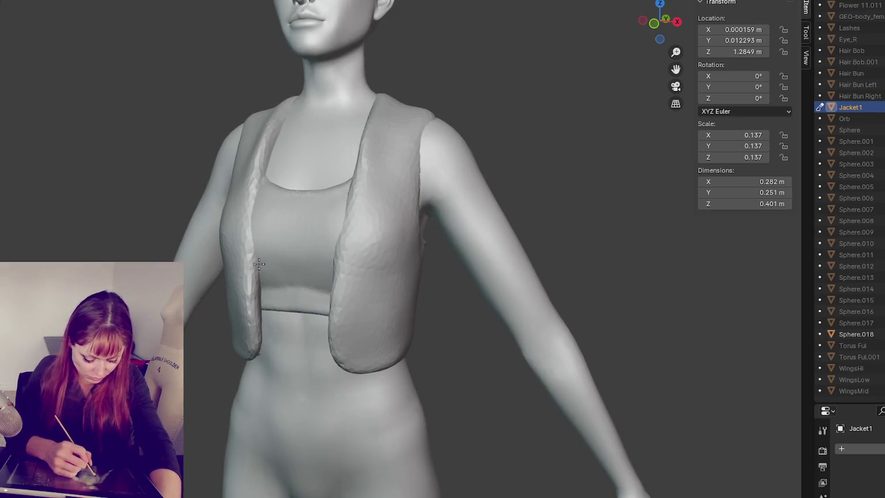
# - Sculpt the vest front over the upper chest and at the chest sides
pyautogui.moveTo(298, 234); pyautogui.dragTo(15, 153, button='middle')
pyautogui.moveTo(243, 206); pyautogui.dragTo(260, 180)
pyautogui.scroll(3, 277, 298)
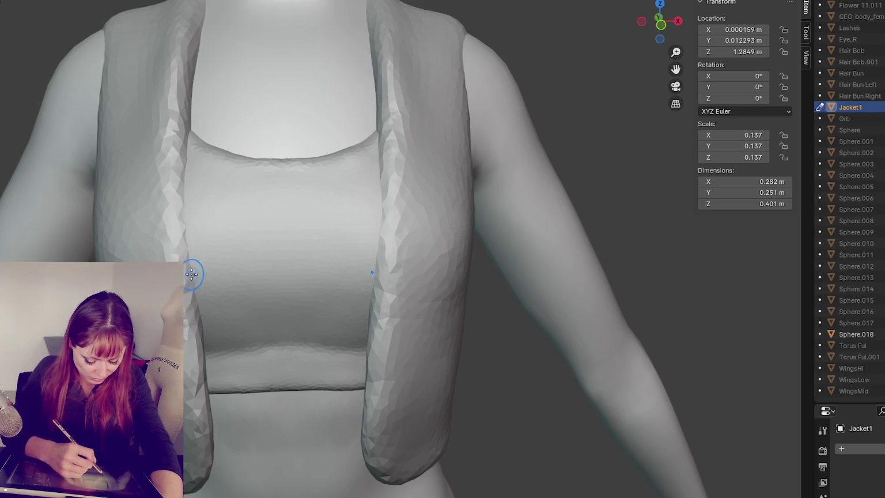
pyautogui.moveTo(220, 199)
pyautogui.mouseDown()
pyautogui.moveTo(279, 184)
pyautogui.moveTo(180, 257)
pyautogui.moveTo(168, 59)
pyautogui.moveTo(424, 247)
pyautogui.moveTo(383, 432)
pyautogui.mouseUp()
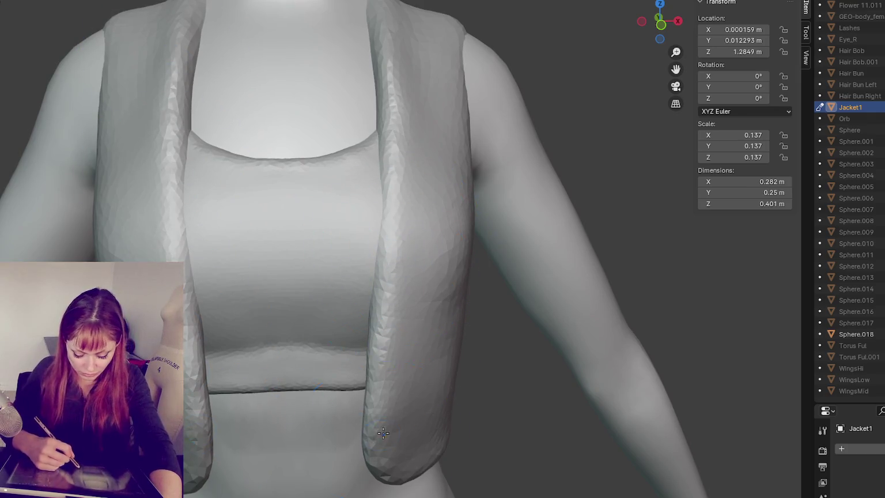
pyautogui.moveTo(391, 157); pyautogui.dragTo(340, 346, button='middle')
pyautogui.moveTo(340, 345); pyautogui.dragTo(394, 151)
# - Sculpt the vest across the shoulder from behind, then return to the front
pyautogui.moveTo(395, 454); pyautogui.dragTo(403, 224, button='middle')
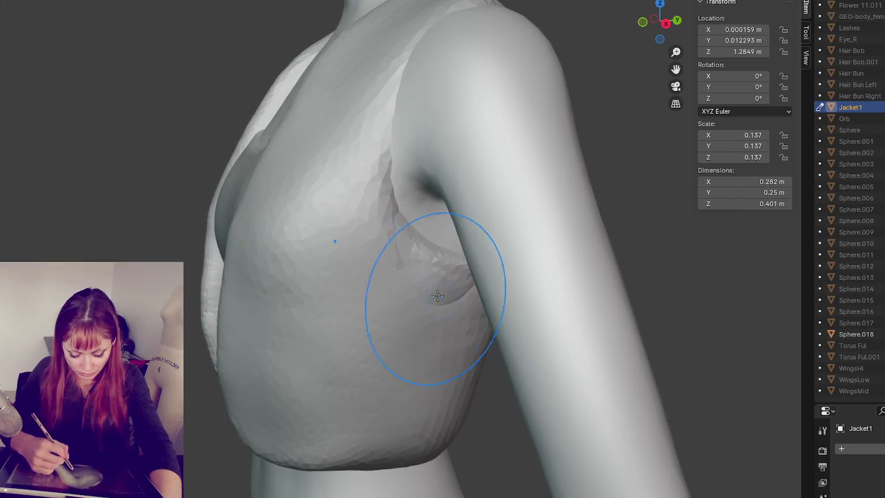
pyautogui.moveTo(500, 292); pyautogui.dragTo(379, 346, button='middle')
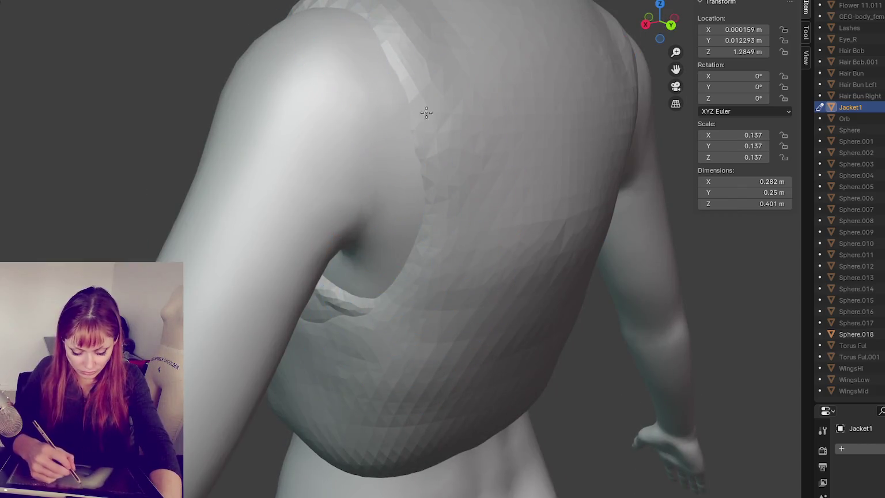
pyautogui.moveTo(474, 355); pyautogui.dragTo(536, 294, button='middle')
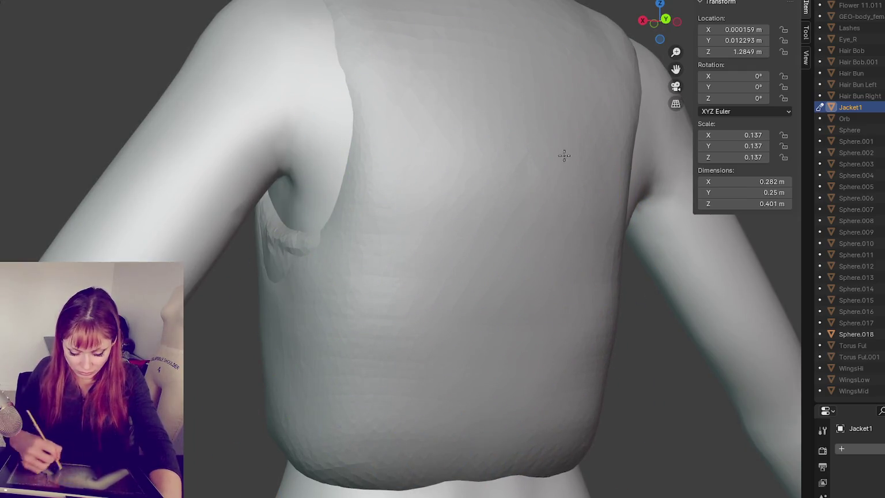
pyautogui.moveTo(563, 155); pyautogui.dragTo(488, 172, button='middle')
pyautogui.moveTo(488, 172); pyautogui.dragTo(364, 53)
pyautogui.moveTo(363, 53)
pyautogui.mouseDown(button='middle')
pyautogui.moveTo(654, 304)
pyautogui.moveTo(553, 79)
pyautogui.mouseUp(button='middle')
pyautogui.moveTo(415, 29); pyautogui.dragTo(505, 124, button='middle')
pyautogui.scroll(2, 187, 55)
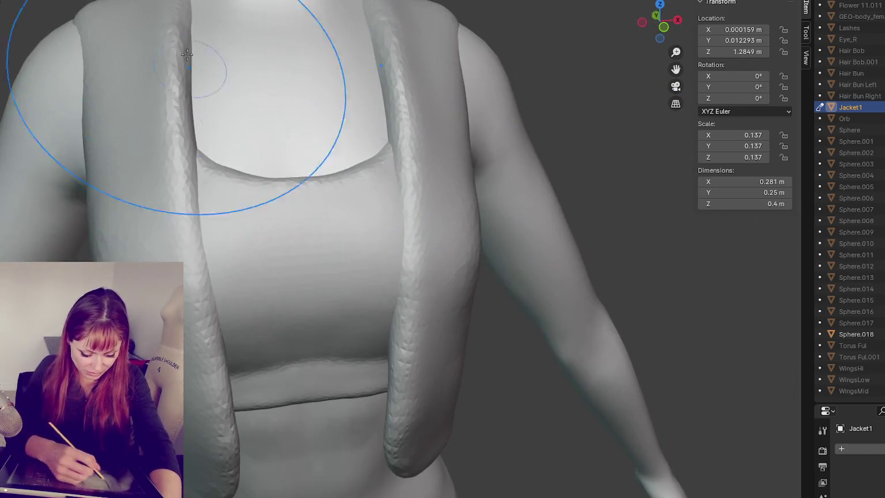
pyautogui.moveTo(188, 55); pyautogui.dragTo(277, 236, button='middle')
pyautogui.moveTo(157, 316)
pyautogui.mouseDown(button='middle')
pyautogui.moveTo(403, 375)
pyautogui.moveTo(415, 405)
pyautogui.mouseUp(button='middle')
# - Reshape the lower front strap and smooth the left strap, mirrored on the right
pyautogui.moveTo(395, 454)
pyautogui.mouseDown()
pyautogui.moveTo(405, 453)
pyautogui.moveTo(385, 416)
pyautogui.moveTo(391, 380)
pyautogui.moveTo(384, 344)
pyautogui.mouseUp()
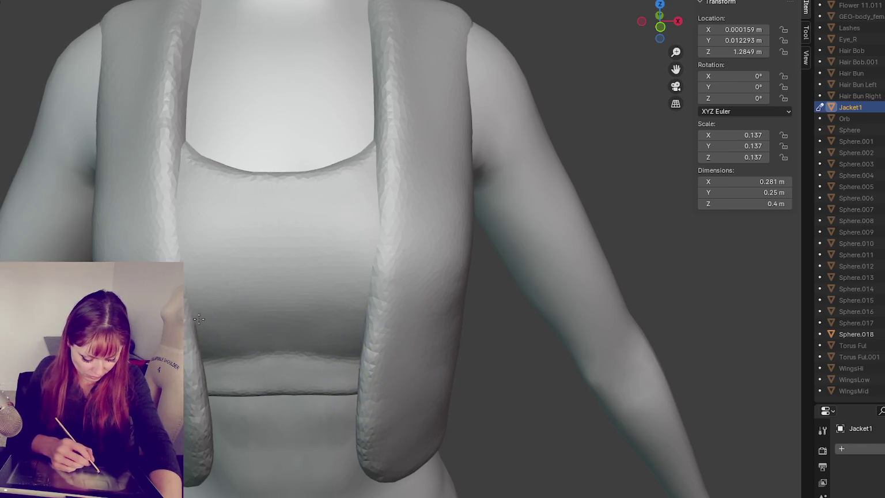
pyautogui.moveTo(199, 318); pyautogui.dragTo(173, 276, button='middle')
pyautogui.scroll(3, 235, 214)
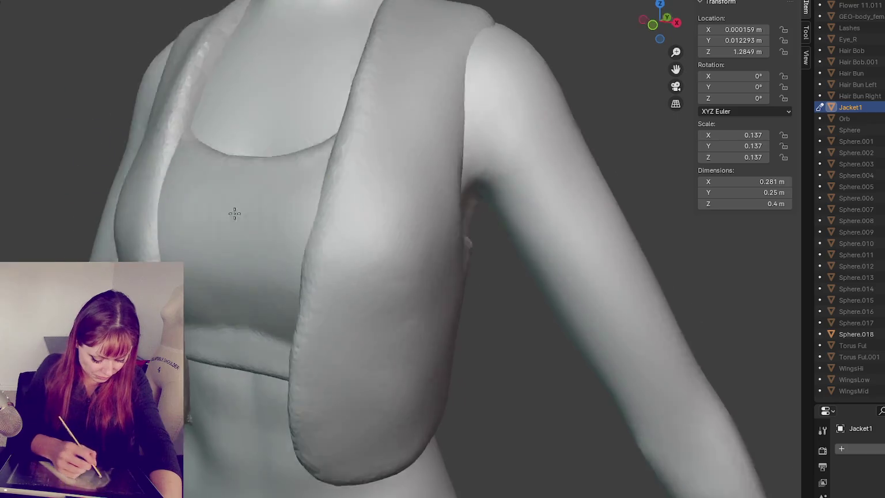
pyautogui.scroll(-3, 234, 214)
pyautogui.scroll(3, 178, 198)
pyautogui.moveTo(178, 197)
pyautogui.mouseDown()
pyautogui.moveTo(171, 212)
pyautogui.moveTo(208, 128)
pyautogui.mouseUp()
pyautogui.moveTo(207, 128); pyautogui.dragTo(183, 148, button='middle')
pyautogui.moveTo(184, 148)
pyautogui.mouseDown()
pyautogui.moveTo(207, 36)
pyautogui.moveTo(216, 49)
pyautogui.mouseUp()
pyautogui.moveTo(216, 49); pyautogui.dragTo(227, 59, button='middle')
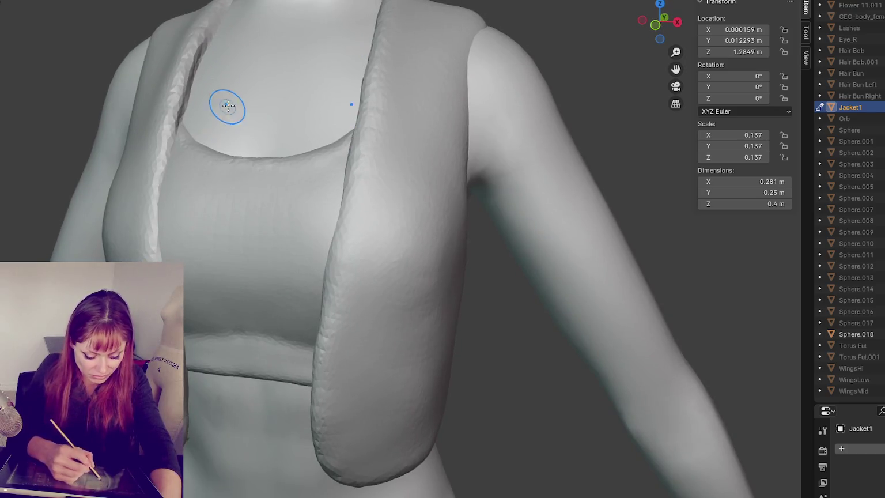
pyautogui.moveTo(228, 106); pyautogui.dragTo(240, 103, button='middle')
pyautogui.scroll(2, 293, 293)
pyautogui.scroll(3, 331, 281)
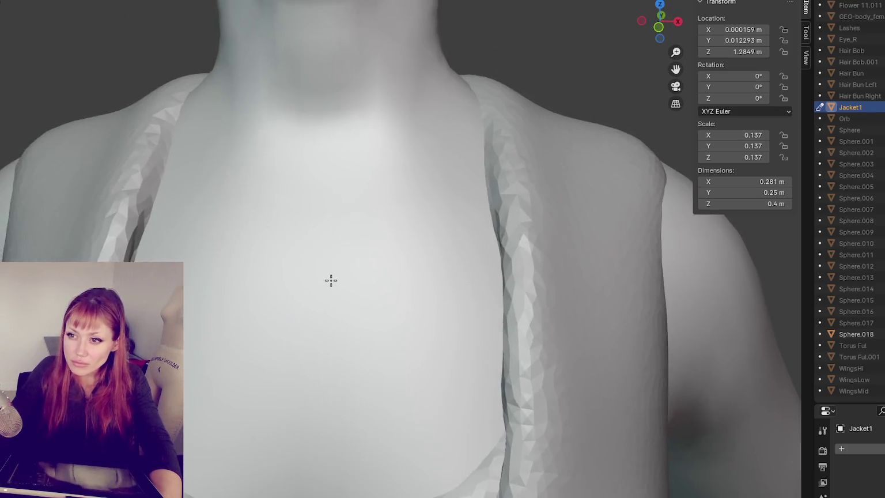
pyautogui.scroll(-2, 331, 281)
# - Reshape and smooth the left strap edge near the neck
pyautogui.moveTo(173, 139); pyautogui.dragTo(145, 249)
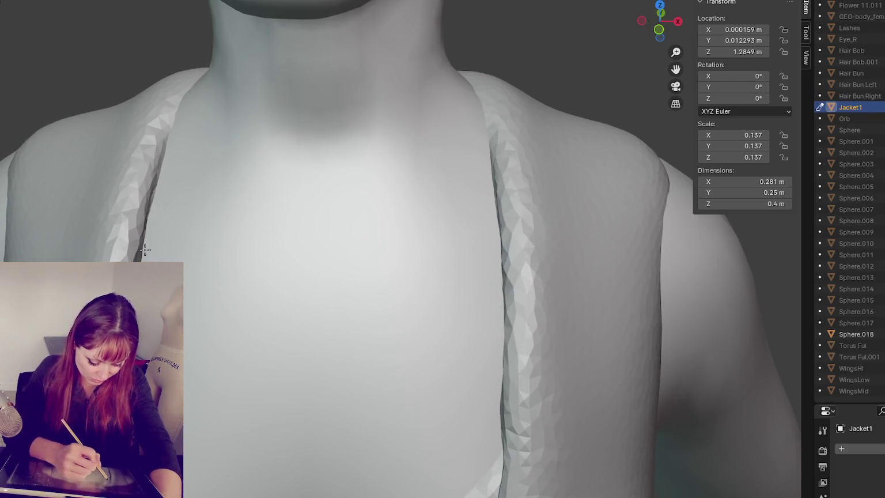
pyautogui.moveTo(190, 129); pyautogui.dragTo(162, 217)
pyautogui.moveTo(162, 217); pyautogui.dragTo(178, 207, button='middle')
pyautogui.moveTo(208, 246)
pyautogui.mouseDown(button='middle')
pyautogui.moveTo(209, 206)
pyautogui.moveTo(251, 176)
pyautogui.mouseUp(button='middle')
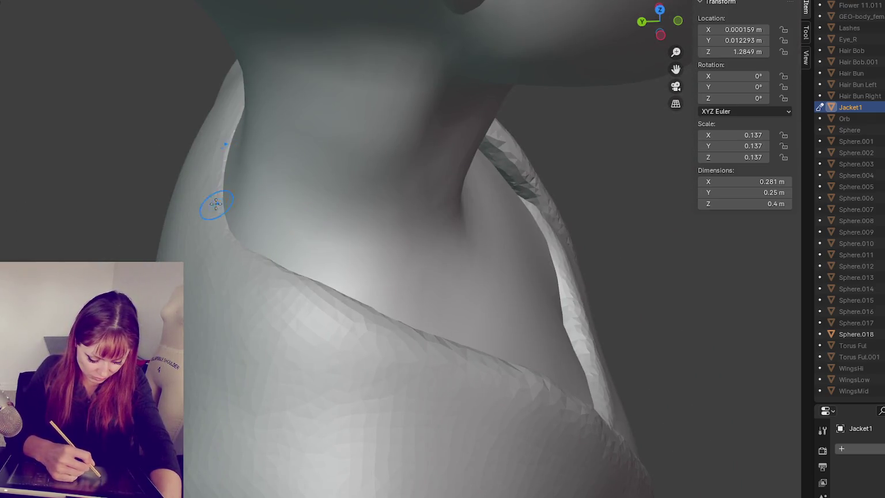
pyautogui.moveTo(223, 221); pyautogui.dragTo(346, 236)
pyautogui.moveTo(346, 237); pyautogui.dragTo(241, 250, button='middle')
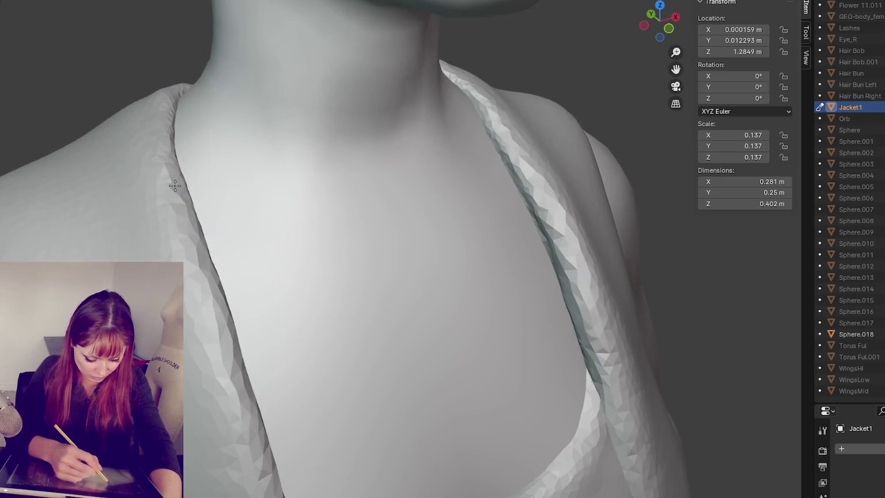
# - Add and refine detail along both vest straps, including the lower right strap
pyautogui.scroll(2, 166, 172)
pyautogui.moveTo(170, 86); pyautogui.dragTo(136, 254)
pyautogui.moveTo(153, 193); pyautogui.dragTo(136, 259)
pyautogui.moveTo(167, 124); pyautogui.dragTo(133, 260)
pyautogui.moveTo(156, 138); pyautogui.dragTo(129, 260)
pyautogui.moveTo(542, 288); pyautogui.dragTo(553, 461)
pyautogui.moveTo(247, 242); pyautogui.dragTo(233, 207, button='middle')
pyautogui.moveTo(525, 227); pyautogui.dragTo(544, 297)
pyautogui.moveTo(547, 256)
pyautogui.mouseDown(button='middle')
pyautogui.moveTo(228, 218)
pyautogui.moveTo(233, 223)
pyautogui.mouseUp(button='middle')
# - Reshape the left strap, sculpt the back collar and smooth the jagged front neckline
pyautogui.moveTo(214, 183)
pyautogui.mouseDown()
pyautogui.moveTo(271, 317)
pyautogui.moveTo(345, 342)
pyautogui.mouseUp()
pyautogui.moveTo(345, 341)
pyautogui.mouseDown(button='middle')
pyautogui.moveTo(179, 187)
pyautogui.moveTo(312, 272)
pyautogui.moveTo(310, 281)
pyautogui.moveTo(312, 184)
pyautogui.mouseUp(button='middle')
pyautogui.moveTo(312, 183); pyautogui.dragTo(430, 184)
pyautogui.moveTo(430, 183); pyautogui.dragTo(525, 241, button='middle')
pyautogui.moveTo(443, 210)
pyautogui.keyDown('shift'); pyautogui.mouseDown()
pyautogui.moveTo(567, 134)
pyautogui.moveTo(504, 198)
pyautogui.moveTo(402, 219)
pyautogui.moveTo(405, 197)
pyautogui.moveTo(489, 176)
pyautogui.moveTo(298, 176)
pyautogui.mouseUp(); pyautogui.keyUp('shift')
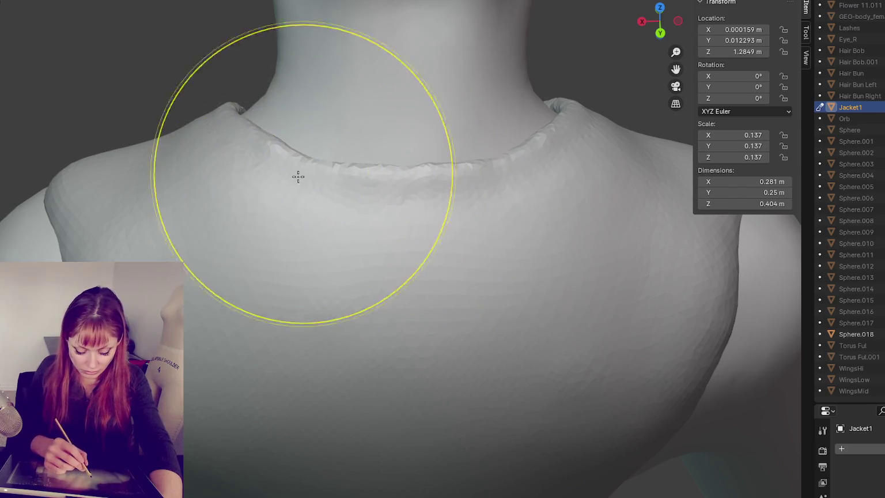
# - Reshape and smooth the left side of the U-shaped front collar rim
pyautogui.moveTo(525, 167)
pyautogui.mouseDown()
pyautogui.moveTo(517, 151)
pyautogui.moveTo(229, 152)
pyautogui.moveTo(245, 142)
pyautogui.mouseUp()
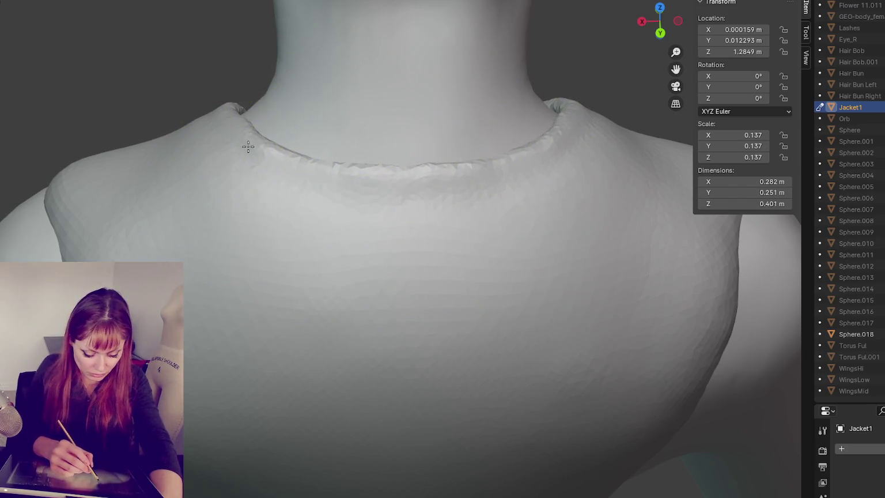
pyautogui.moveTo(442, 101); pyautogui.dragTo(573, 198, button='middle')
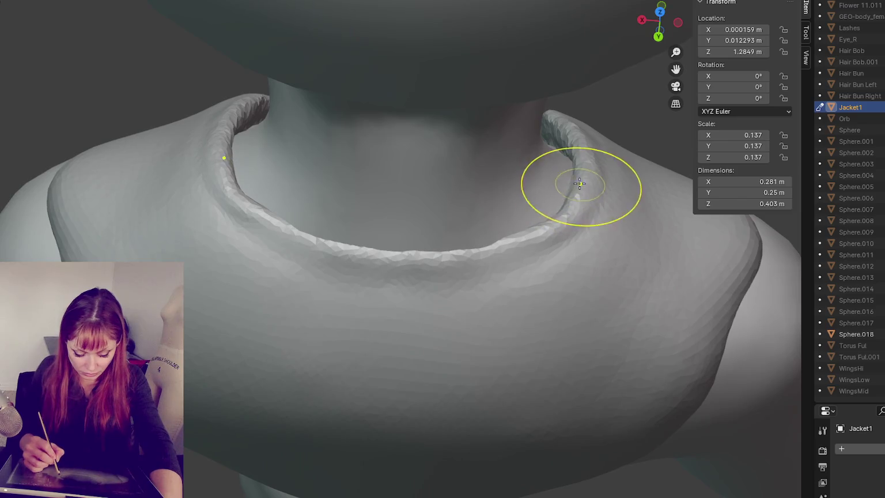
pyautogui.moveTo(277, 224); pyautogui.dragTo(207, 129)
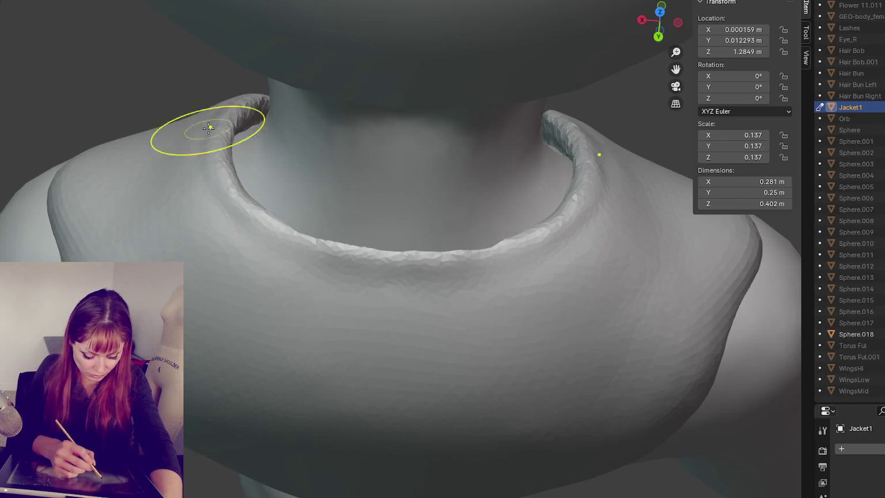
pyautogui.moveTo(717, 323); pyautogui.dragTo(578, 203, button='middle')
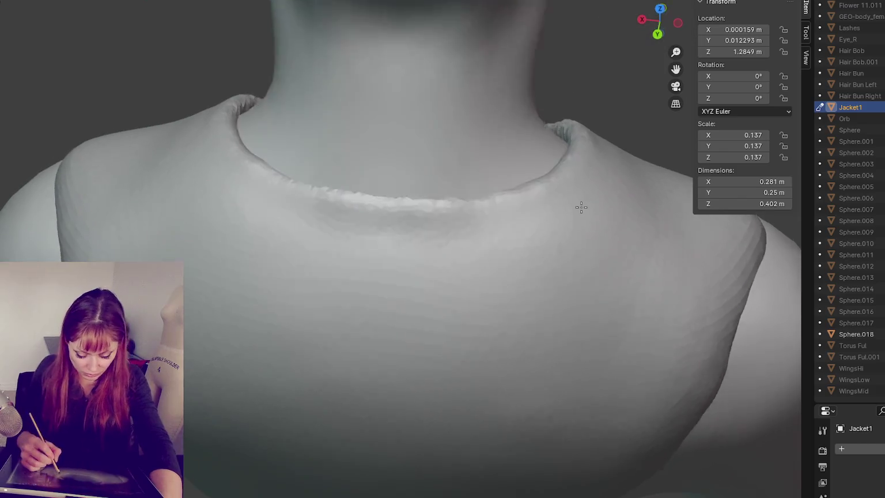
pyautogui.moveTo(403, 176); pyautogui.dragTo(518, 237, button='middle')
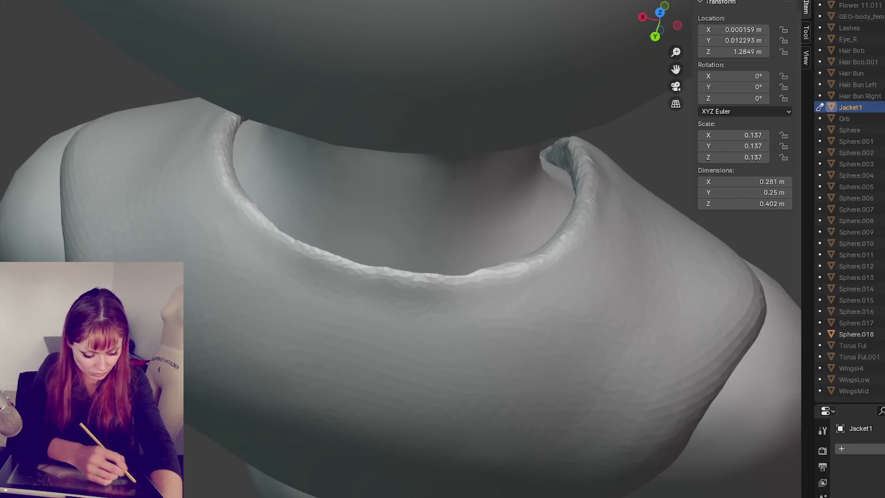
# - With a smaller brush, sculpt the collar's front edge and define the crease under its rim
pyautogui.press('f')
pyautogui.click(453, 291)
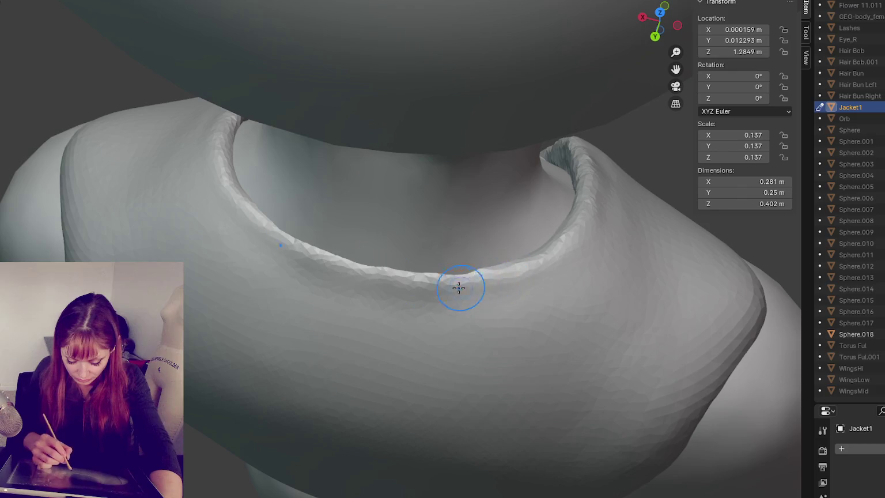
pyautogui.moveTo(484, 289); pyautogui.dragTo(471, 287)
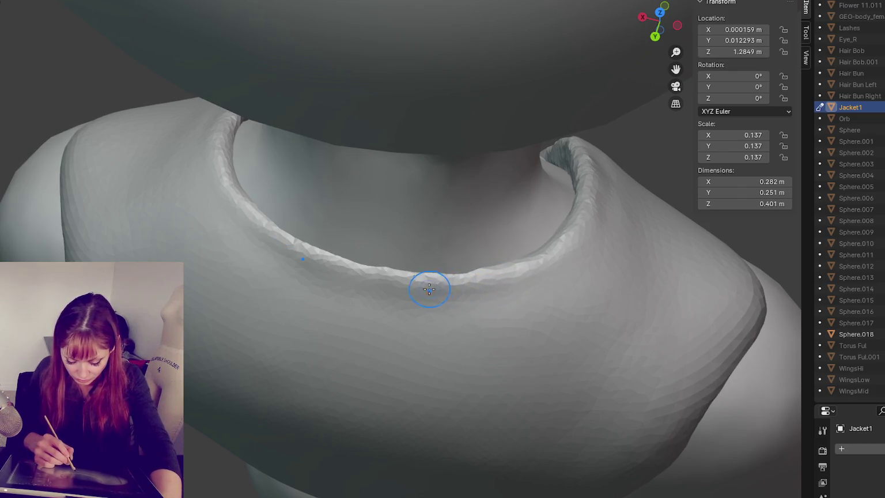
pyautogui.moveTo(340, 267); pyautogui.dragTo(407, 286)
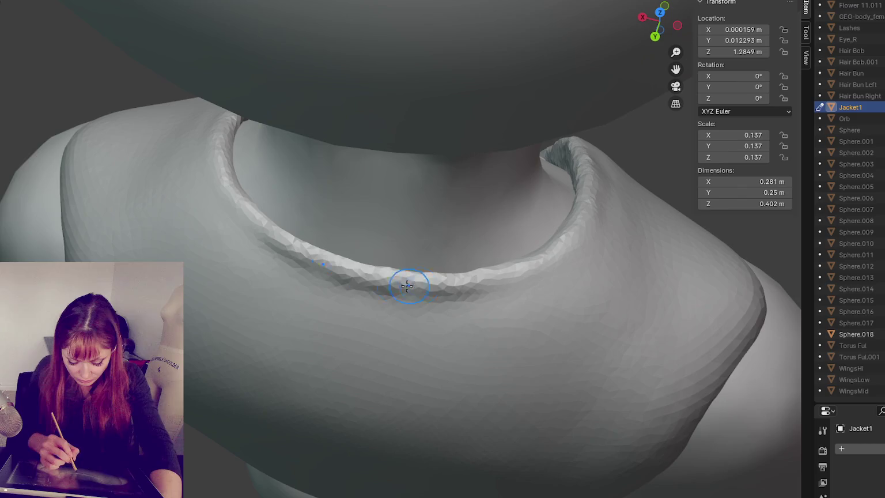
pyautogui.moveTo(522, 270); pyautogui.dragTo(562, 242)
pyautogui.moveTo(504, 274)
pyautogui.mouseDown(button='middle')
pyautogui.moveTo(549, 270)
pyautogui.moveTo(544, 276)
pyautogui.mouseUp(button='middle')
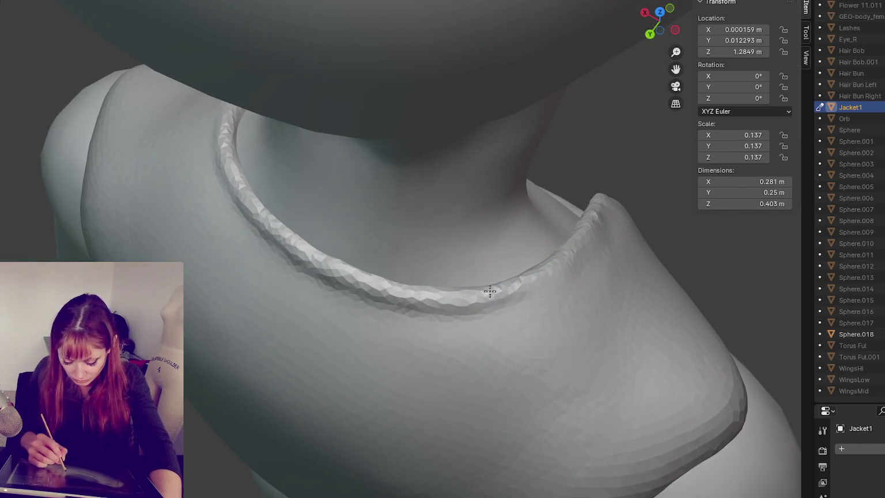
pyautogui.moveTo(490, 290); pyautogui.dragTo(551, 283, button='middle')
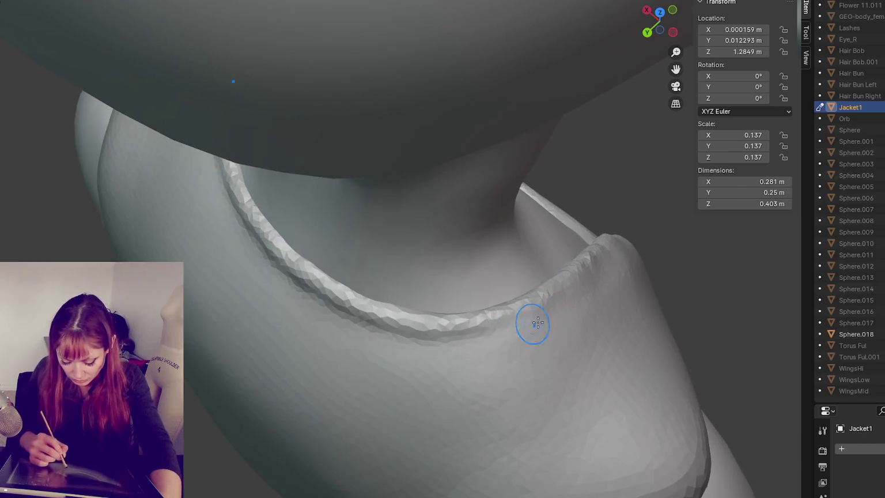
pyautogui.moveTo(537, 323); pyautogui.dragTo(418, 338, button='middle')
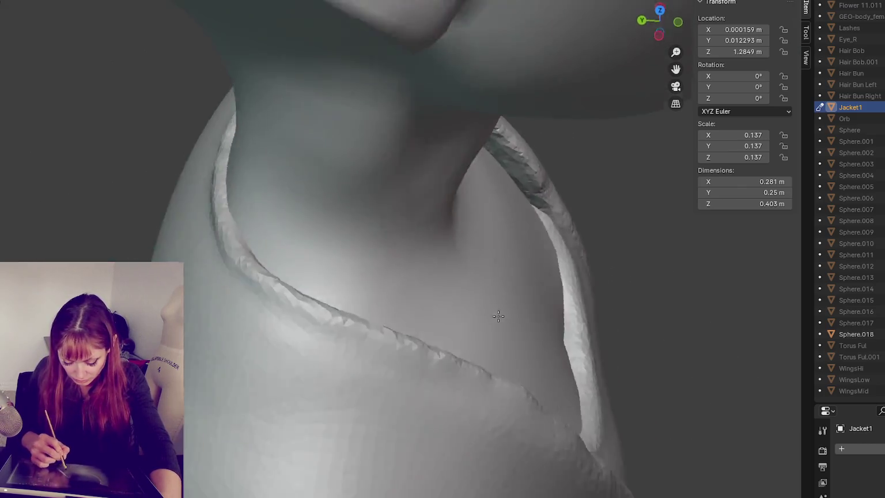
pyautogui.moveTo(508, 330); pyautogui.dragTo(429, 292, button='middle')
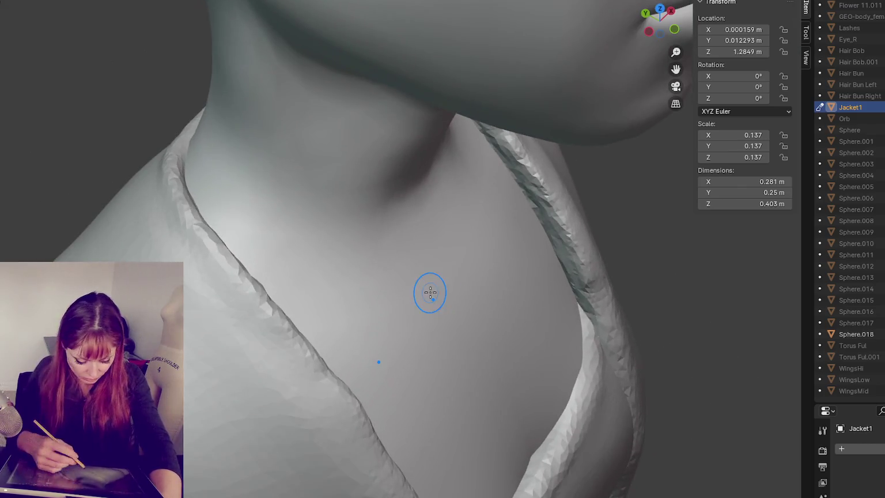
pyautogui.keyDown('shift'); pyautogui.moveTo(333, 228); pyautogui.dragTo(160, 196, button='middle'); pyautogui.keyUp('shift')
pyautogui.moveTo(178, 231); pyautogui.dragTo(191, 322, button='middle')
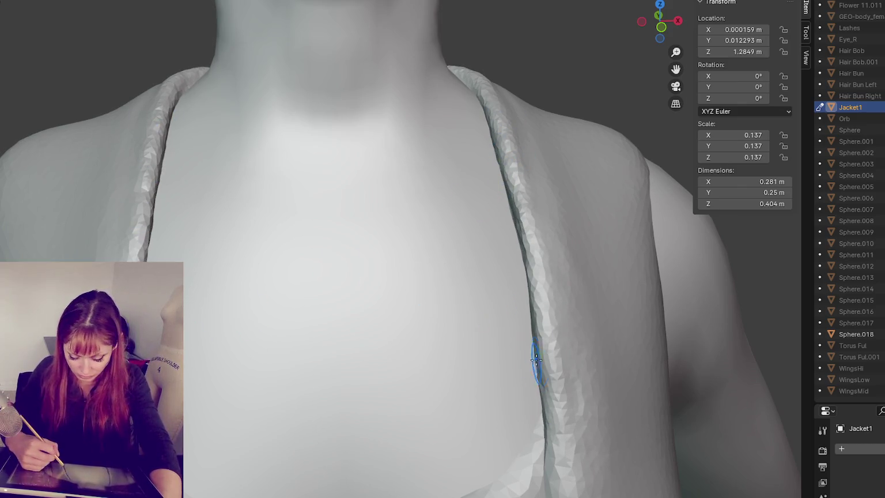
# - Smooth the strap's front edge and the vest's front edge across the chest
pyautogui.moveTo(529, 292); pyautogui.dragTo(570, 296)
pyautogui.moveTo(571, 296); pyautogui.dragTo(555, 294, button='middle')
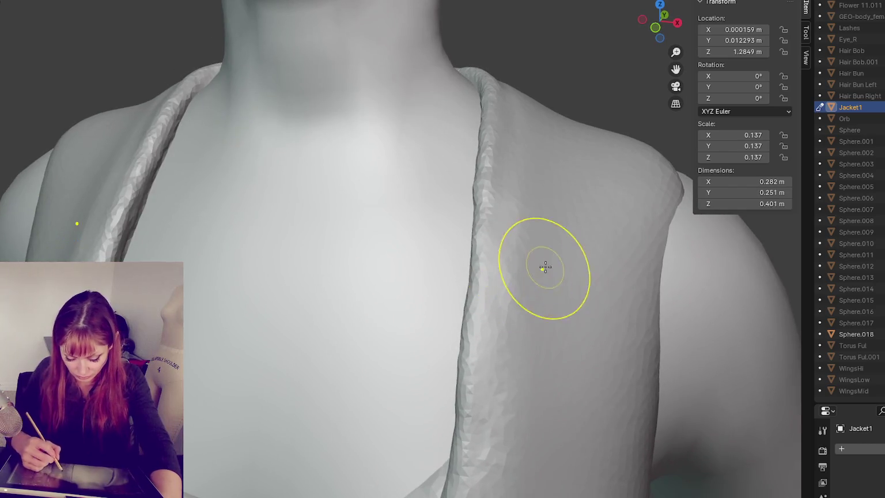
pyautogui.moveTo(546, 261); pyautogui.dragTo(439, 273, button='middle')
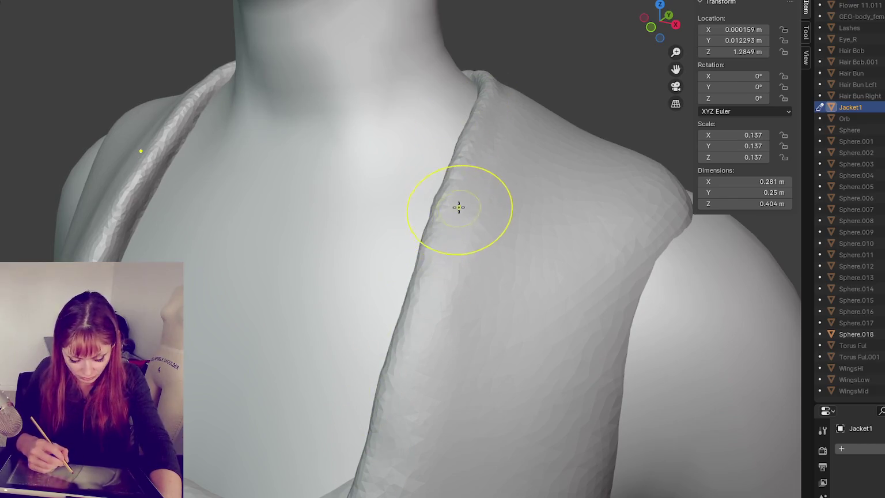
pyautogui.moveTo(457, 133); pyautogui.dragTo(368, 212)
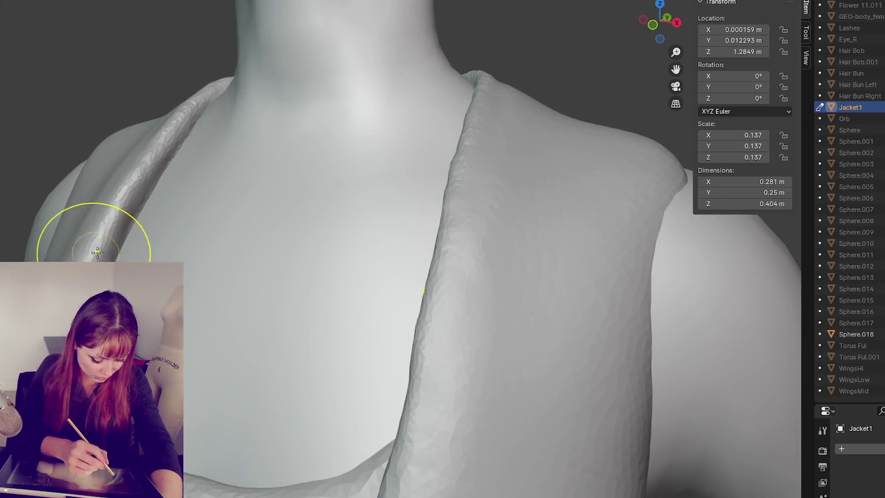
# - Smooth the shoulder strap surface, then zoom out to review the whole torso
pyautogui.moveTo(95, 233); pyautogui.dragTo(116, 197)
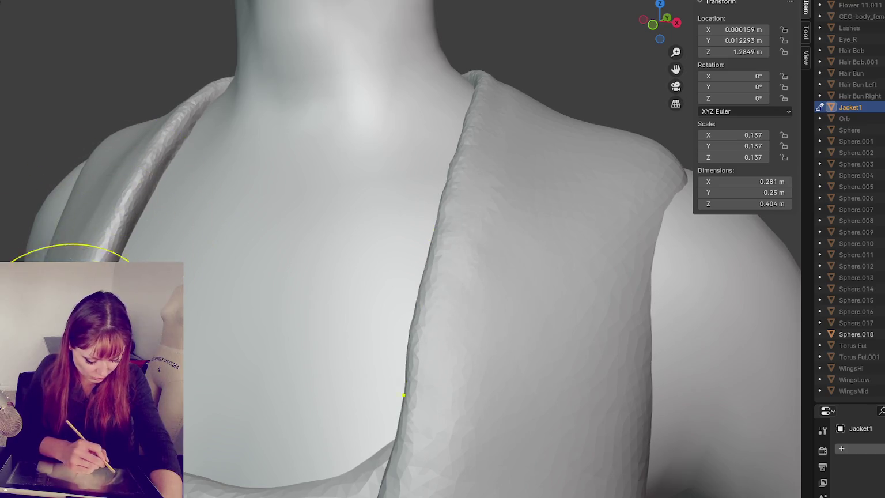
pyautogui.moveTo(117, 198); pyautogui.dragTo(112, 305, button='middle')
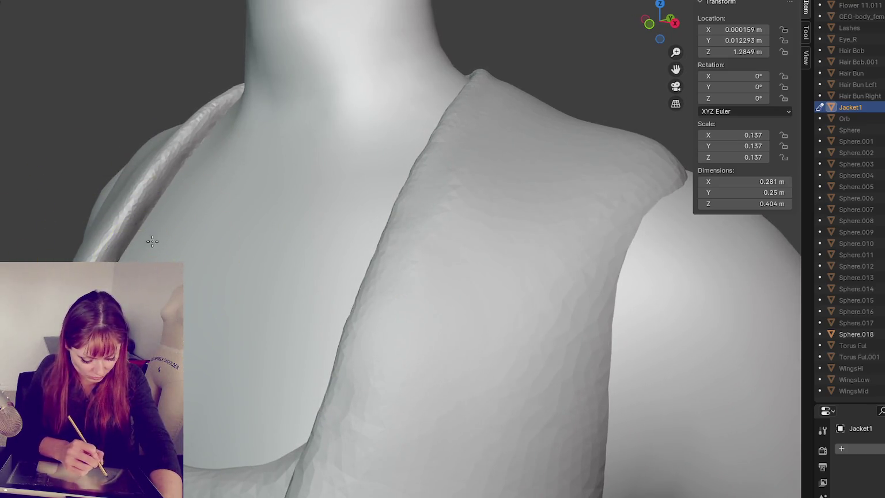
pyautogui.moveTo(109, 239); pyautogui.dragTo(115, 270, button='middle')
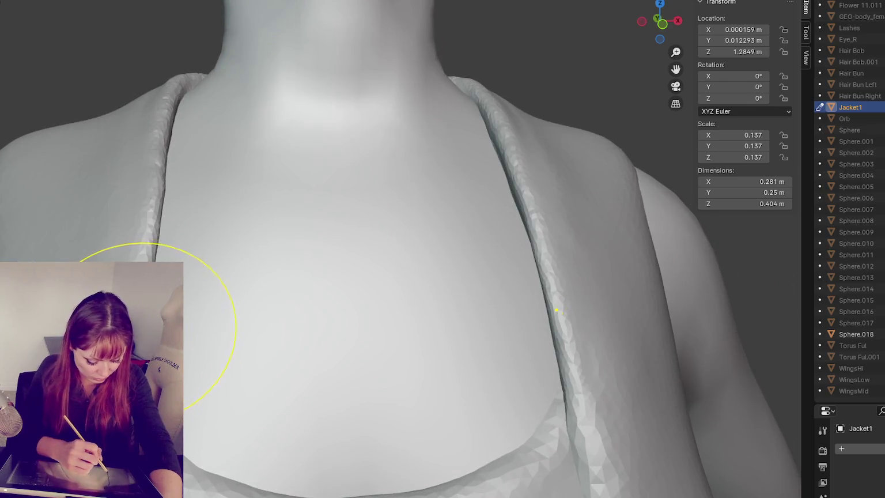
pyautogui.scroll(-5, 349, 217)
pyautogui.scroll(-2, 349, 217)
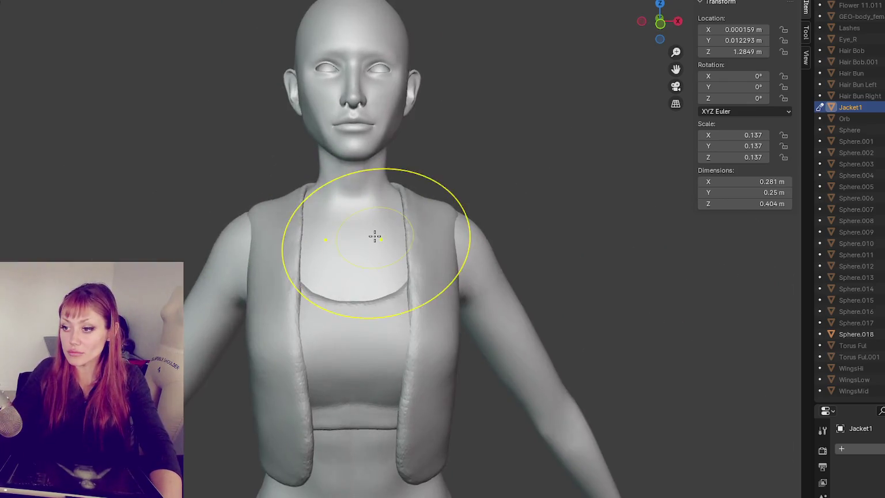
pyautogui.scroll(-2, 373, 233)
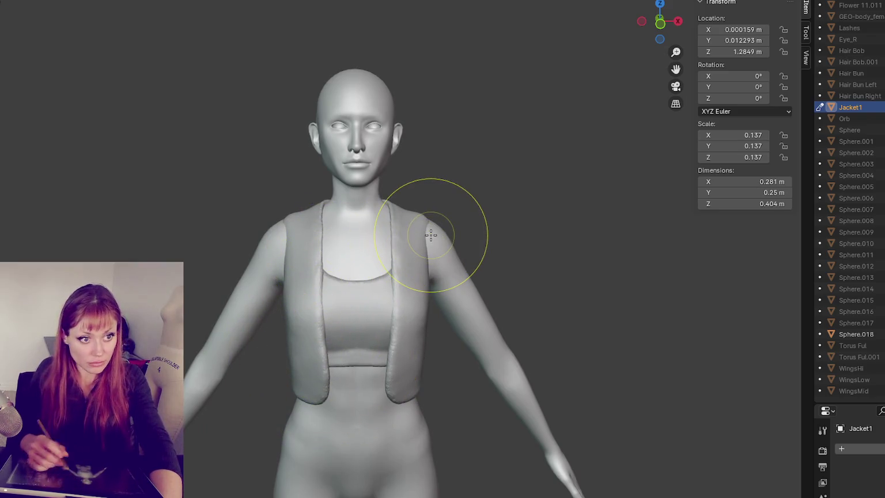
pyautogui.scroll(3, 426, 235)
pyautogui.moveTo(421, 233); pyautogui.dragTo(306, 229, button='middle')
pyautogui.scroll(3, 306, 230)
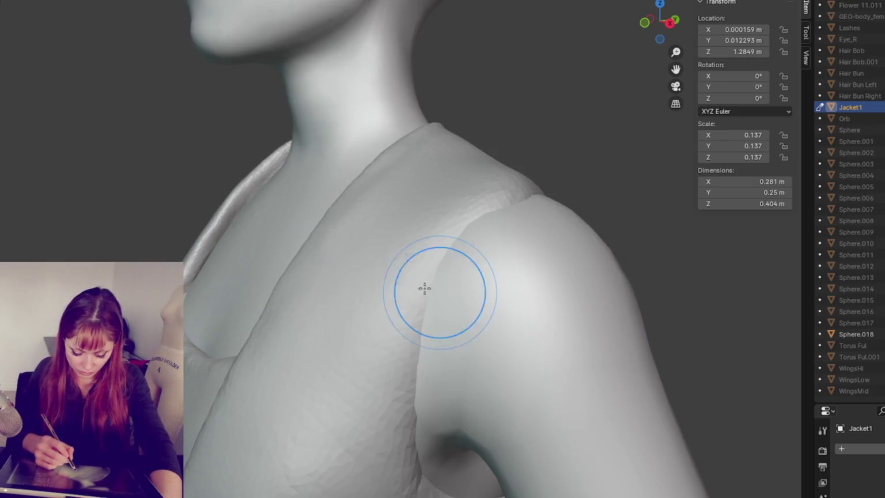
# - Sculpt a raised rim along the vest's armhole edge at the shoulder
pyautogui.moveTo(425, 286); pyautogui.dragTo(475, 305)
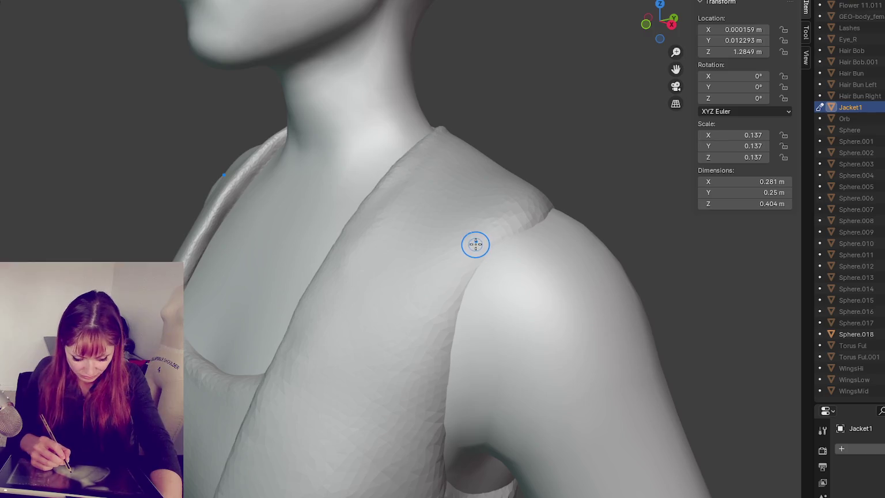
pyautogui.moveTo(499, 218); pyautogui.dragTo(452, 294, button='middle')
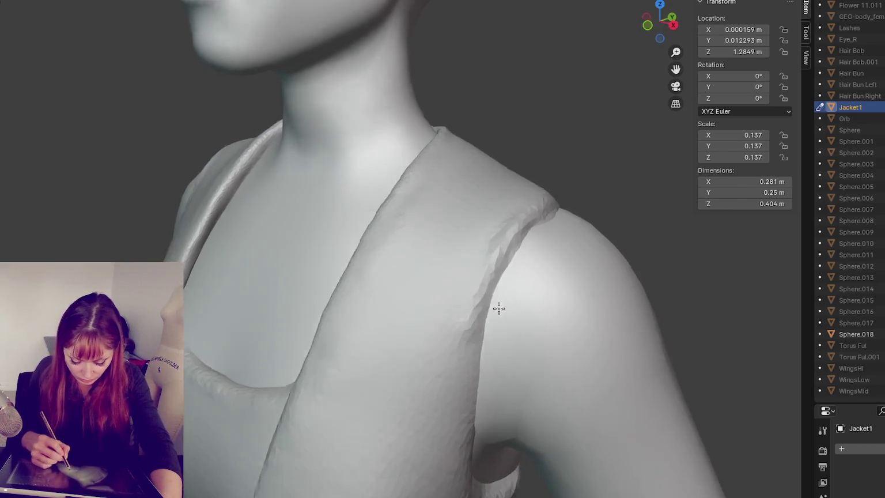
pyautogui.moveTo(436, 295); pyautogui.dragTo(500, 312, button='middle')
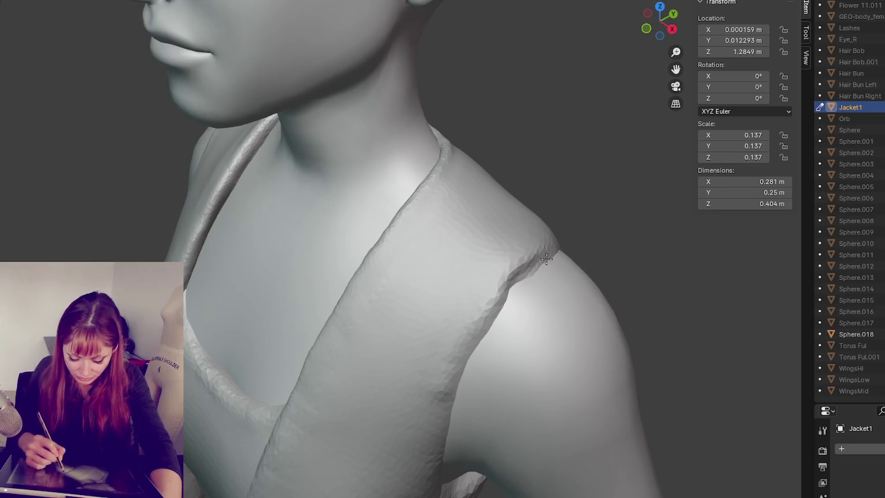
pyautogui.moveTo(517, 282)
pyautogui.mouseDown(button='middle')
pyautogui.moveTo(540, 274)
pyautogui.moveTo(507, 283)
pyautogui.mouseUp(button='middle')
pyautogui.moveTo(497, 365); pyautogui.dragTo(444, 312, button='middle')
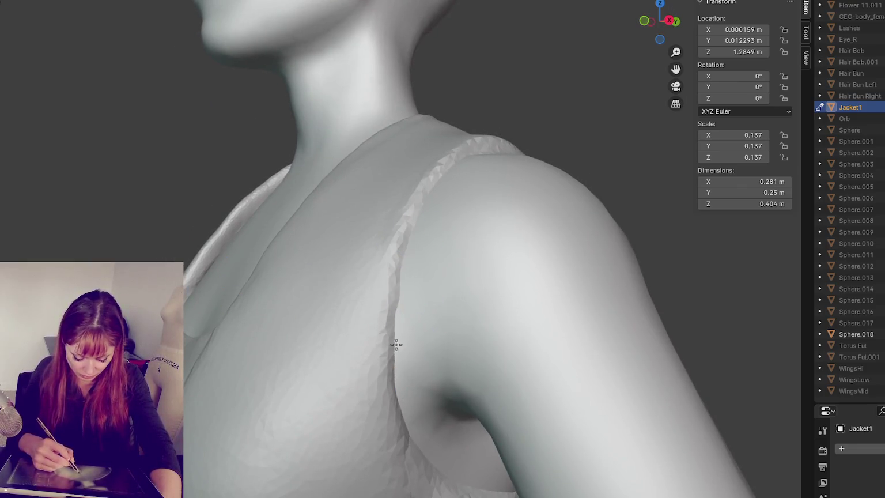
# - Carry the mirrored rim down the vest's back strap edges
pyautogui.moveTo(388, 276)
pyautogui.mouseDown(button='middle')
pyautogui.moveTo(406, 345)
pyautogui.moveTo(403, 259)
pyautogui.moveTo(356, 249)
pyautogui.moveTo(228, 194)
pyautogui.mouseUp(button='middle')
pyautogui.moveTo(228, 193)
pyautogui.mouseDown()
pyautogui.moveTo(211, 183)
pyautogui.moveTo(311, 394)
pyautogui.mouseUp()
pyautogui.moveTo(311, 395); pyautogui.dragTo(263, 263, button='middle')
pyautogui.moveTo(263, 263)
pyautogui.mouseDown()
pyautogui.moveTo(274, 409)
pyautogui.moveTo(265, 436)
pyautogui.mouseUp()
pyautogui.moveTo(247, 217); pyautogui.dragTo(240, 257)
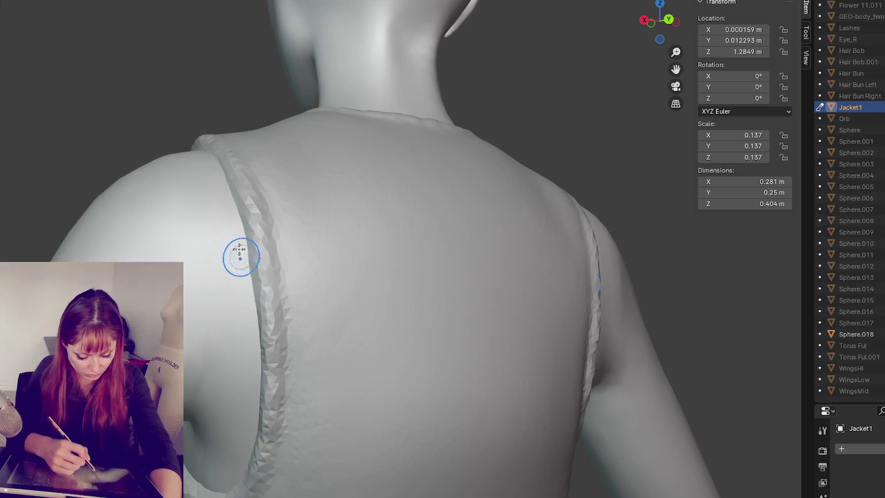
# - Re-sculpt the back strap edge, mirrored, down to its bottom
pyautogui.moveTo(272, 311); pyautogui.dragTo(205, 227, button='middle')
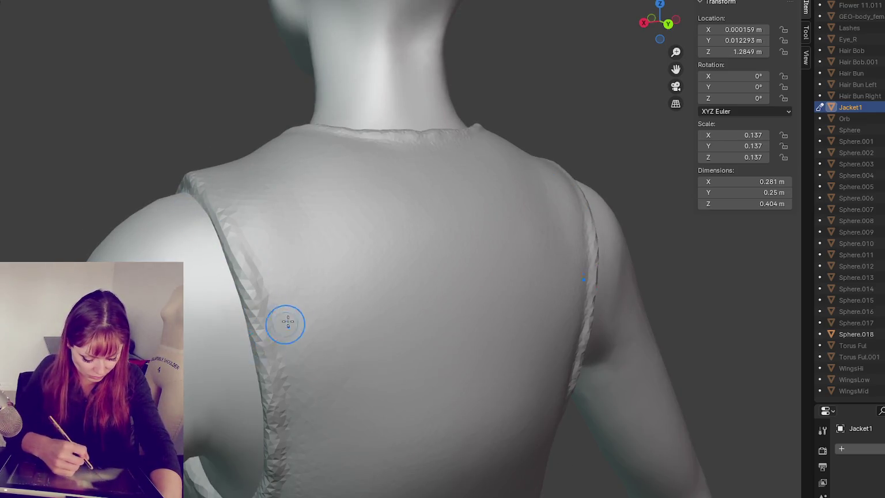
pyautogui.moveTo(286, 323); pyautogui.dragTo(188, 245, button='middle')
pyautogui.moveTo(262, 334); pyautogui.dragTo(246, 311, button='middle')
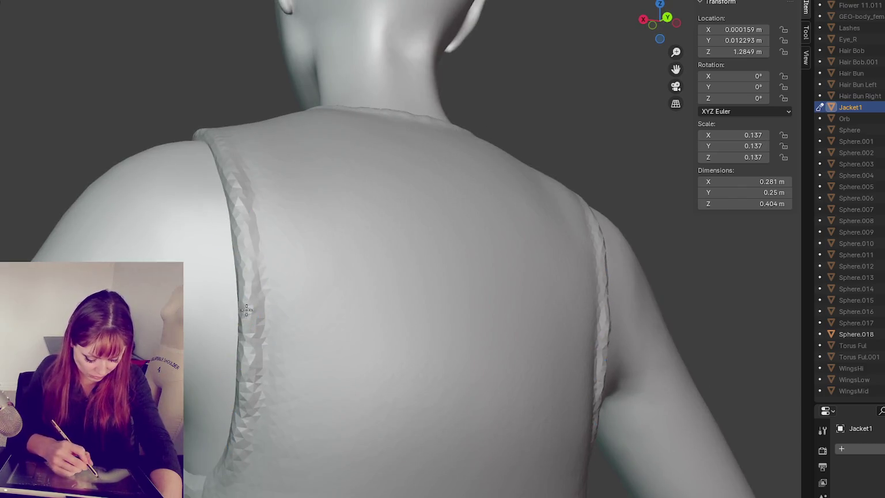
pyautogui.moveTo(246, 311); pyautogui.dragTo(242, 190)
pyautogui.moveTo(217, 148); pyautogui.dragTo(219, 469)
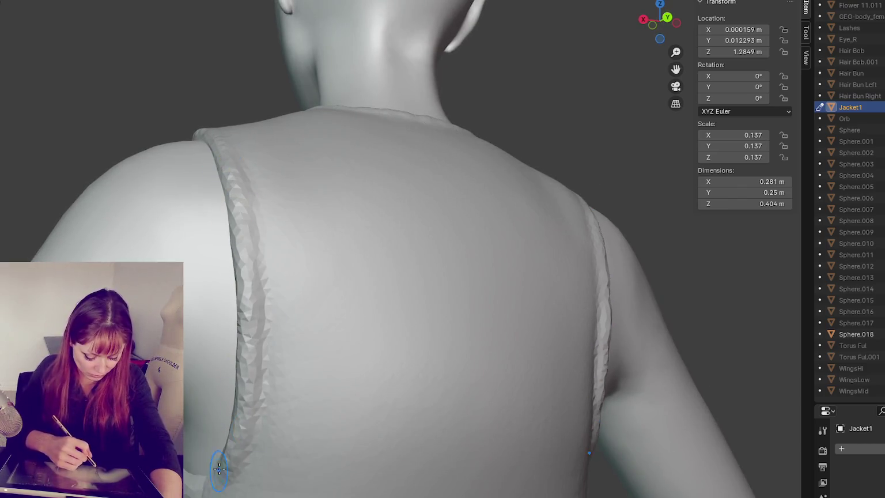
# - Extend the raised rim over the shoulder and around under the arm near the armpit
pyautogui.moveTo(219, 468); pyautogui.dragTo(306, 320, button='middle')
pyautogui.moveTo(328, 313); pyautogui.dragTo(387, 269)
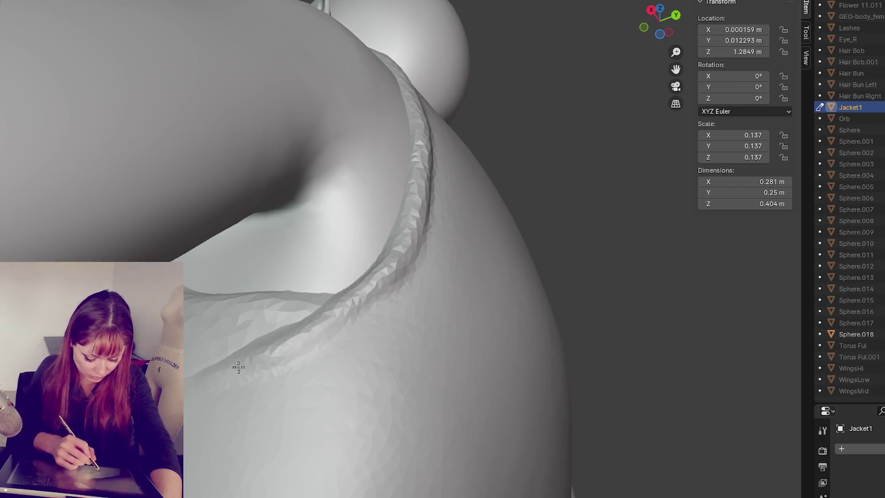
pyautogui.moveTo(326, 319); pyautogui.dragTo(299, 371, button='middle')
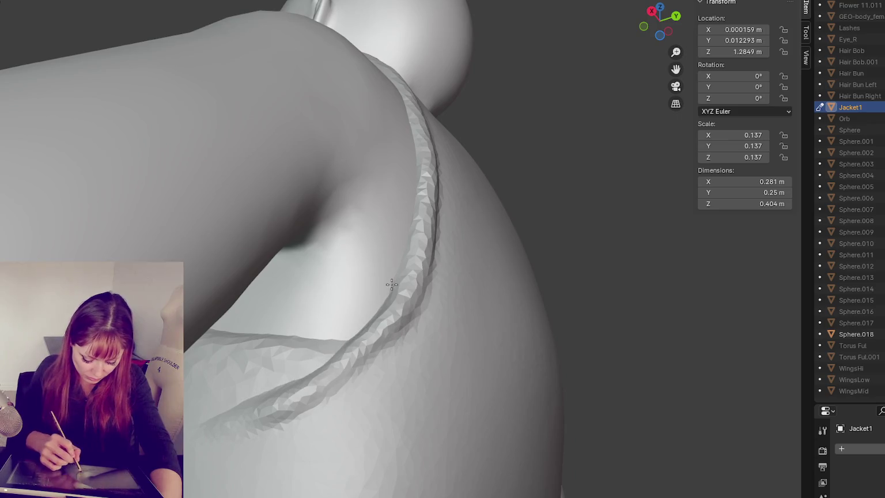
pyautogui.moveTo(405, 355)
pyautogui.mouseDown(button='middle')
pyautogui.moveTo(405, 365)
pyautogui.moveTo(412, 360)
pyautogui.mouseUp(button='middle')
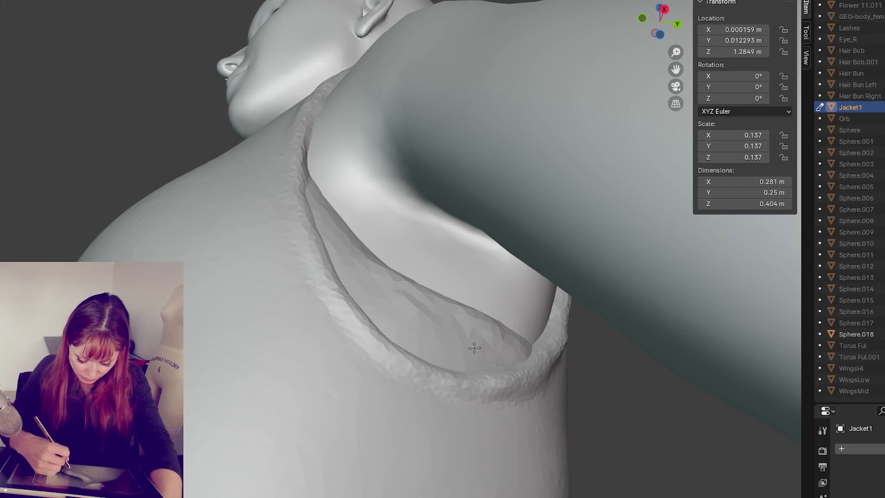
pyautogui.moveTo(542, 329); pyautogui.dragTo(366, 318, button='middle')
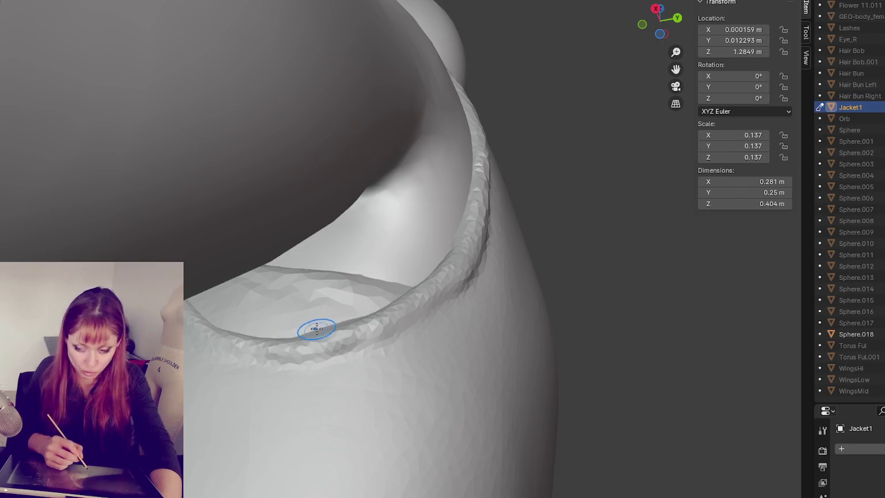
pyautogui.moveTo(231, 340)
pyautogui.mouseDown(button='middle')
pyautogui.moveTo(308, 347)
pyautogui.moveTo(252, 346)
pyautogui.mouseUp(button='middle')
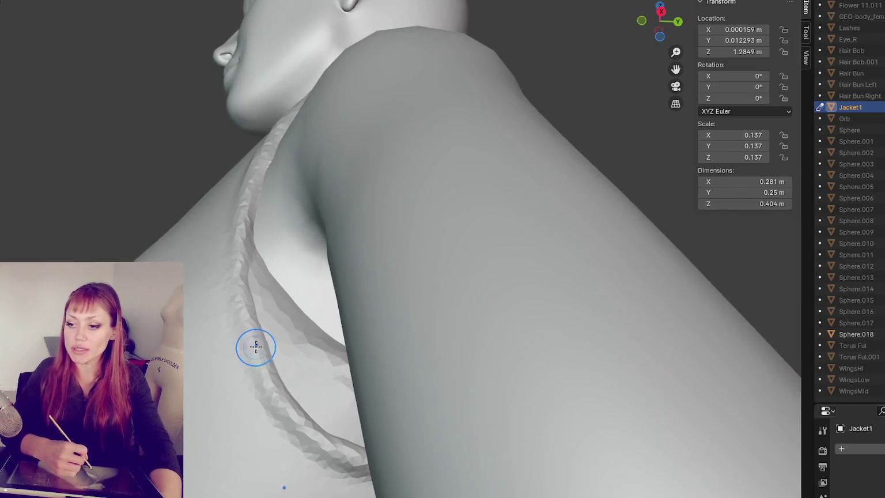
pyautogui.moveTo(229, 287); pyautogui.dragTo(290, 369, button='middle')
pyautogui.moveTo(313, 364); pyautogui.dragTo(333, 403)
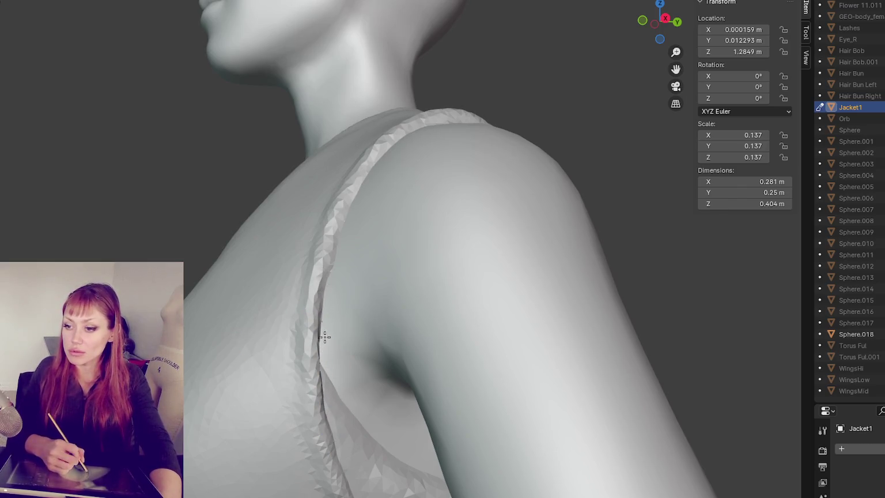
# - Try a stroke on the shoulder strap's top edge, then undo it
pyautogui.moveTo(337, 254); pyautogui.dragTo(439, 267, button='middle')
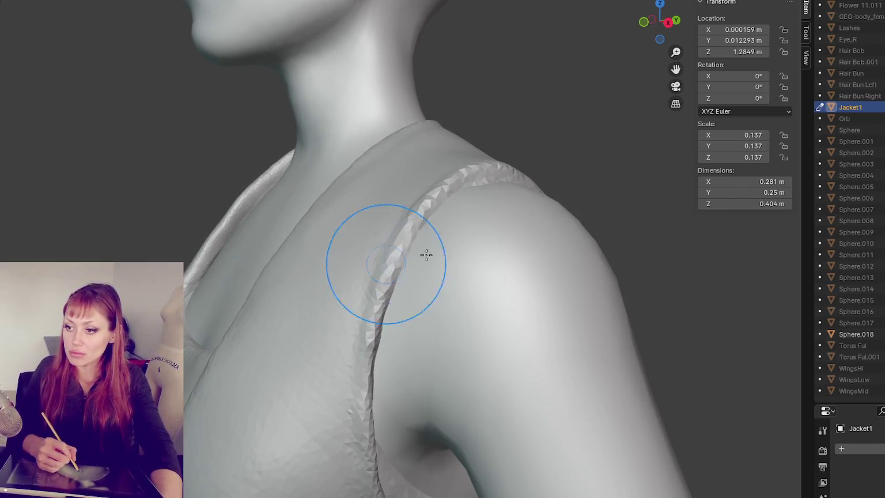
pyautogui.moveTo(494, 178)
pyautogui.mouseDown(button='middle')
pyautogui.moveTo(465, 227)
pyautogui.moveTo(388, 263)
pyautogui.mouseUp(button='middle')
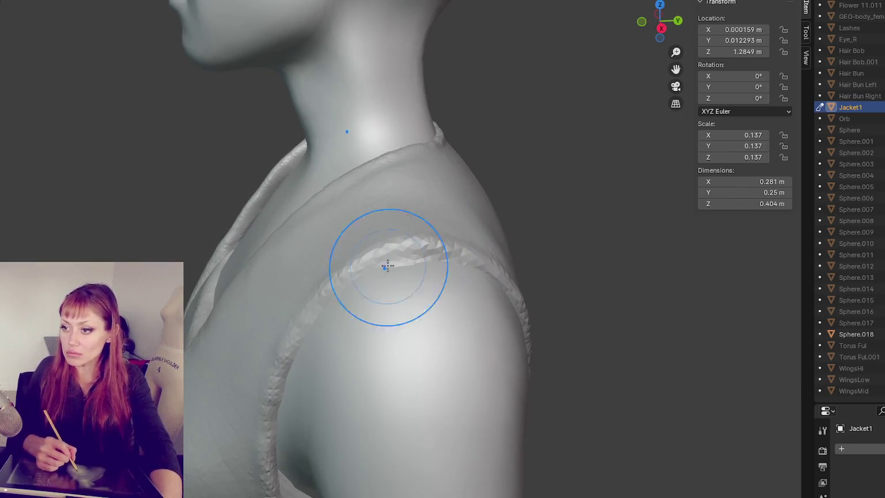
pyautogui.moveTo(368, 254)
pyautogui.mouseDown()
pyautogui.moveTo(405, 257)
pyautogui.moveTo(373, 275)
pyautogui.mouseUp()
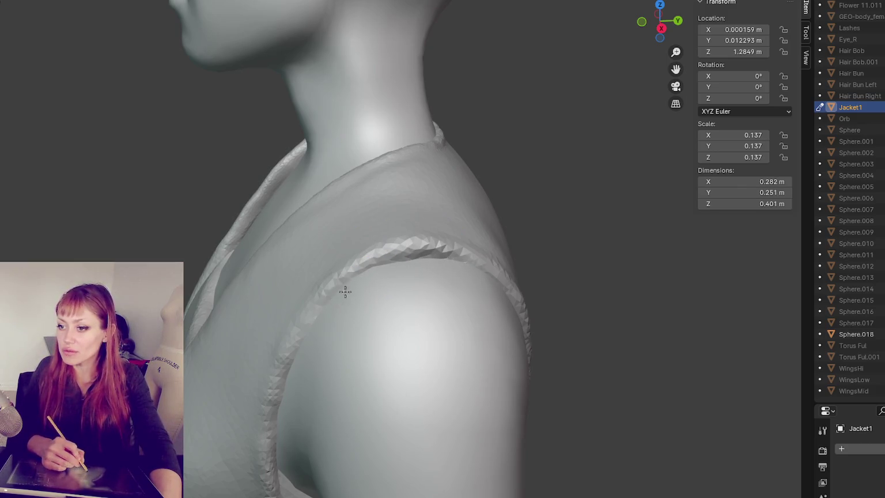
pyautogui.hotkey('ctrl', 'z')
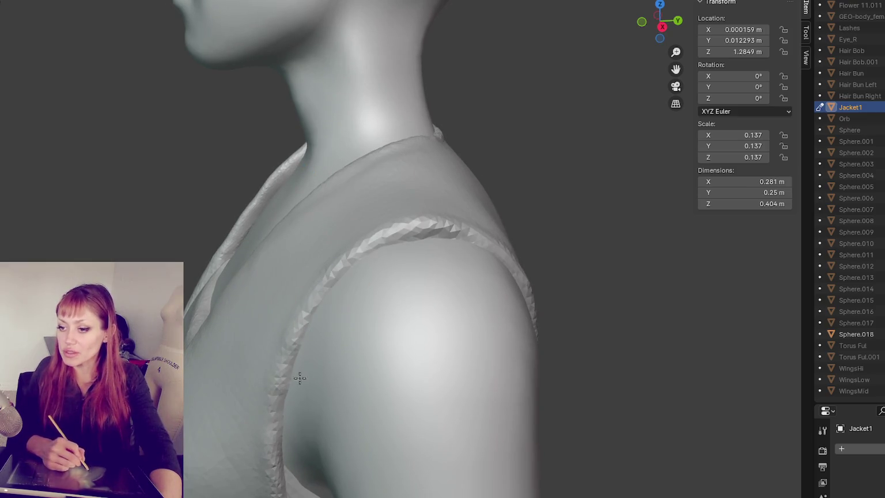
# - Turn to the vest's back and enlarge the sculpt brush with F
pyautogui.moveTo(309, 413); pyautogui.dragTo(307, 318, button='middle')
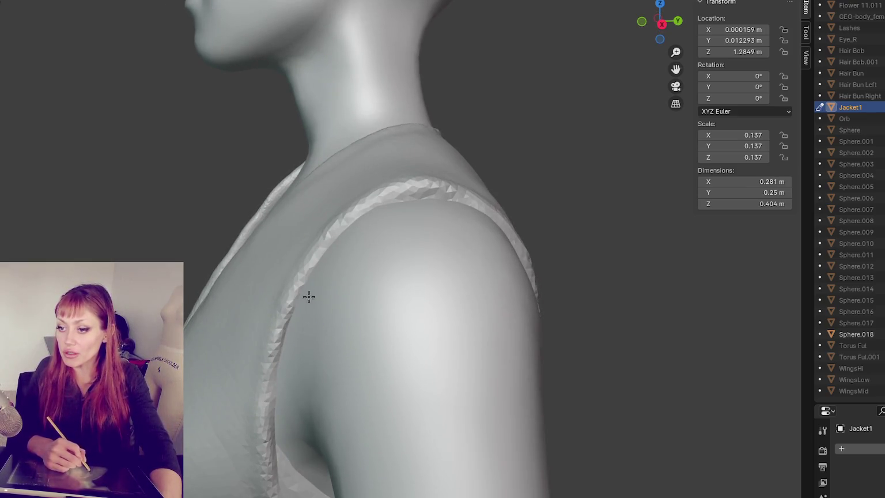
pyautogui.moveTo(285, 412); pyautogui.dragTo(278, 374, button='middle')
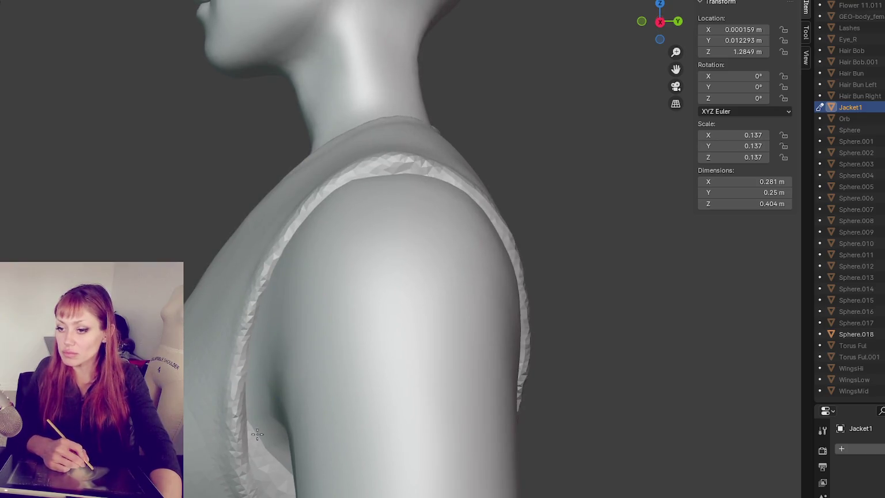
pyautogui.moveTo(249, 441)
pyautogui.mouseDown(button='middle')
pyautogui.moveTo(248, 373)
pyautogui.moveTo(243, 420)
pyautogui.moveTo(247, 410)
pyautogui.mouseUp(button='middle')
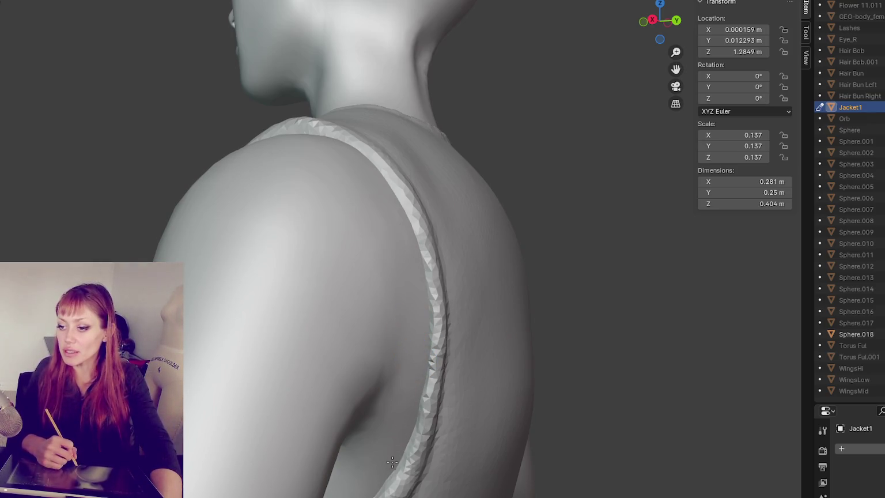
pyautogui.moveTo(410, 376); pyautogui.dragTo(341, 212, button='middle')
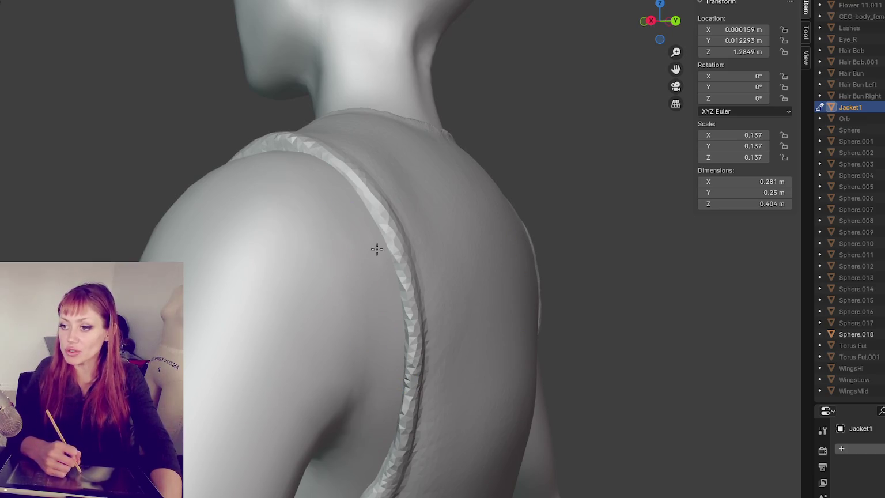
pyautogui.moveTo(390, 302)
pyautogui.mouseDown(button='middle')
pyautogui.moveTo(272, 218)
pyautogui.moveTo(287, 281)
pyautogui.moveTo(183, 219)
pyautogui.mouseUp(button='middle')
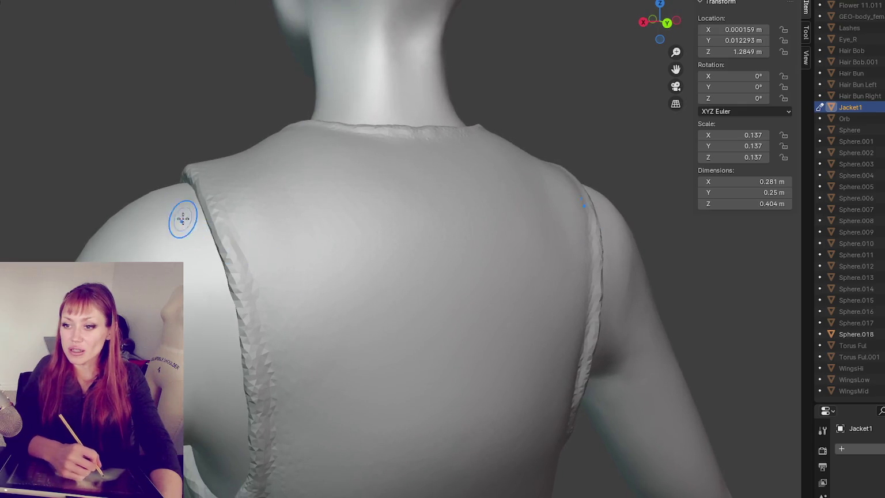
pyautogui.moveTo(229, 299); pyautogui.dragTo(229, 284, button='middle')
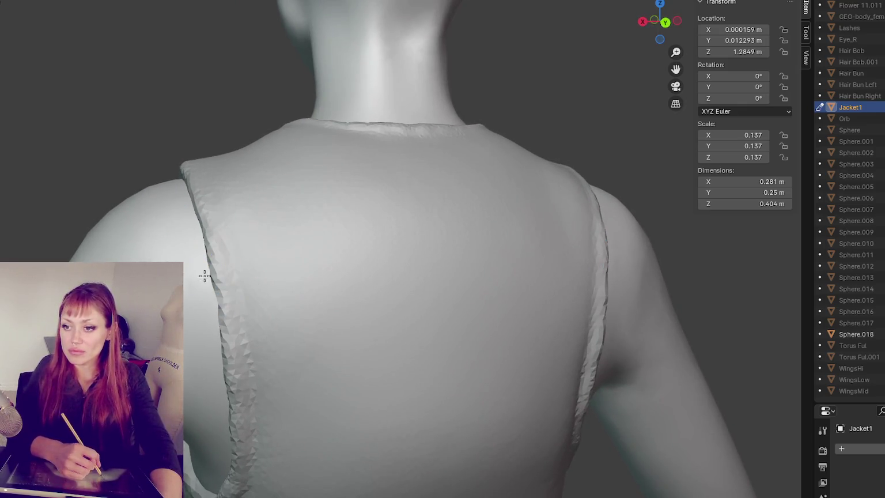
pyautogui.moveTo(254, 351); pyautogui.dragTo(240, 330, button='middle')
pyautogui.press('f')
pyautogui.click(234, 287)
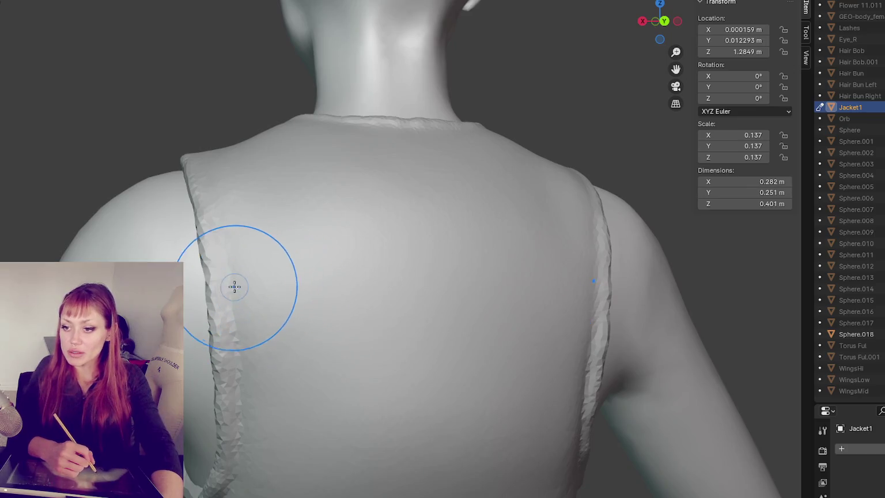
# - Smooth the left armhole edge down the back toward the underarm, mirrored
pyautogui.moveTo(227, 413); pyautogui.dragTo(227, 316)
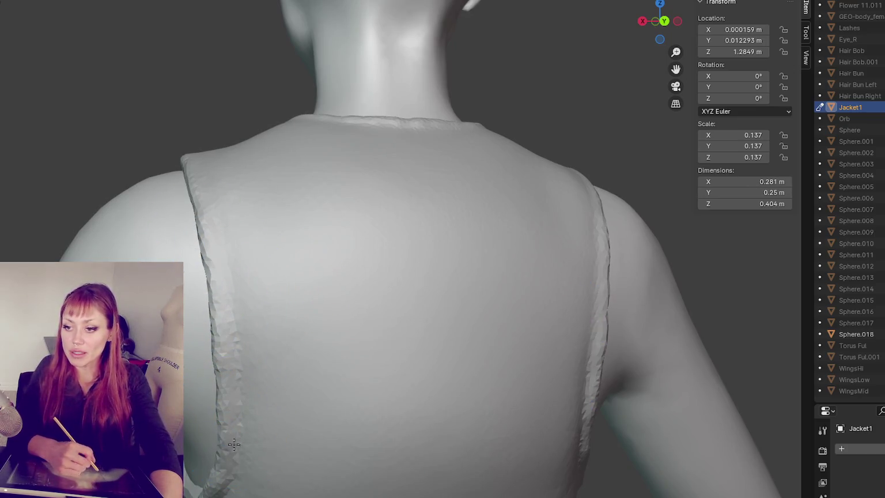
pyautogui.moveTo(208, 256); pyautogui.dragTo(210, 282)
pyautogui.moveTo(213, 229); pyautogui.dragTo(237, 444)
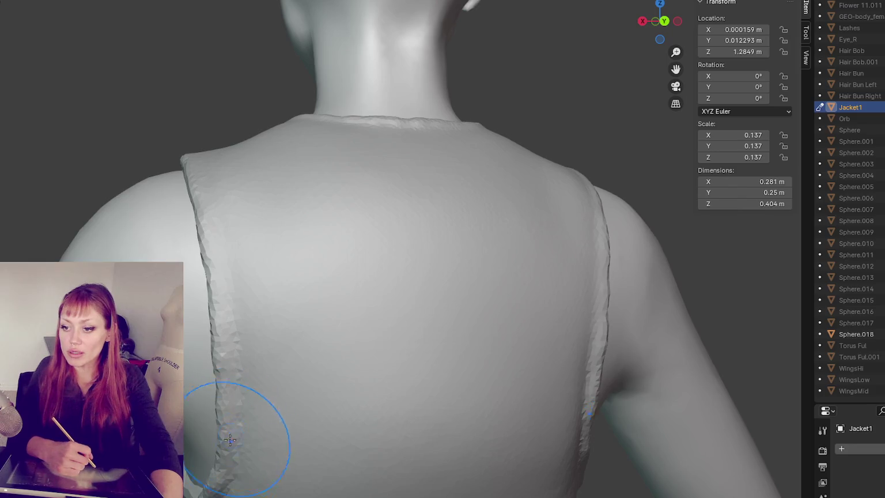
pyautogui.moveTo(217, 316); pyautogui.dragTo(257, 310, button='middle')
pyautogui.moveTo(257, 310); pyautogui.dragTo(322, 336)
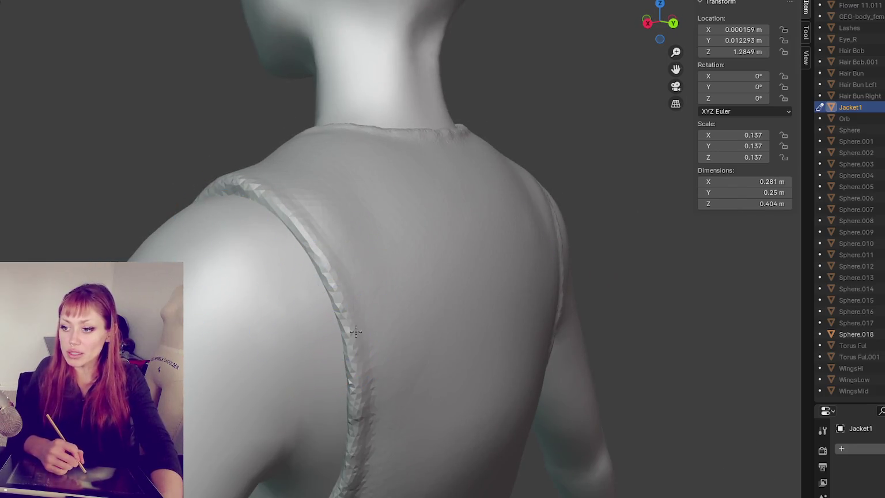
# - Sculpt the edge of the left front strap
pyautogui.moveTo(322, 336); pyautogui.dragTo(420, 371, button='middle')
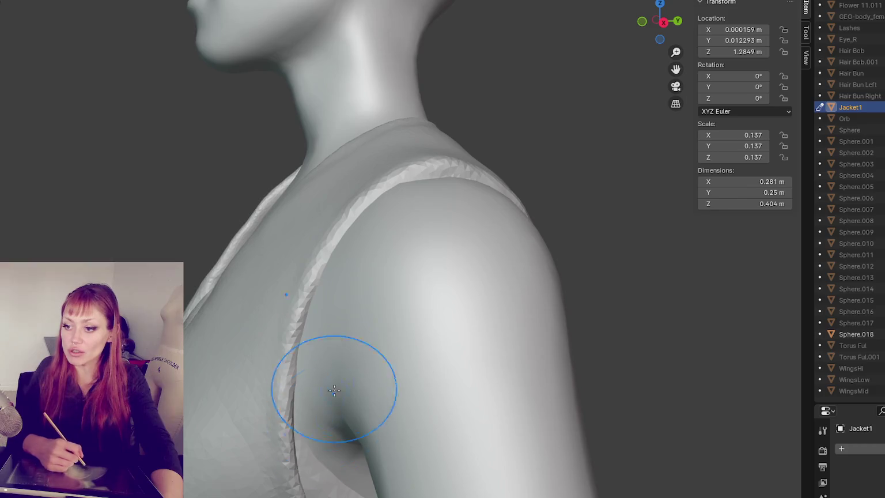
pyautogui.moveTo(336, 386); pyautogui.dragTo(362, 365, button='middle')
pyautogui.moveTo(397, 290); pyautogui.dragTo(513, 320, button='middle')
pyautogui.moveTo(158, 237); pyautogui.dragTo(124, 226)
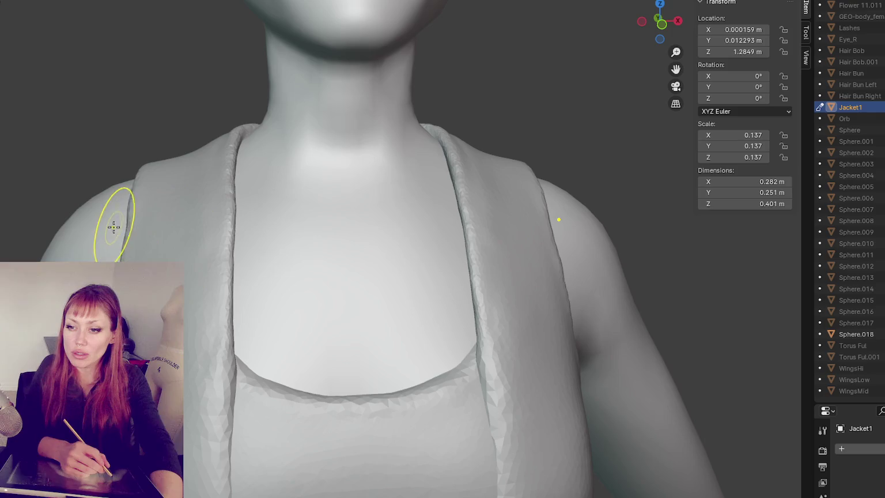
# - Undo the last strap stroke, then smooth the left front strap and its shoulder top
pyautogui.hotkey('ctrl', 'z')
pyautogui.moveTo(415, 231)
pyautogui.mouseDown(button='middle')
pyautogui.moveTo(322, 264)
pyautogui.moveTo(288, 256)
pyautogui.moveTo(301, 252)
pyautogui.moveTo(197, 207)
pyautogui.mouseUp(button='middle')
pyautogui.moveTo(223, 213)
pyautogui.mouseDown()
pyautogui.moveTo(198, 197)
pyautogui.moveTo(214, 195)
pyautogui.moveTo(178, 235)
pyautogui.mouseUp()
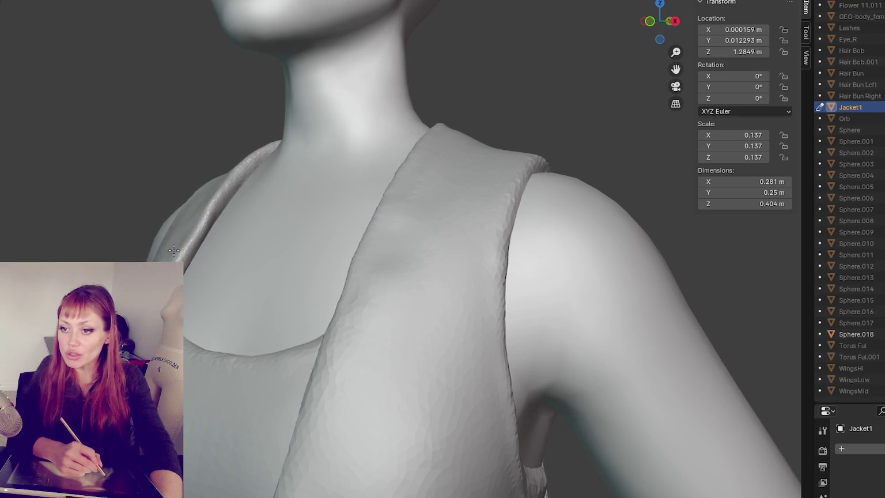
pyautogui.moveTo(343, 320); pyautogui.dragTo(468, 202, button='middle')
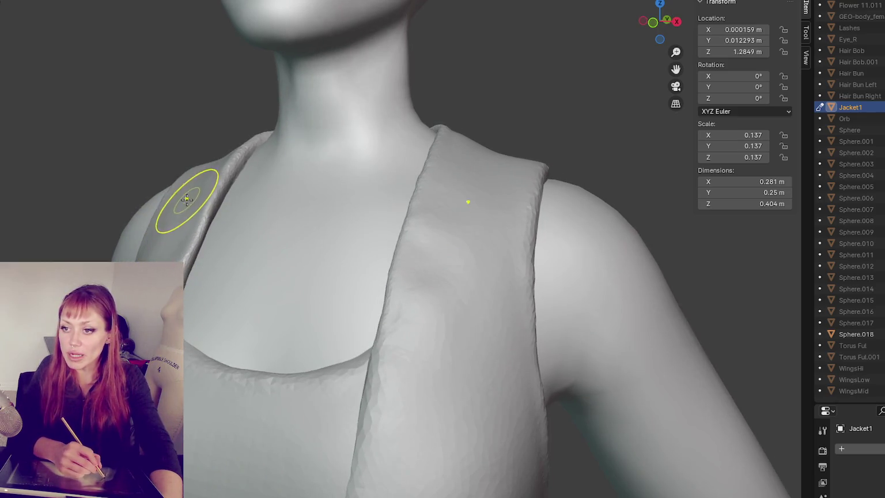
pyautogui.moveTo(196, 197)
pyautogui.mouseDown(button='middle')
pyautogui.moveTo(211, 165)
pyautogui.moveTo(210, 136)
pyautogui.mouseUp(button='middle')
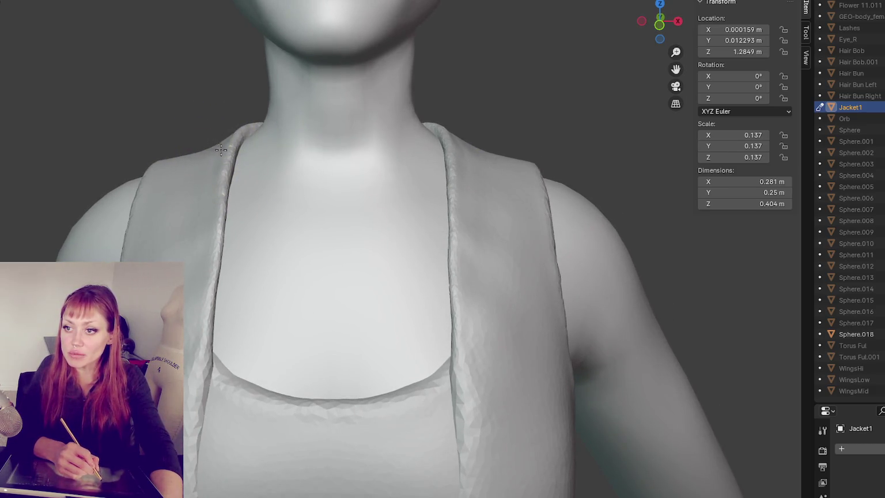
pyautogui.moveTo(171, 162); pyautogui.dragTo(188, 148)
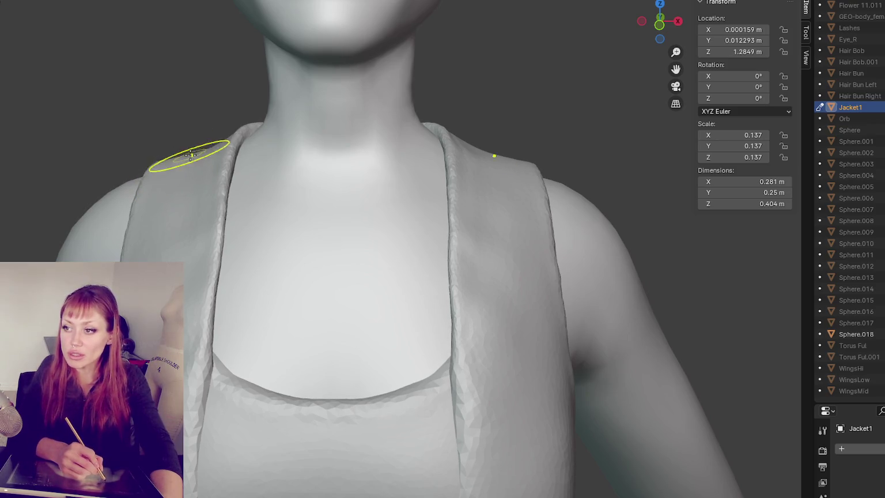
pyautogui.moveTo(214, 142); pyautogui.dragTo(158, 174, button='middle')
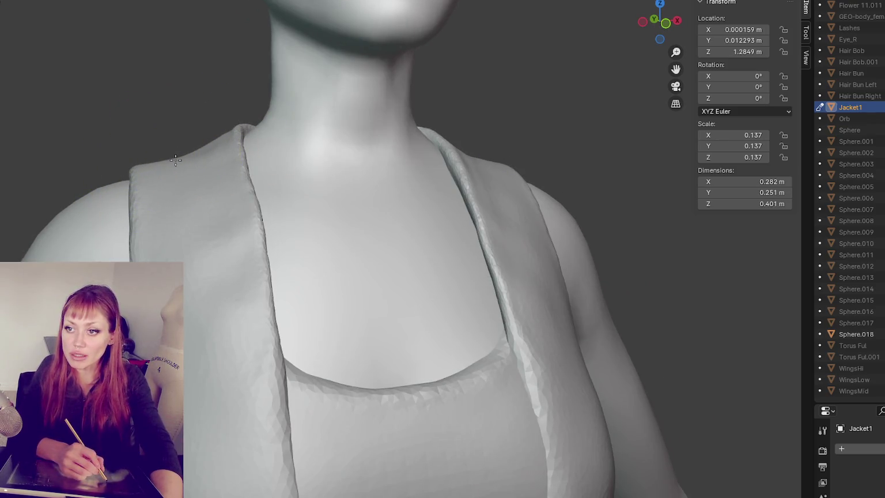
# - Smooth the shoulder surface next to the neck
pyautogui.moveTo(211, 122)
pyautogui.mouseDown(button='middle')
pyautogui.moveTo(213, 139)
pyautogui.moveTo(238, 154)
pyautogui.moveTo(235, 168)
pyautogui.mouseUp(button='middle')
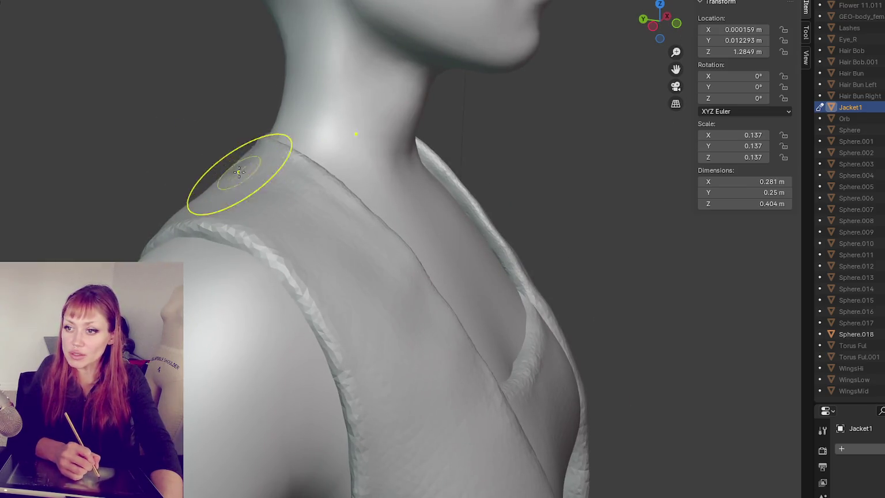
pyautogui.moveTo(234, 178)
pyautogui.mouseDown(button='middle')
pyautogui.moveTo(193, 201)
pyautogui.moveTo(238, 198)
pyautogui.moveTo(250, 227)
pyautogui.moveTo(260, 203)
pyautogui.mouseUp(button='middle')
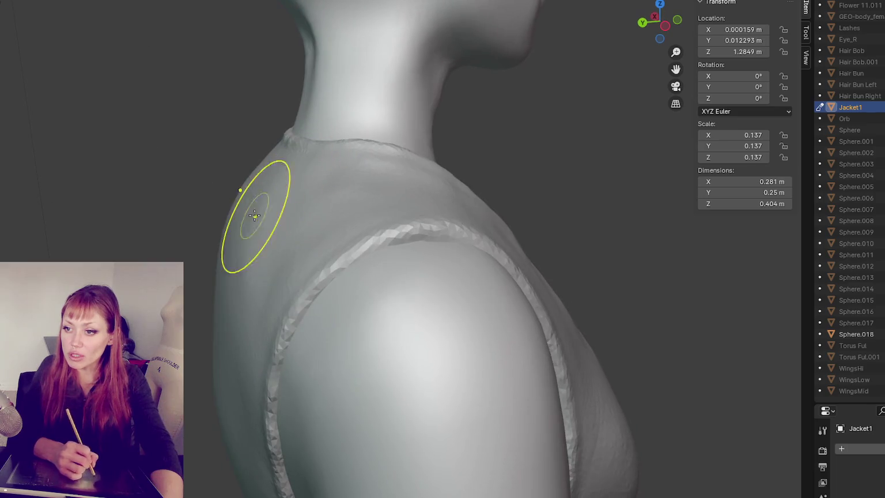
pyautogui.moveTo(246, 238)
pyautogui.mouseDown()
pyautogui.moveTo(268, 226)
pyautogui.moveTo(286, 187)
pyautogui.mouseUp()
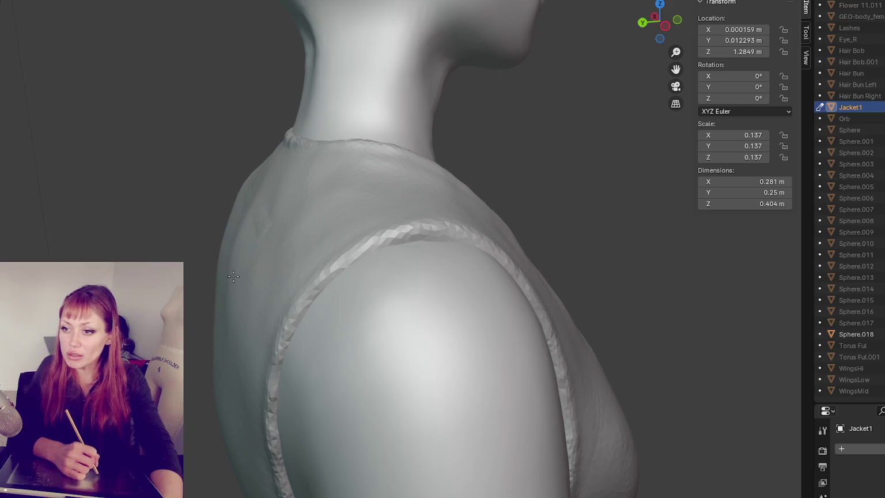
pyautogui.moveTo(268, 281)
pyautogui.mouseDown(button='middle')
pyautogui.moveTo(352, 220)
pyautogui.moveTo(328, 264)
pyautogui.moveTo(441, 197)
pyautogui.moveTo(498, 193)
pyautogui.mouseUp(button='middle')
# - Smooth the upper back near the right shoulder and down beside the right armhole
pyautogui.moveTo(498, 193); pyautogui.dragTo(533, 156)
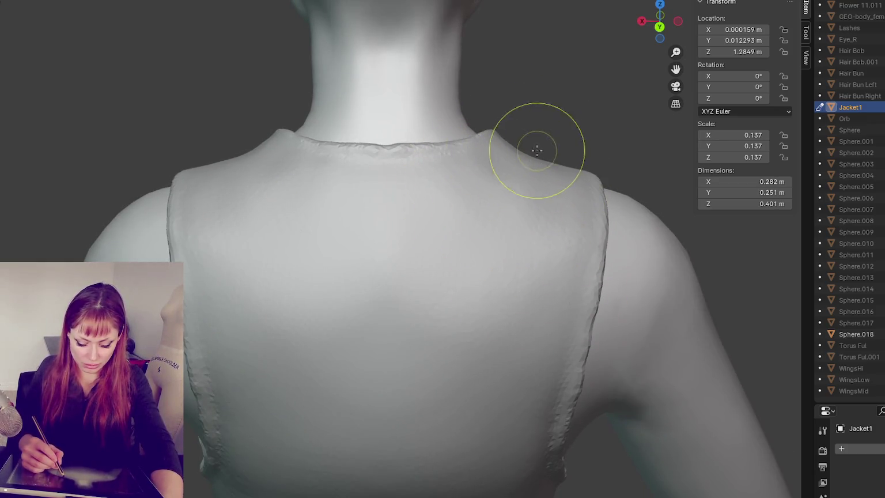
pyautogui.moveTo(593, 158); pyautogui.dragTo(548, 289)
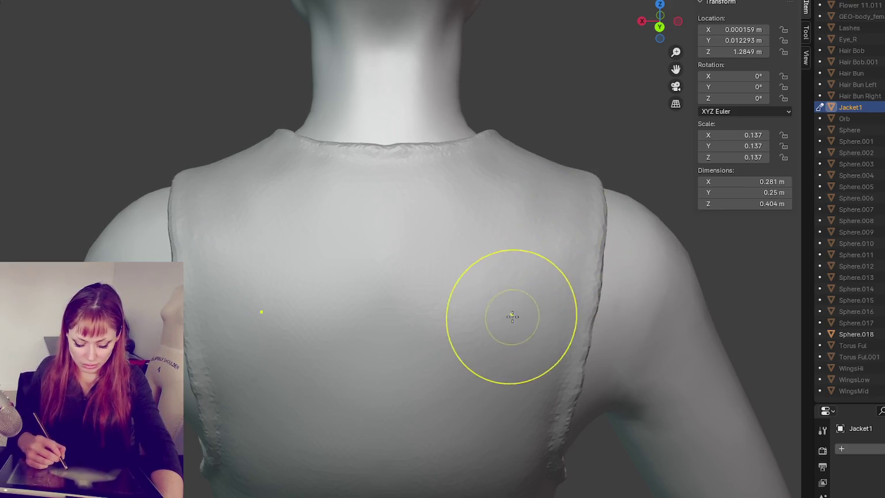
pyautogui.moveTo(512, 316); pyautogui.dragTo(622, 306, button='middle')
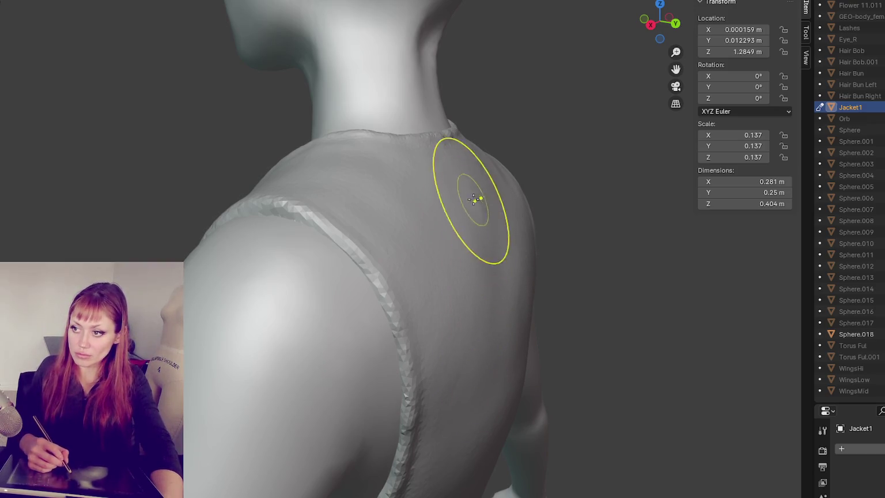
pyautogui.moveTo(466, 382); pyautogui.dragTo(514, 415)
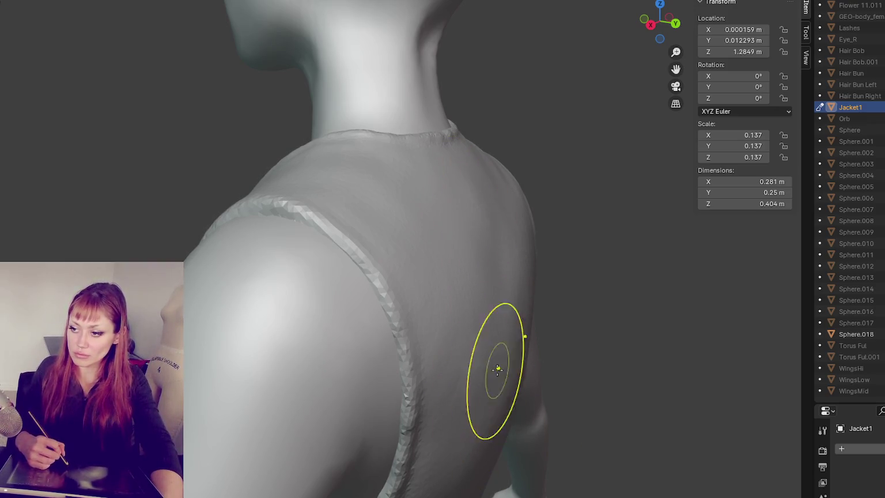
pyautogui.moveTo(144, 167); pyautogui.dragTo(342, 256, button='middle')
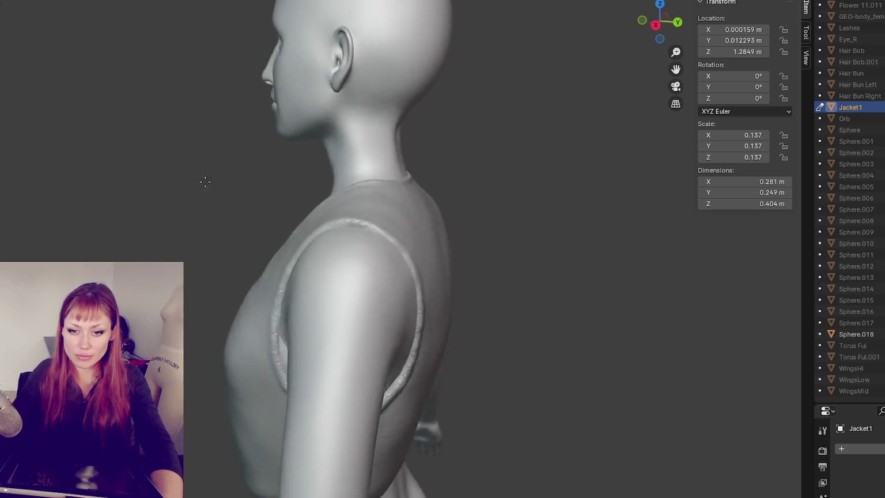
pyautogui.scroll(-3, 342, 256)
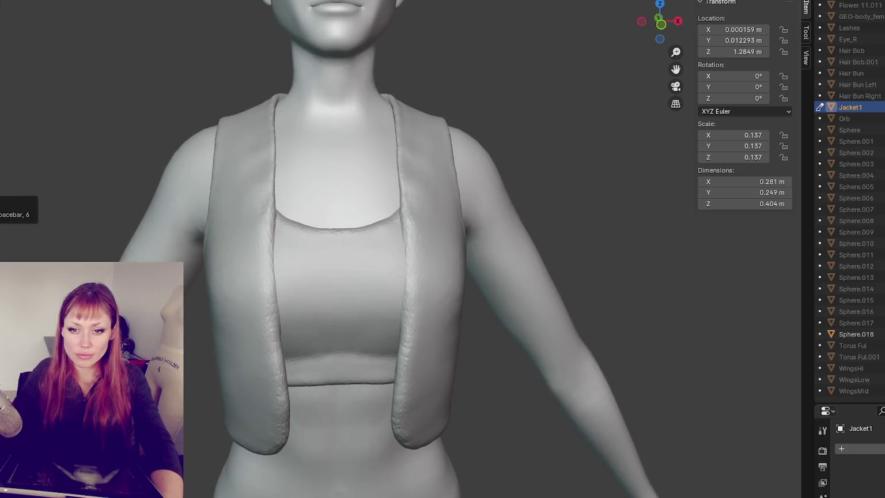
pyautogui.scroll(1, 365, 322)
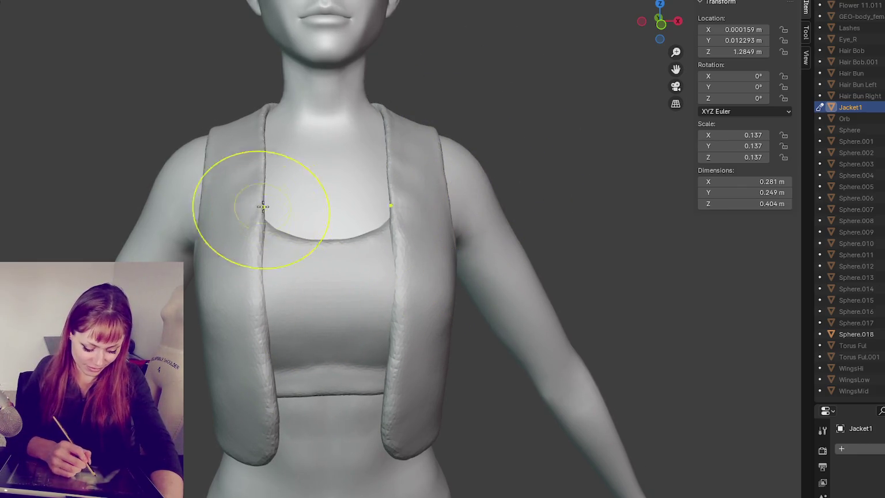
pyautogui.moveTo(266, 271)
pyautogui.mouseDown(button='middle')
pyautogui.moveTo(334, 266)
pyautogui.moveTo(261, 291)
pyautogui.mouseUp(button='middle')
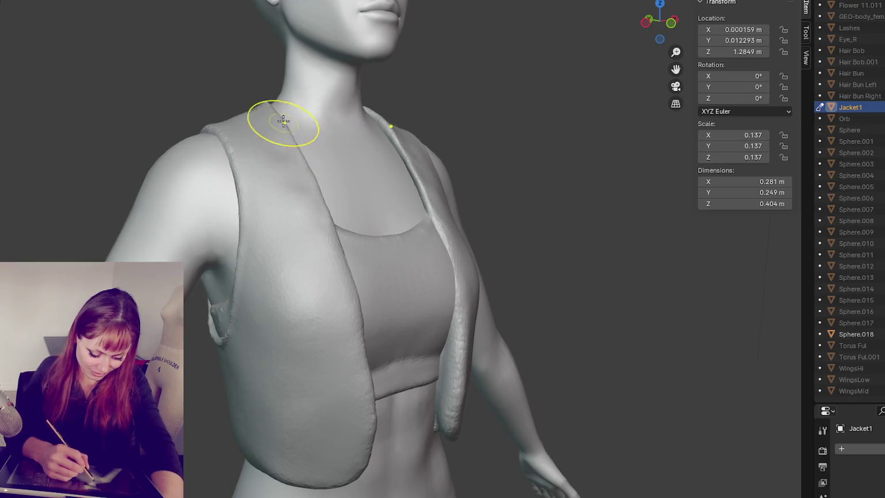
pyautogui.moveTo(310, 126)
pyautogui.mouseDown(button='middle')
pyautogui.moveTo(277, 138)
pyautogui.moveTo(286, 168)
pyautogui.moveTo(260, 167)
pyautogui.mouseUp(button='middle')
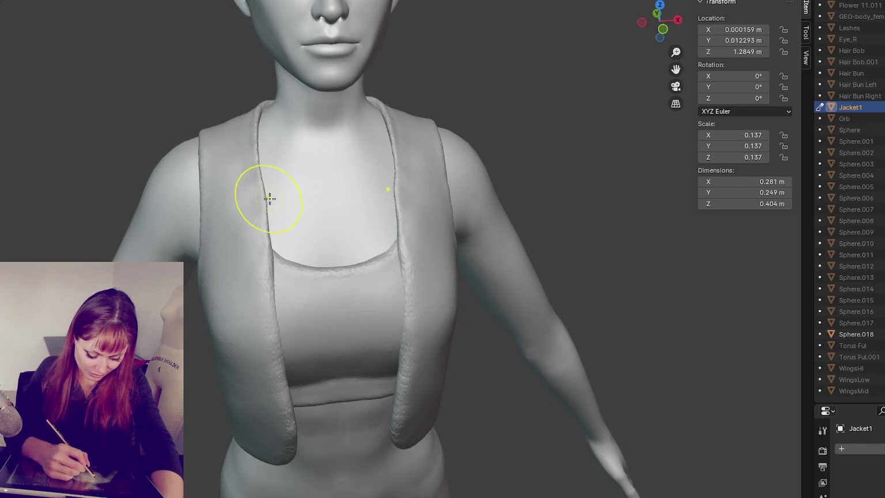
pyautogui.moveTo(438, 168); pyautogui.dragTo(389, 187, button='middle')
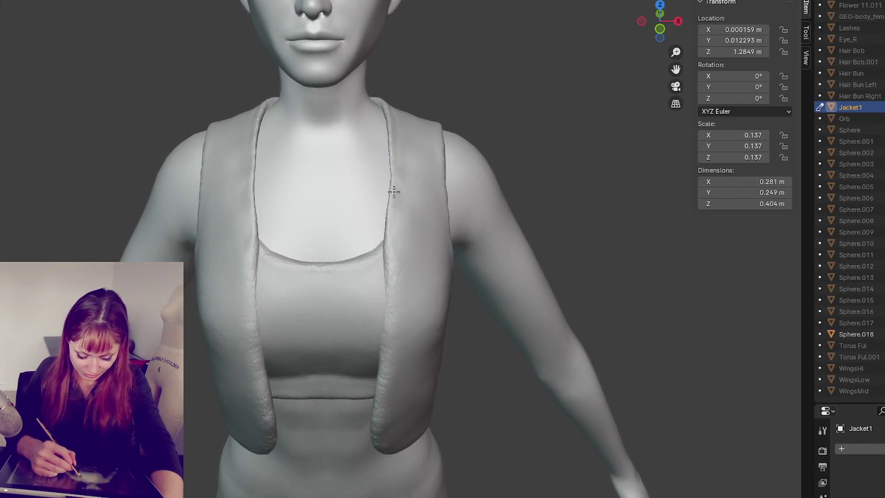
pyautogui.moveTo(395, 144)
pyautogui.mouseDown(button='middle')
pyautogui.moveTo(395, 198)
pyautogui.moveTo(253, 208)
pyautogui.mouseUp(button='middle')
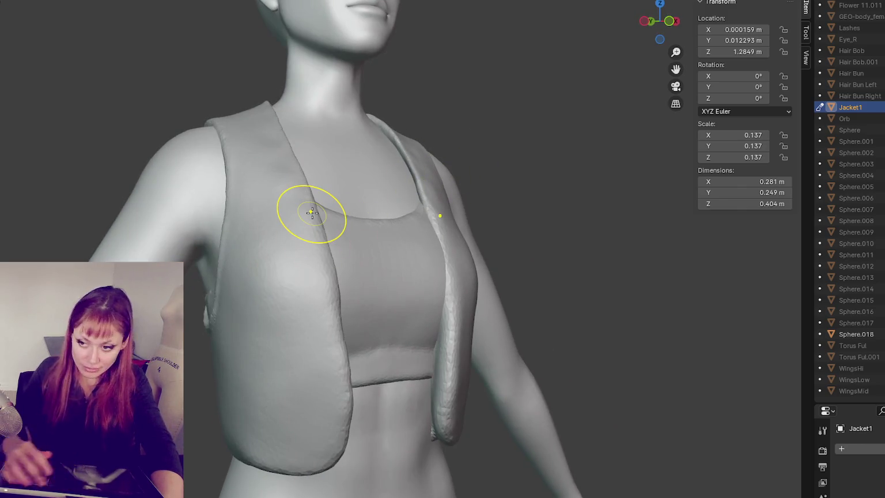
pyautogui.scroll(2, 316, 213)
pyautogui.scroll(3, 354, 167)
pyautogui.moveTo(346, 174); pyautogui.dragTo(340, 303, button='middle')
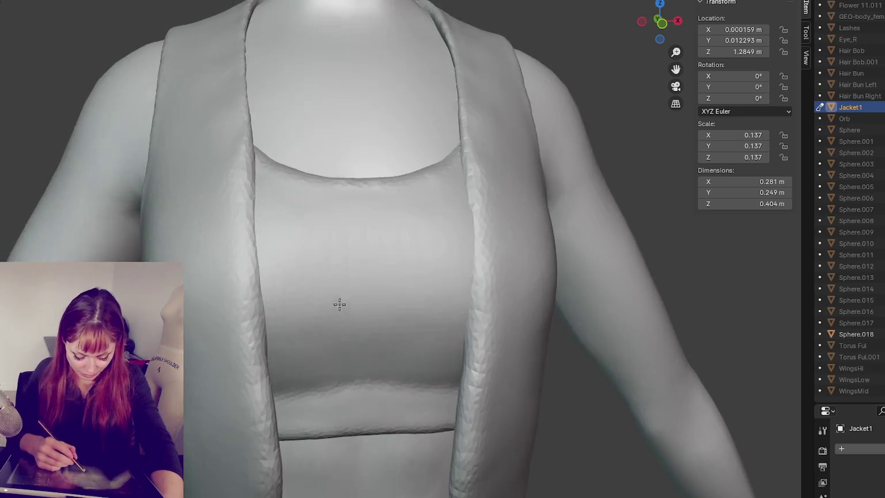
# - Reshape the vest's left front edge near the shoulder
pyautogui.moveTo(257, 334); pyautogui.dragTo(237, 317)
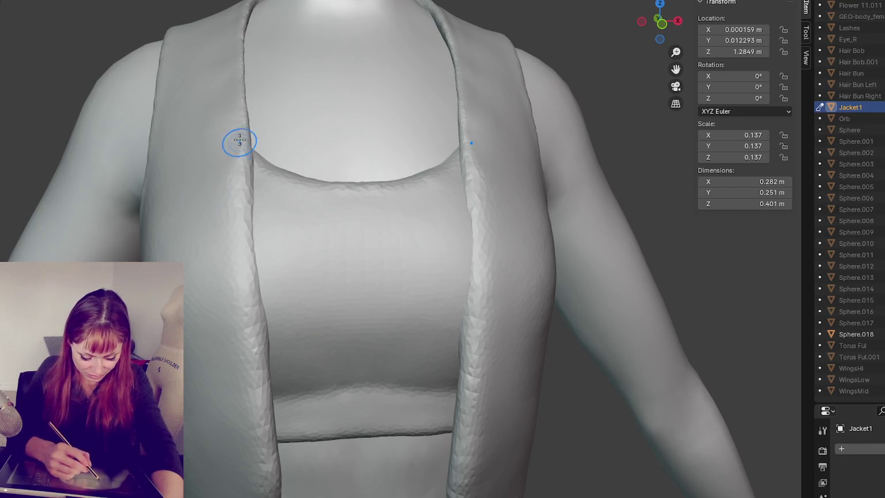
pyautogui.moveTo(286, 276)
pyautogui.keyDown('shift'); pyautogui.mouseDown(button='middle')
pyautogui.moveTo(315, 206)
pyautogui.moveTo(286, 220)
pyautogui.mouseUp(button='middle'); pyautogui.keyUp('shift')
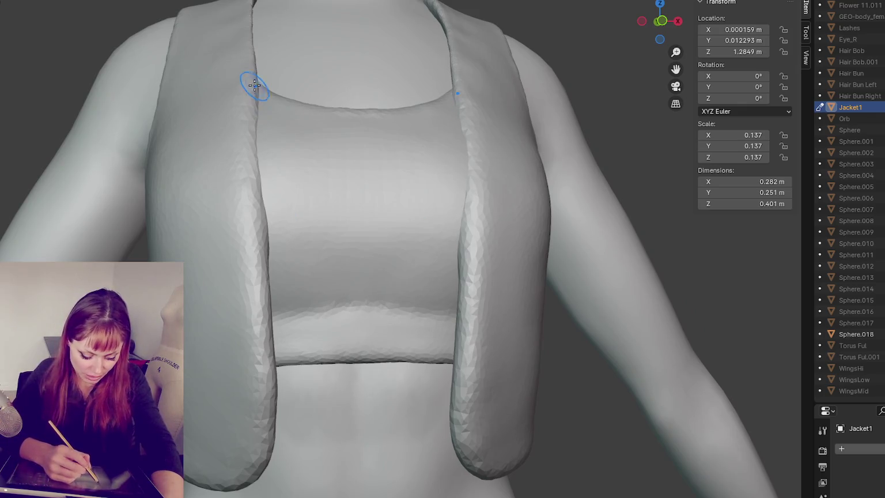
pyautogui.moveTo(256, 259); pyautogui.dragTo(253, 282)
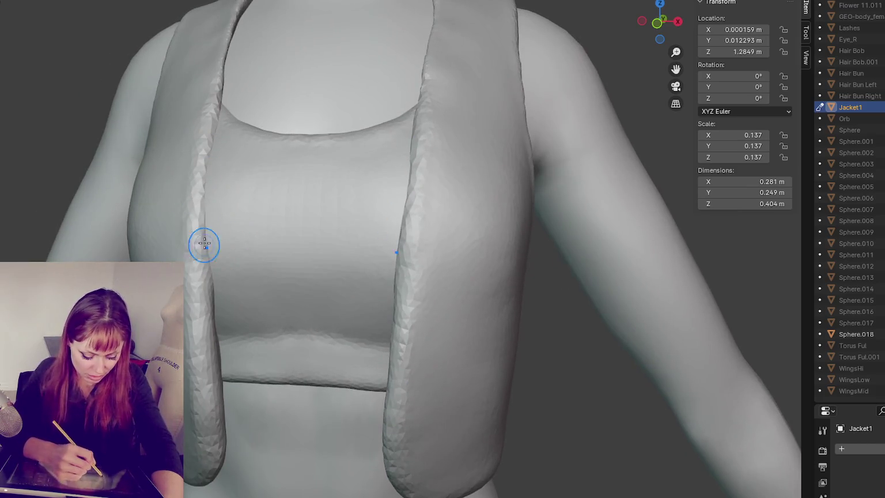
pyautogui.moveTo(203, 243); pyautogui.dragTo(255, 174, button='middle')
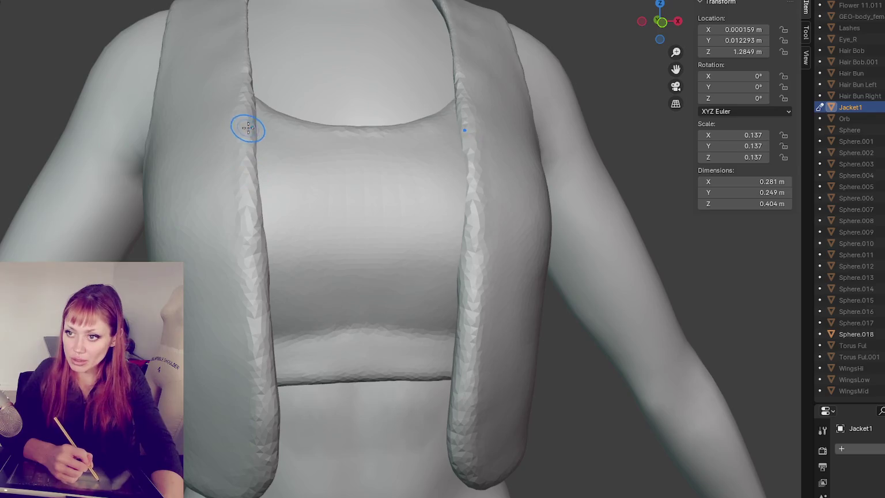
pyautogui.moveTo(256, 157); pyautogui.dragTo(218, 307)
# - Smooth the left strap downward, mirrored on the right
pyautogui.scroll(4, 279, 154)
pyautogui.moveTo(239, 48)
pyautogui.mouseDown()
pyautogui.moveTo(214, 352)
pyautogui.moveTo(213, 103)
pyautogui.mouseUp()
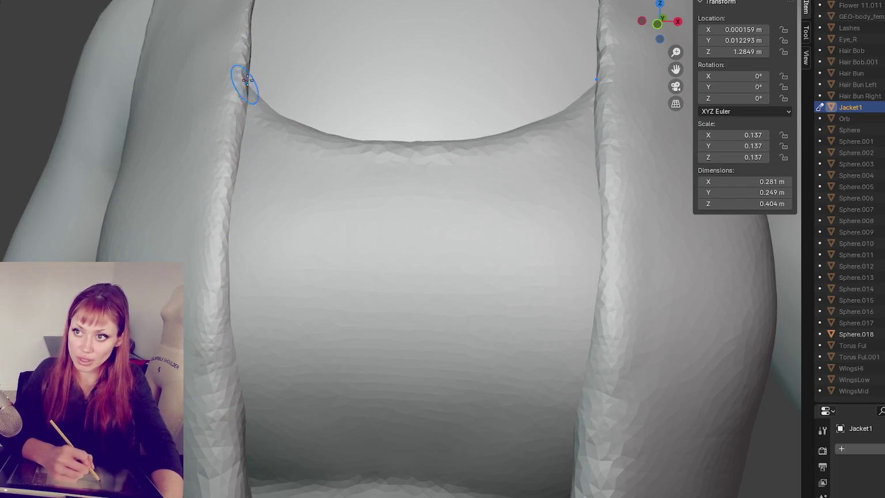
pyautogui.moveTo(246, 34); pyautogui.dragTo(233, 214)
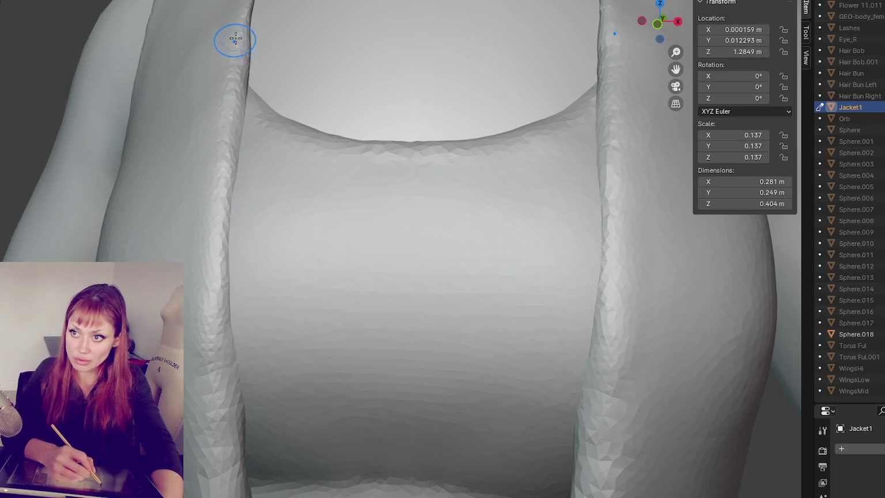
pyautogui.moveTo(241, 30); pyautogui.dragTo(231, 145)
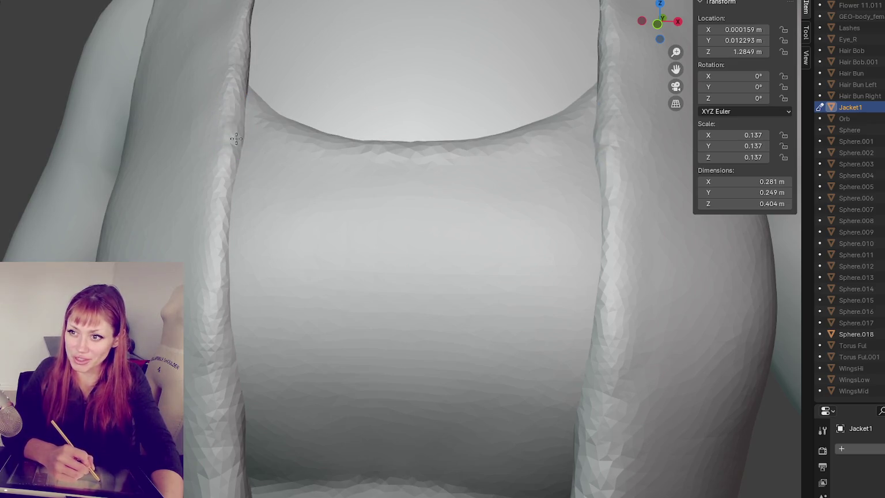
# - Refine the strap edges with a couple more smoothing strokes
pyautogui.moveTo(255, 131); pyautogui.dragTo(202, 82, button='middle')
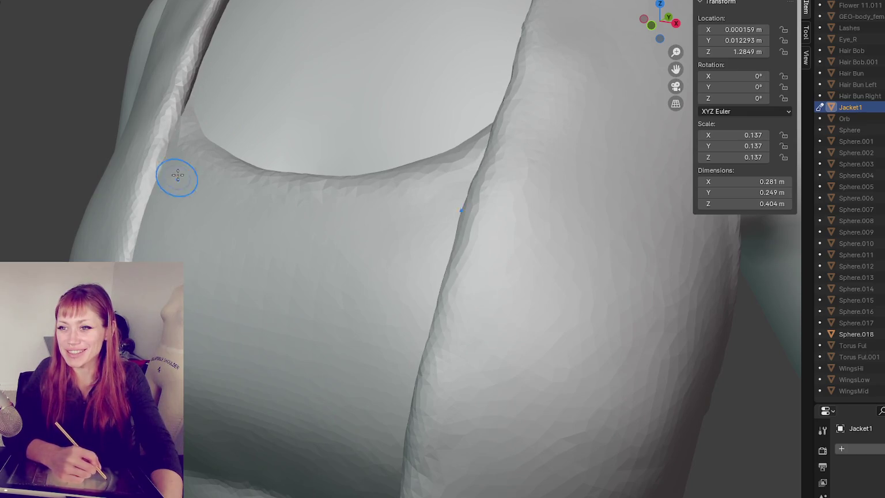
pyautogui.moveTo(177, 177); pyautogui.dragTo(199, 111, button='middle')
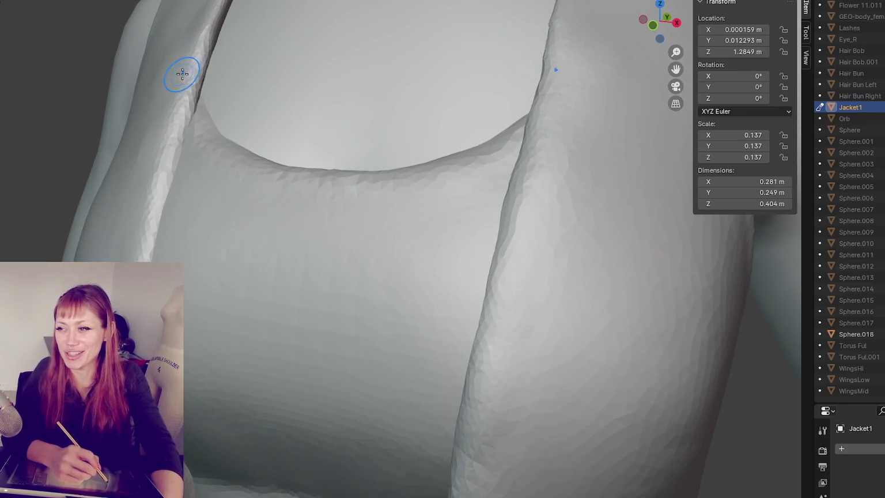
pyautogui.moveTo(210, 60); pyautogui.dragTo(262, 57, button='middle')
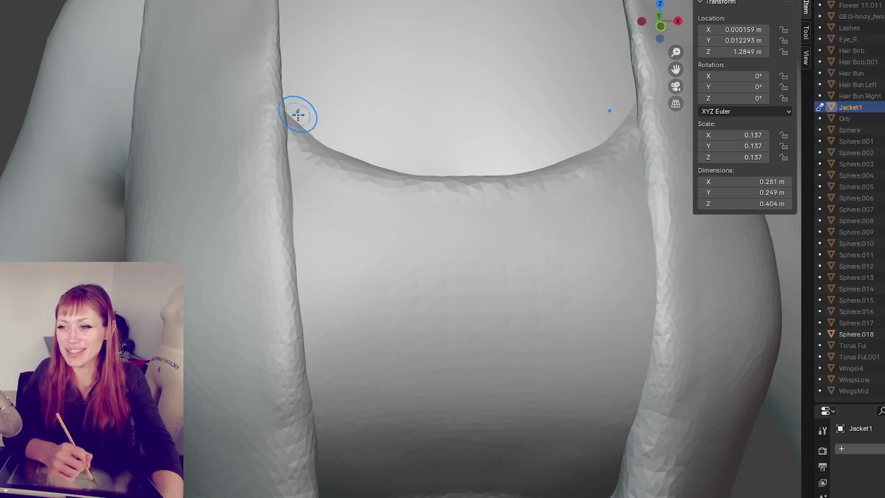
pyautogui.moveTo(267, 148); pyautogui.dragTo(287, 128)
pyautogui.moveTo(286, 128)
pyautogui.mouseDown(button='middle')
pyautogui.moveTo(394, 136)
pyautogui.moveTo(315, 115)
pyautogui.mouseUp(button='middle')
pyautogui.moveTo(407, 104); pyautogui.dragTo(405, 119, button='middle')
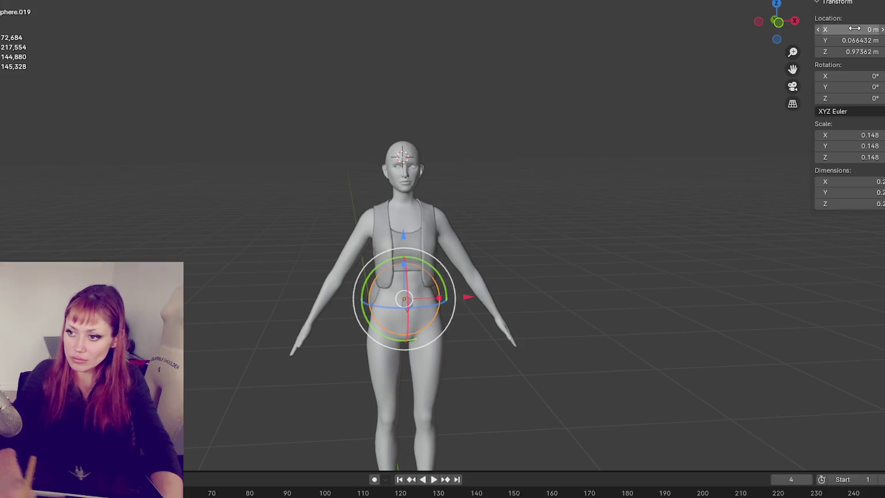
# - Lower the new sphere down to hip level
pyautogui.scroll(3, 446, 306)
pyautogui.moveTo(446, 306); pyautogui.dragTo(435, 375, button='middle')
pyautogui.moveTo(350, 358); pyautogui.dragTo(374, 358)
pyautogui.press('KP_1')
pyautogui.moveTo(399, 325)
pyautogui.mouseDown()
pyautogui.moveTo(391, 306)
pyautogui.moveTo(391, 325)
pyautogui.mouseUp()
pyautogui.scroll(-2, 363, 214)
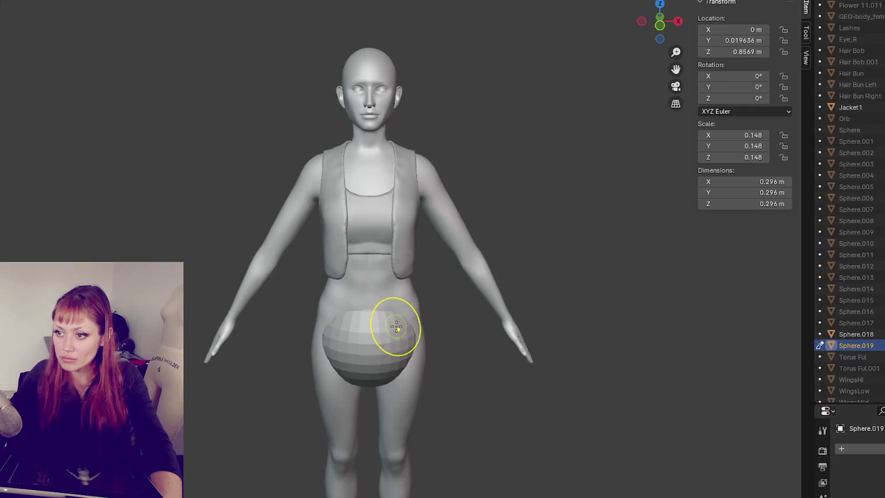
# - Pull and wrap the sphere outward around the hips
pyautogui.moveTo(395, 316); pyautogui.dragTo(593, 296, button='middle')
pyautogui.scroll(2, 593, 296)
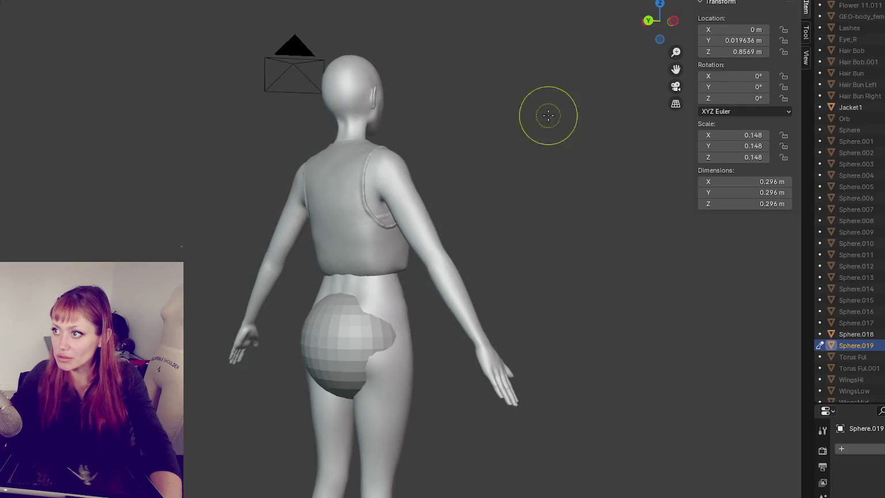
pyautogui.moveTo(549, 114); pyautogui.dragTo(405, 365, button='middle')
pyautogui.moveTo(542, 312)
pyautogui.mouseDown(button='middle')
pyautogui.moveTo(481, 316)
pyautogui.moveTo(701, 339)
pyautogui.moveTo(442, 362)
pyautogui.moveTo(396, 317)
pyautogui.mouseUp(button='middle')
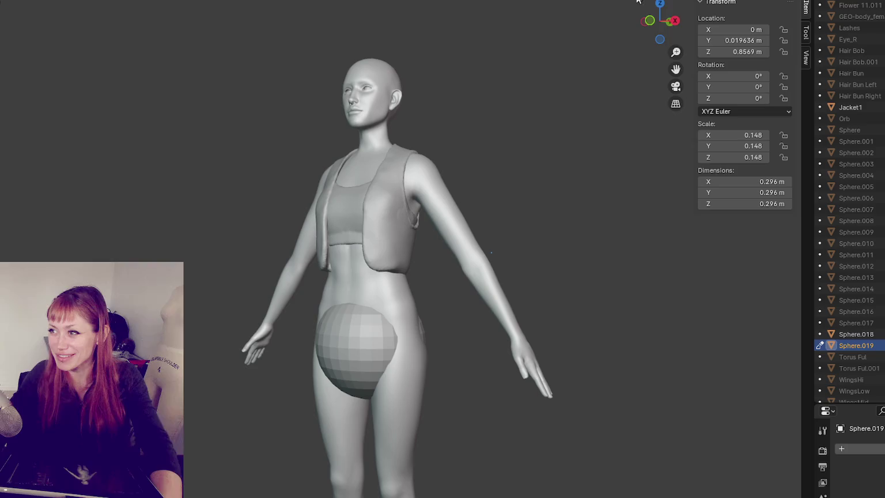
pyautogui.moveTo(405, 336); pyautogui.dragTo(375, 346)
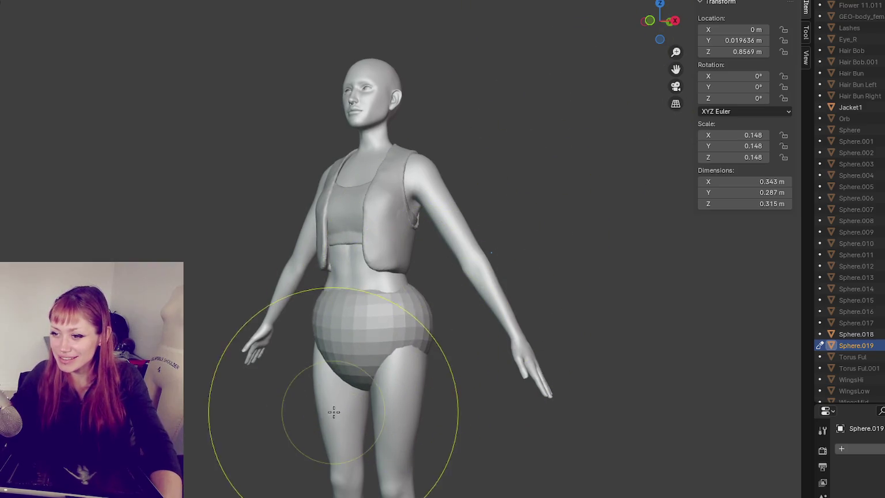
pyautogui.moveTo(334, 411)
pyautogui.mouseDown(button='middle')
pyautogui.moveTo(480, 352)
pyautogui.moveTo(665, 355)
pyautogui.mouseUp(button='middle')
pyautogui.moveTo(415, 321); pyautogui.dragTo(406, 340)
pyautogui.moveTo(464, 365)
pyautogui.mouseDown(button='middle')
pyautogui.moveTo(409, 303)
pyautogui.moveTo(237, 295)
pyautogui.mouseUp(button='middle')
# - Reshape the back of the shorts
pyautogui.scroll(4, 410, 292)
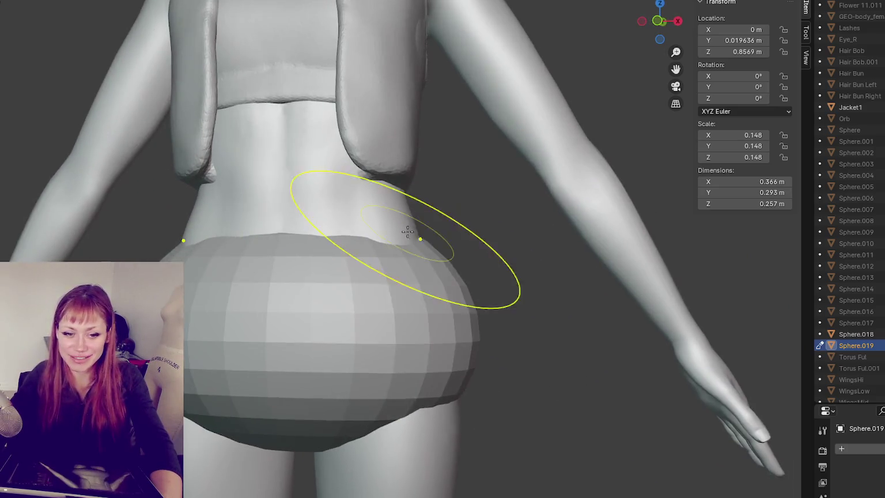
pyautogui.scroll(-4, 345, 270)
pyautogui.moveTo(346, 271); pyautogui.dragTo(237, 267, button='middle')
pyautogui.moveTo(414, 286); pyautogui.dragTo(349, 334, button='middle')
pyautogui.scroll(3, 403, 287)
pyautogui.moveTo(344, 373); pyautogui.dragTo(404, 381)
pyautogui.moveTo(401, 296); pyautogui.dragTo(438, 262, button='middle')
# - Flatten the shorts at the side of the hip, undoing one side-profile stroke
pyautogui.moveTo(438, 262); pyautogui.dragTo(346, 263)
pyautogui.moveTo(346, 263); pyautogui.dragTo(247, 263, button='middle')
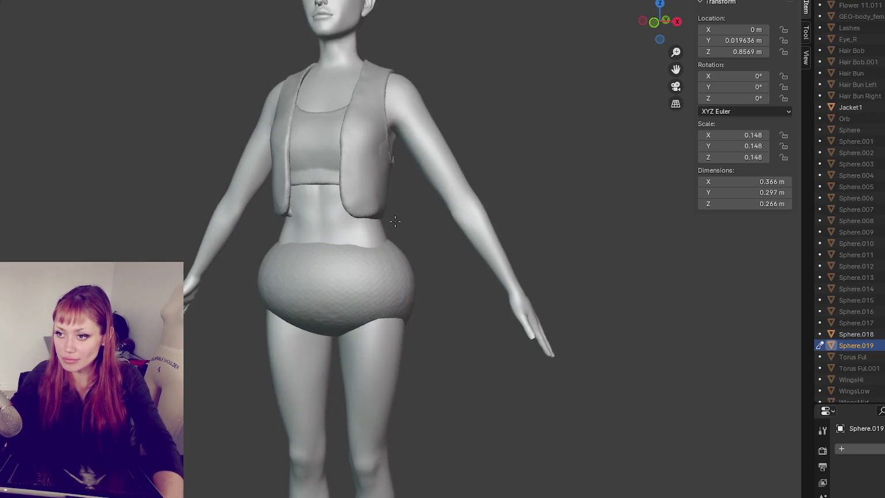
pyautogui.moveTo(356, 352); pyautogui.dragTo(408, 285)
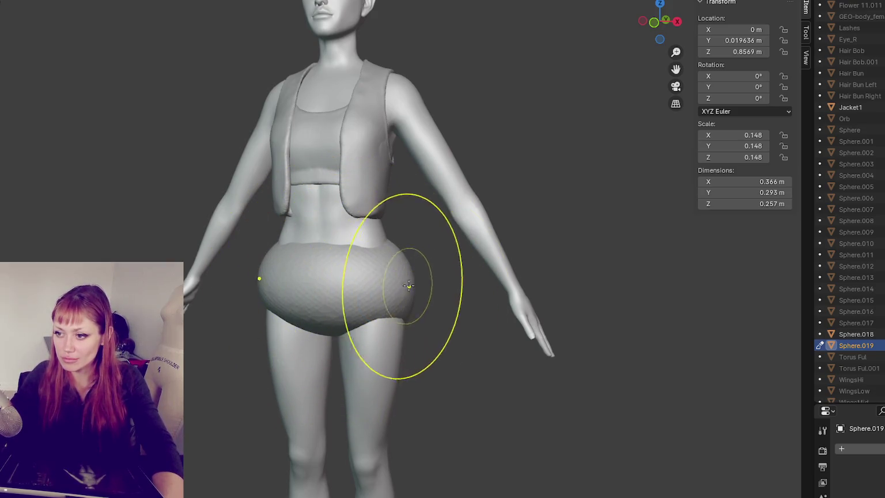
pyautogui.moveTo(392, 279); pyautogui.dragTo(378, 287, button='middle')
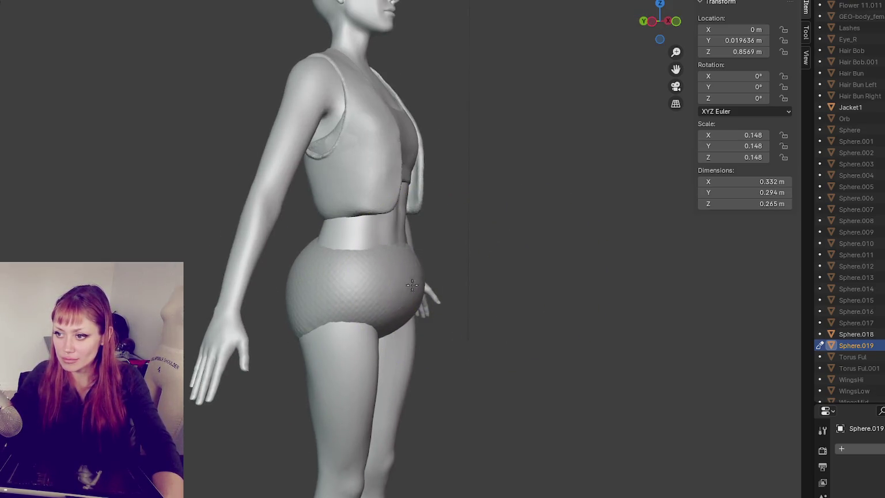
pyautogui.moveTo(397, 254); pyautogui.dragTo(377, 286)
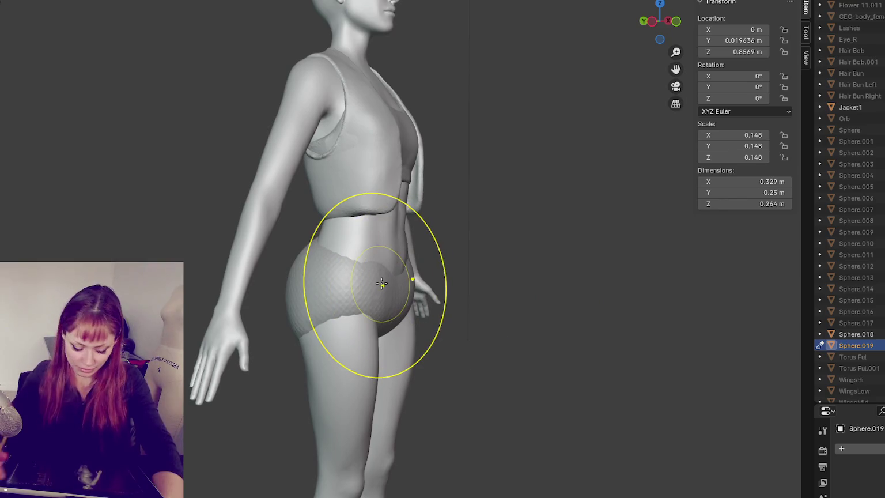
pyautogui.hotkey('ctrl', 'z')
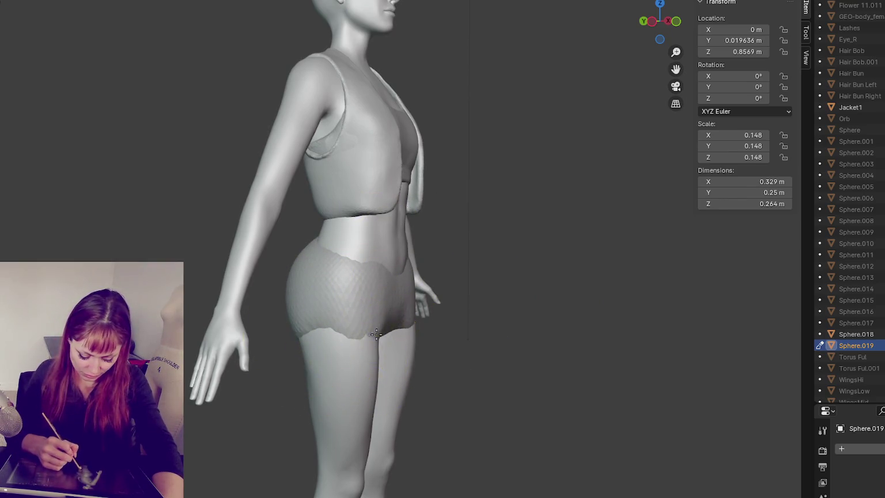
# - Shape the lower hem and right leg of the shorts, pushing them in between the legs
pyautogui.moveTo(314, 337)
pyautogui.mouseDown()
pyautogui.moveTo(296, 361)
pyautogui.moveTo(386, 331)
pyautogui.moveTo(405, 336)
pyautogui.mouseUp()
pyautogui.press('KP_1')
pyautogui.moveTo(379, 365)
pyautogui.mouseDown(button='middle')
pyautogui.moveTo(420, 300)
pyautogui.moveTo(357, 334)
pyautogui.mouseUp(button='middle')
pyautogui.moveTo(346, 331); pyautogui.dragTo(380, 346)
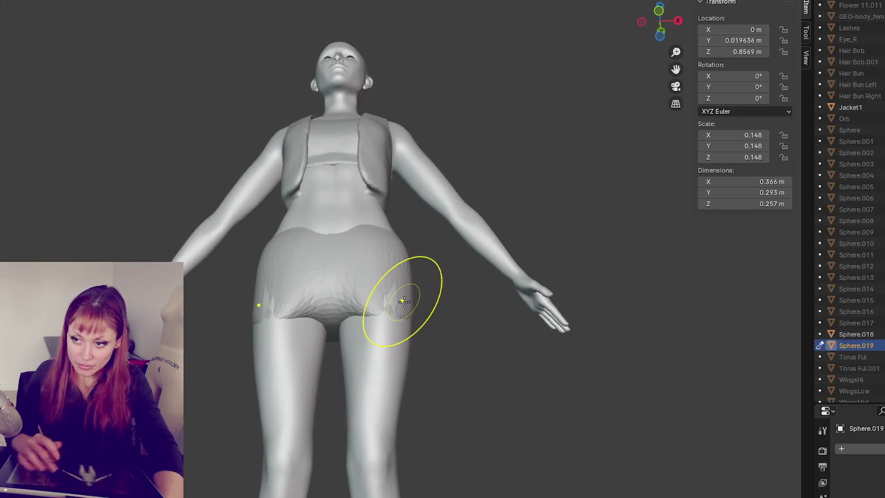
pyautogui.scroll(4, 407, 323)
pyautogui.moveTo(408, 363); pyautogui.dragTo(430, 357)
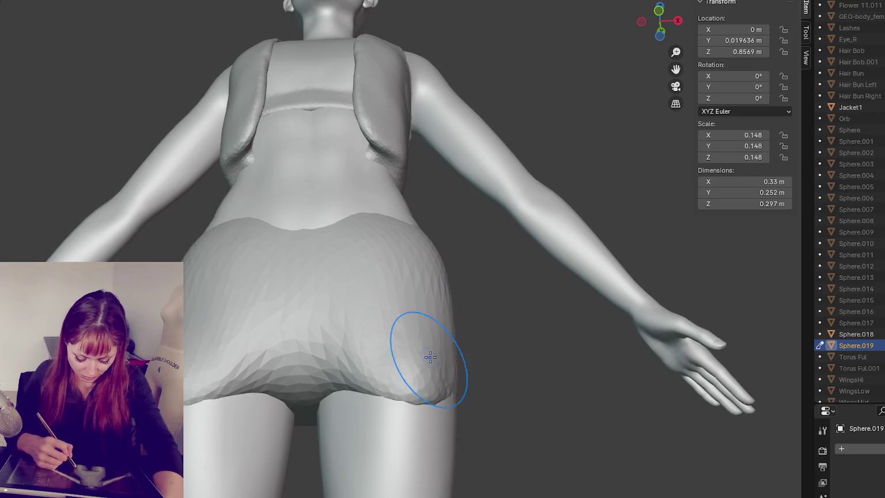
pyautogui.moveTo(299, 362); pyautogui.dragTo(304, 348)
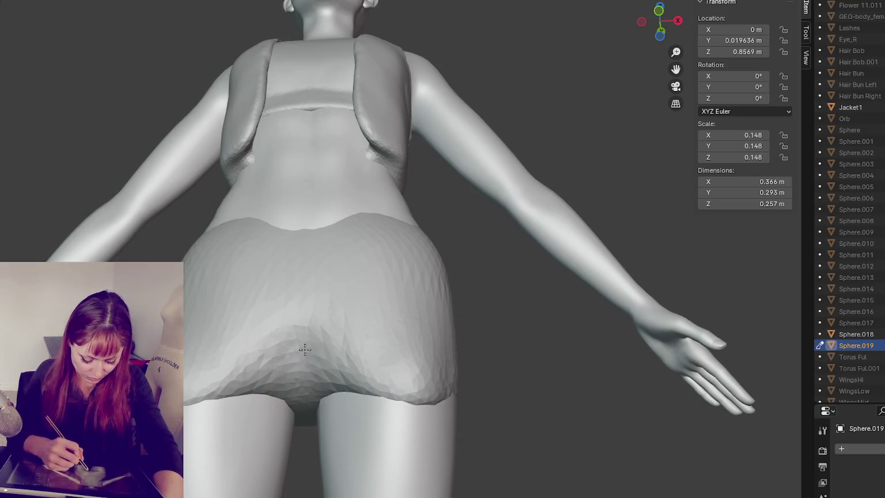
# - Smooth the shorts' surface and define the crease at the back
pyautogui.moveTo(336, 378)
pyautogui.mouseDown(button='middle')
pyautogui.moveTo(318, 295)
pyautogui.moveTo(290, 401)
pyautogui.mouseUp(button='middle')
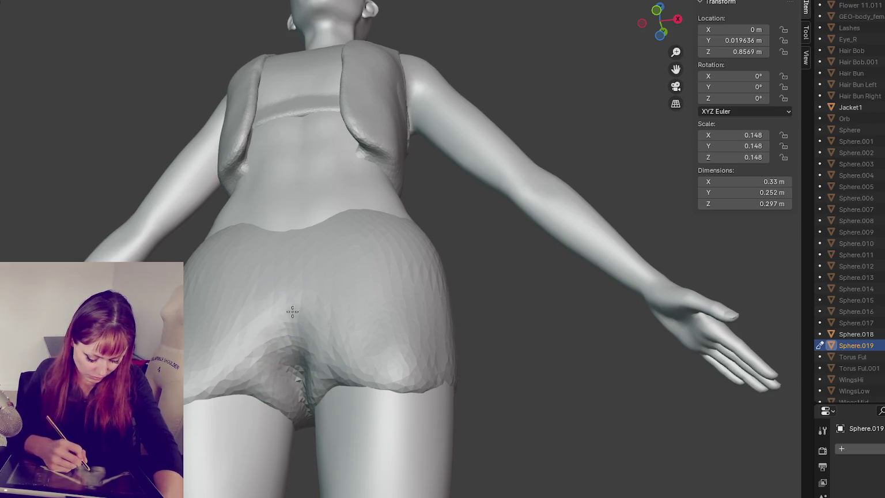
pyautogui.moveTo(261, 314)
pyautogui.mouseDown()
pyautogui.moveTo(235, 340)
pyautogui.moveTo(214, 395)
pyautogui.mouseUp()
pyautogui.moveTo(328, 387)
pyautogui.mouseDown(button='middle')
pyautogui.moveTo(365, 424)
pyautogui.moveTo(396, 425)
pyautogui.mouseUp(button='middle')
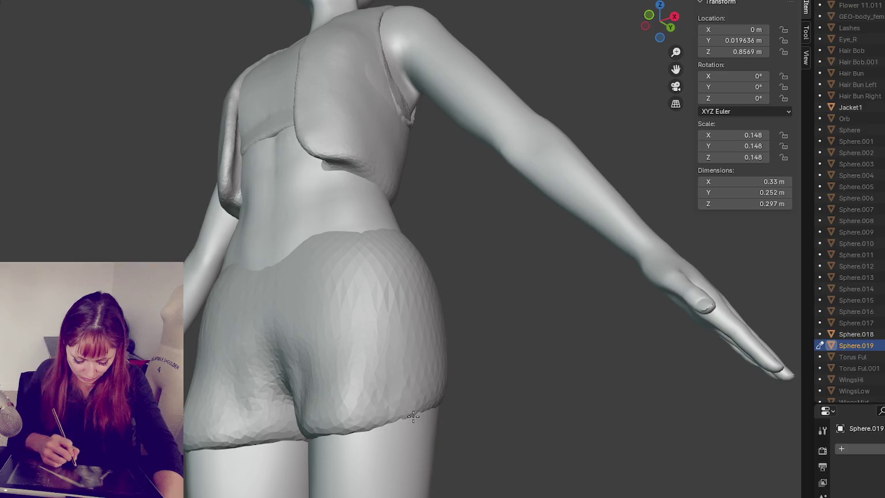
pyautogui.moveTo(271, 322)
pyautogui.mouseDown()
pyautogui.moveTo(292, 375)
pyautogui.moveTo(276, 403)
pyautogui.moveTo(257, 370)
pyautogui.mouseUp()
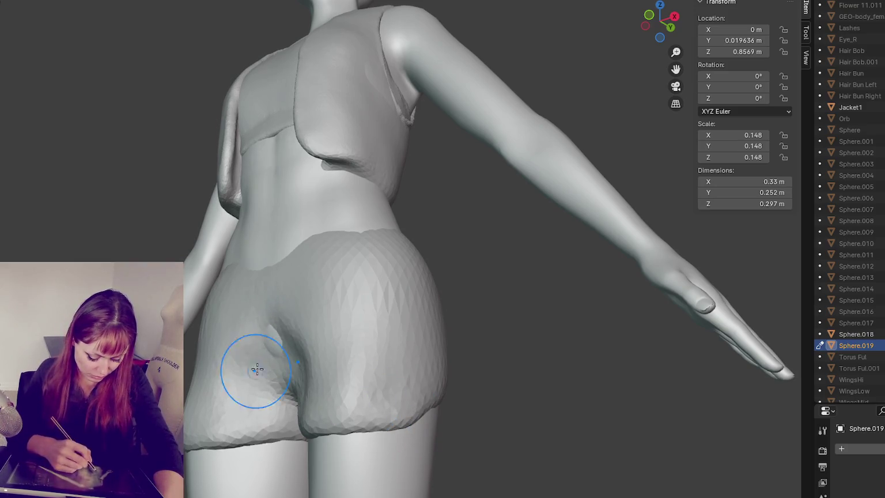
# - Puff out the shorts' hem from the rear, mirrored on both sides
pyautogui.moveTo(222, 343)
pyautogui.mouseDown(button='middle')
pyautogui.moveTo(237, 379)
pyautogui.moveTo(309, 386)
pyautogui.mouseUp(button='middle')
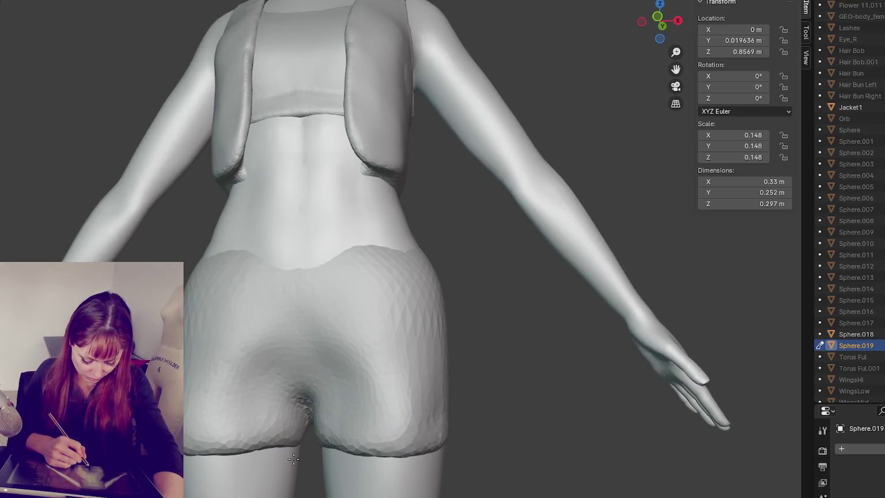
pyautogui.moveTo(242, 370); pyautogui.dragTo(415, 372, button='middle')
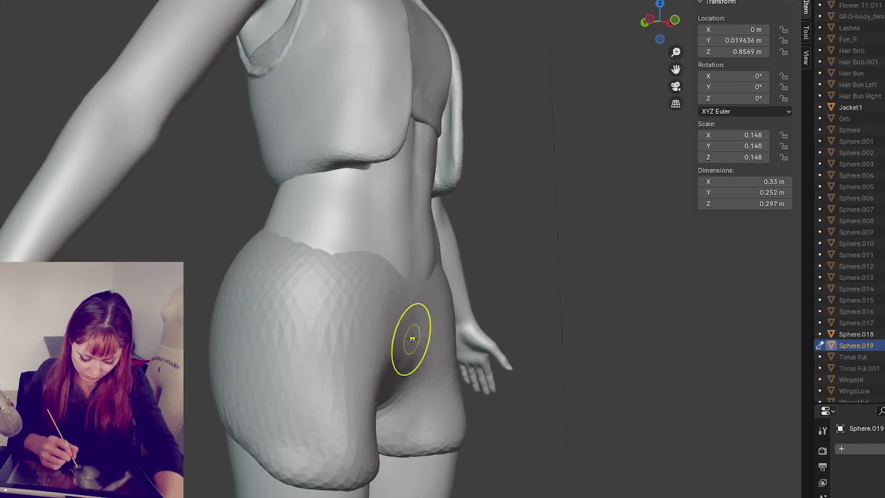
pyautogui.moveTo(374, 391); pyautogui.dragTo(431, 386, button='middle')
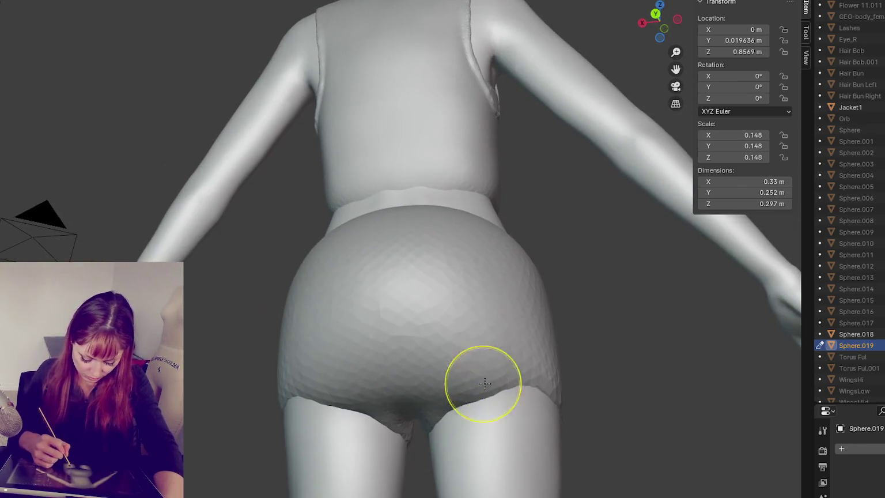
pyautogui.moveTo(536, 409); pyautogui.dragTo(504, 435)
pyautogui.moveTo(542, 402); pyautogui.dragTo(425, 395, button='middle')
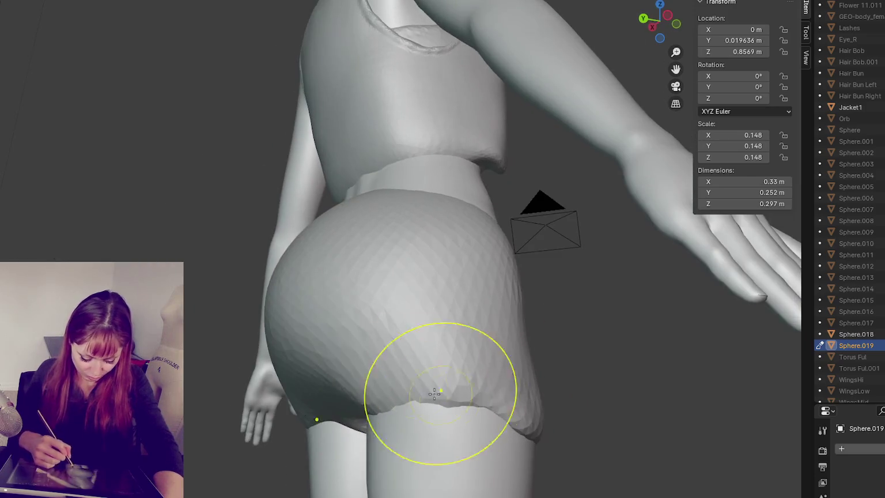
pyautogui.moveTo(351, 288); pyautogui.dragTo(346, 310)
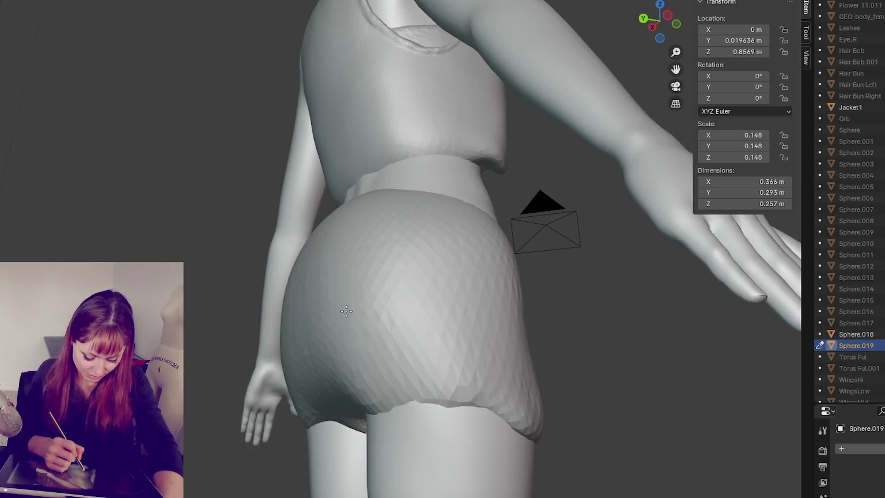
# - Add more volume to the shorts from the side
pyautogui.moveTo(421, 368)
pyautogui.mouseDown(button='middle')
pyautogui.moveTo(313, 298)
pyautogui.moveTo(462, 375)
pyautogui.mouseUp(button='middle')
pyautogui.moveTo(462, 375); pyautogui.dragTo(455, 381)
pyautogui.moveTo(455, 380); pyautogui.dragTo(553, 379, button='middle')
pyautogui.moveTo(553, 379); pyautogui.dragTo(405, 408)
pyautogui.moveTo(406, 408); pyautogui.dragTo(351, 484, button='middle')
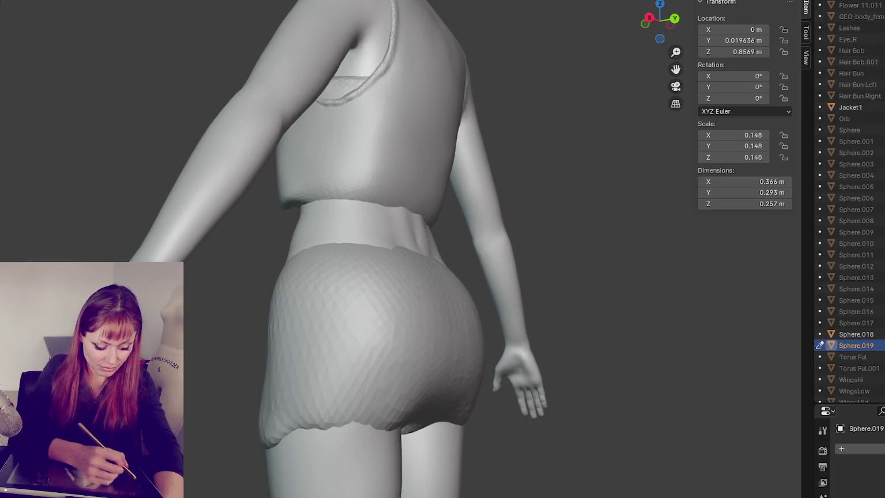
pyautogui.moveTo(115, 173)
pyautogui.mouseDown(button='middle')
pyautogui.moveTo(148, 178)
pyautogui.moveTo(217, 237)
pyautogui.mouseUp(button='middle')
pyautogui.scroll(1, 273, 196)
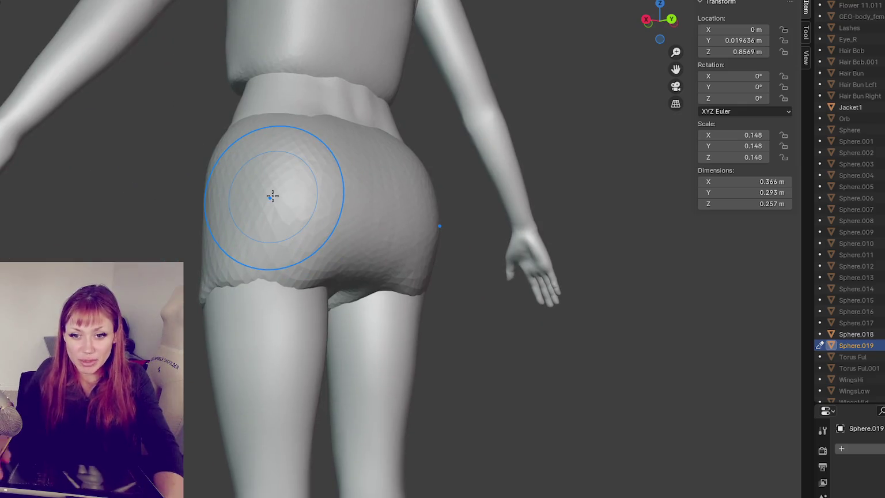
# - Shrink the brush and sculpt both leg openings of the shorts into rolled hem edges
pyautogui.press('f')
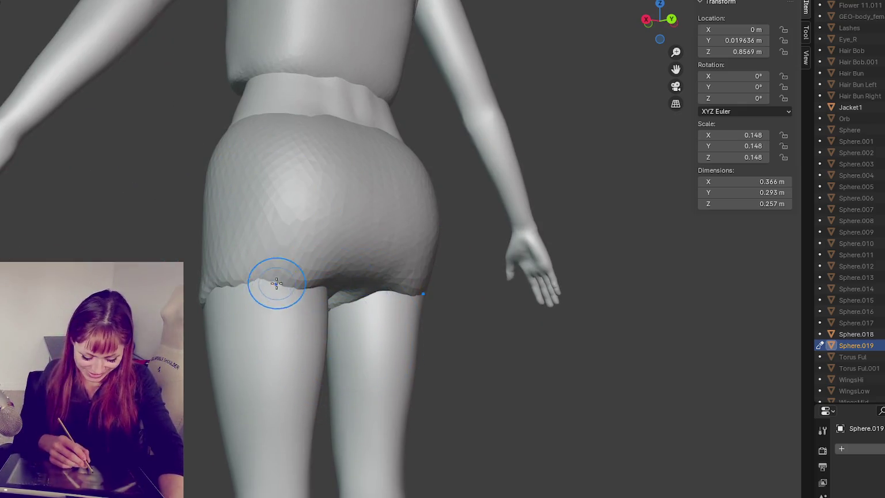
pyautogui.moveTo(276, 283); pyautogui.dragTo(236, 306, button='middle')
pyautogui.moveTo(236, 306); pyautogui.dragTo(288, 296)
pyautogui.moveTo(288, 296); pyautogui.dragTo(284, 287, button='middle')
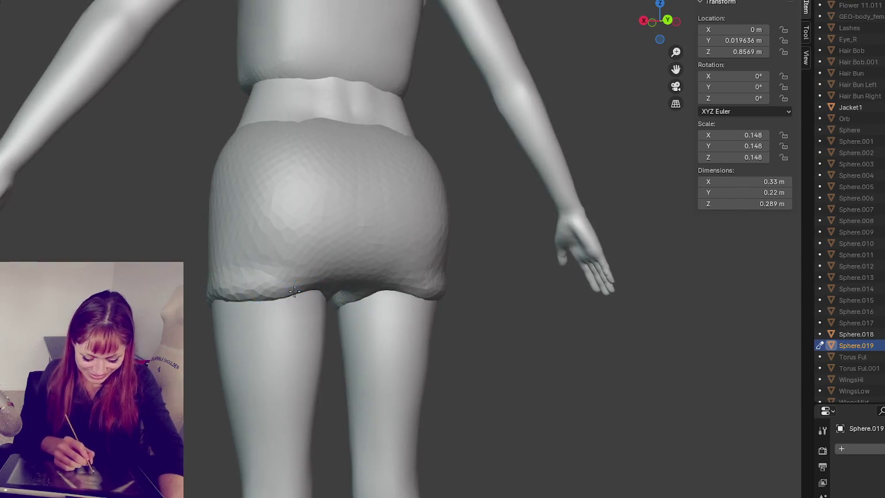
pyautogui.moveTo(391, 275)
pyautogui.mouseDown(button='middle')
pyautogui.moveTo(289, 287)
pyautogui.moveTo(303, 297)
pyautogui.mouseUp(button='middle')
pyautogui.moveTo(341, 321)
pyautogui.mouseDown(button='middle')
pyautogui.moveTo(401, 326)
pyautogui.moveTo(388, 292)
pyautogui.moveTo(385, 299)
pyautogui.moveTo(456, 306)
pyautogui.moveTo(457, 295)
pyautogui.mouseUp(button='middle')
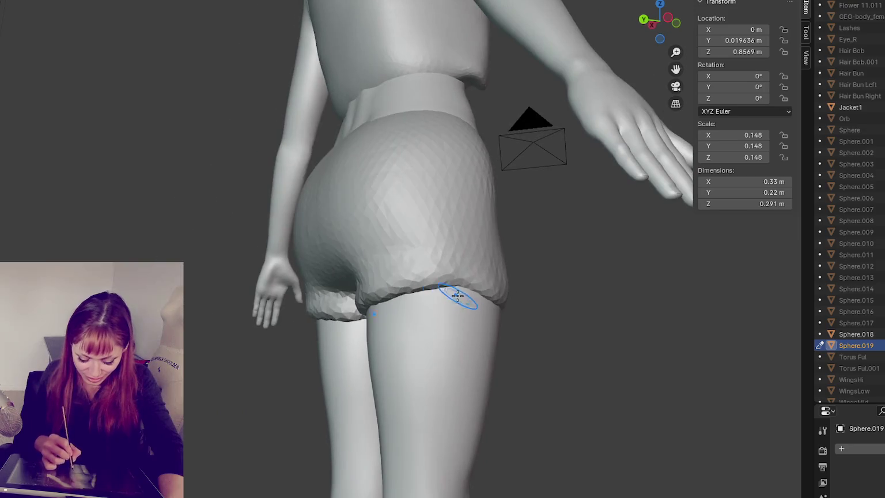
# - Sculpt the shorts' sides and back into folds, narrowing them to 0.344 m and creasing the seat
pyautogui.moveTo(389, 297); pyautogui.dragTo(426, 291)
pyautogui.moveTo(426, 291)
pyautogui.mouseDown(button='middle')
pyautogui.moveTo(448, 295)
pyautogui.moveTo(438, 300)
pyautogui.mouseUp(button='middle')
pyautogui.moveTo(403, 299); pyautogui.dragTo(455, 297)
pyautogui.moveTo(455, 297); pyautogui.dragTo(511, 297, button='middle')
pyautogui.moveTo(238, 307)
pyautogui.mouseDown(button='middle')
pyautogui.moveTo(393, 257)
pyautogui.moveTo(341, 215)
pyautogui.mouseUp(button='middle')
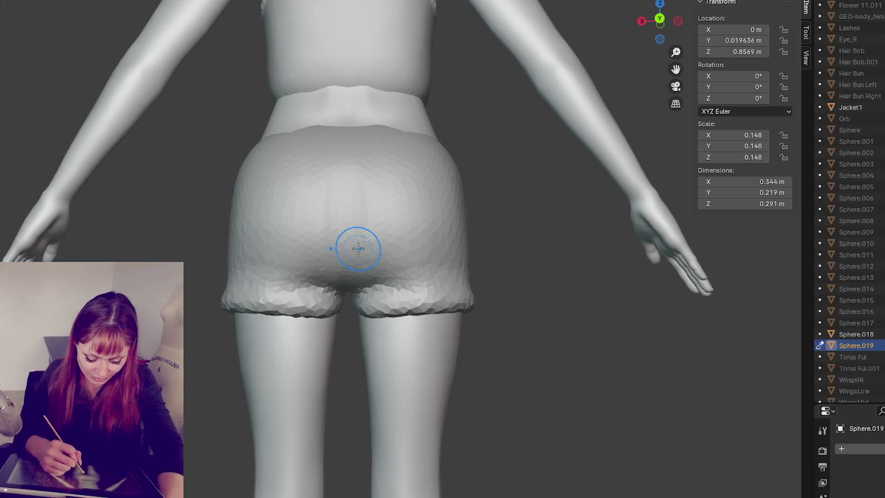
pyautogui.moveTo(358, 249); pyautogui.dragTo(346, 235, button='middle')
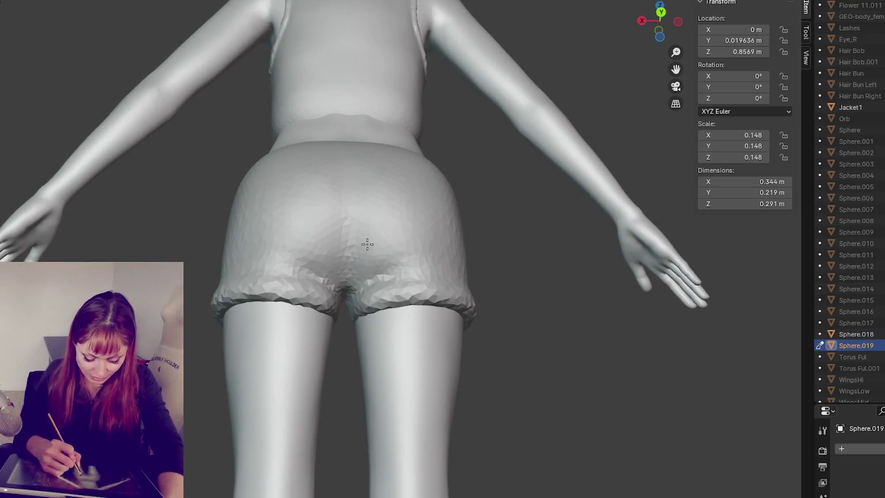
pyautogui.moveTo(342, 271); pyautogui.dragTo(446, 241, button='middle')
pyautogui.moveTo(351, 218)
pyautogui.mouseDown()
pyautogui.moveTo(359, 148)
pyautogui.moveTo(346, 187)
pyautogui.moveTo(365, 237)
pyautogui.mouseUp()
pyautogui.moveTo(365, 237); pyautogui.dragTo(325, 256, button='middle')
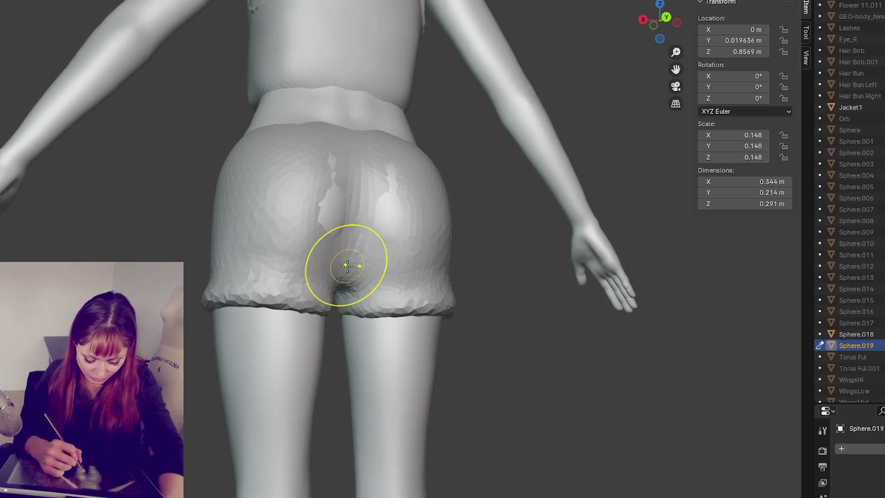
# - Smooth near the centre seam and raise a waistband along the shorts' top edge
pyautogui.moveTo(346, 265)
pyautogui.mouseDown()
pyautogui.moveTo(351, 247)
pyautogui.moveTo(385, 212)
pyautogui.moveTo(385, 187)
pyautogui.moveTo(385, 235)
pyautogui.mouseUp()
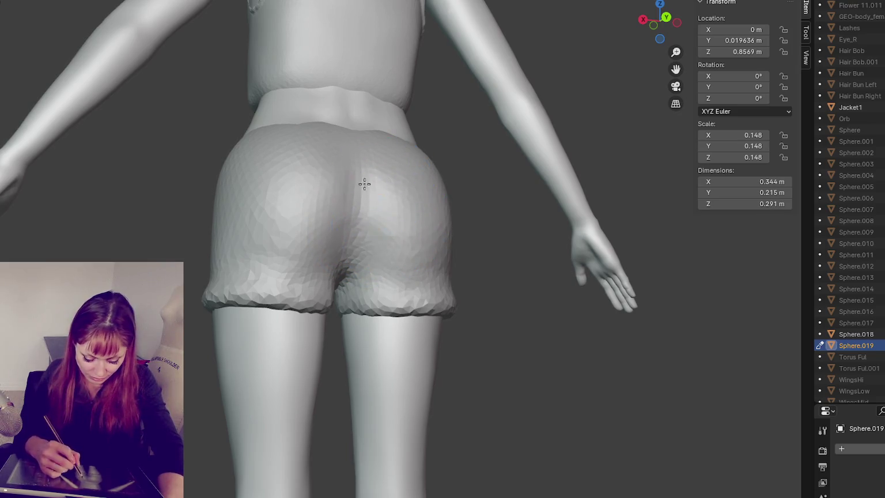
pyautogui.moveTo(419, 209); pyautogui.dragTo(323, 242, button='middle')
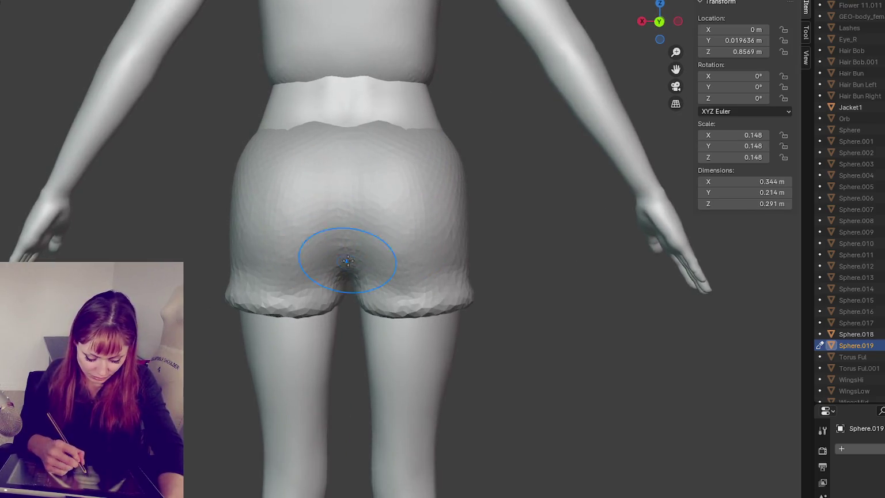
pyautogui.moveTo(424, 154); pyautogui.dragTo(328, 124, button='middle')
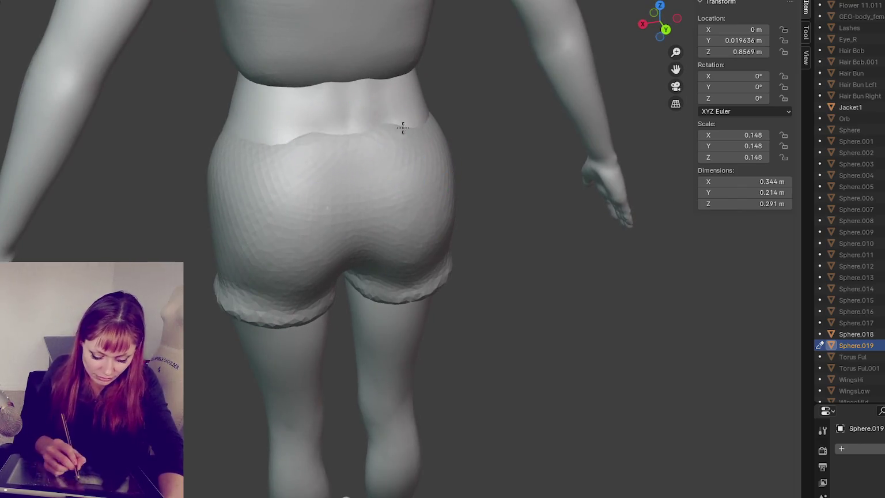
pyautogui.moveTo(394, 123); pyautogui.dragTo(269, 155, button='middle')
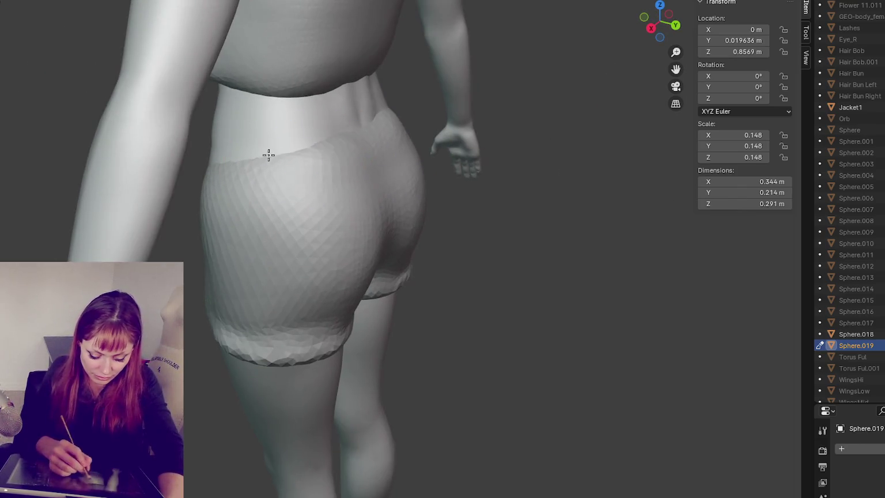
pyautogui.moveTo(354, 133)
pyautogui.mouseDown(button='middle')
pyautogui.moveTo(346, 128)
pyautogui.moveTo(396, 145)
pyautogui.moveTo(465, 145)
pyautogui.mouseUp(button='middle')
pyautogui.moveTo(453, 132)
pyautogui.mouseDown()
pyautogui.moveTo(381, 142)
pyautogui.moveTo(342, 136)
pyautogui.mouseUp()
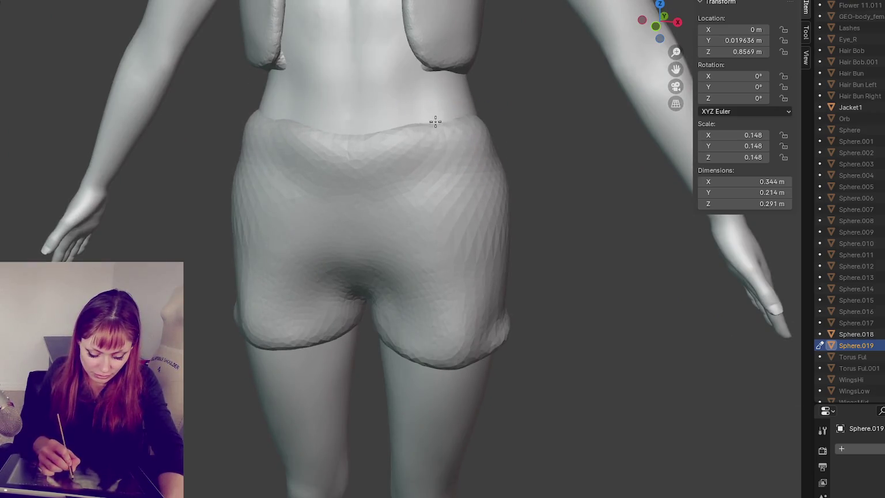
pyautogui.moveTo(424, 121); pyautogui.dragTo(431, 148)
pyautogui.moveTo(430, 148); pyautogui.dragTo(466, 149, button='middle')
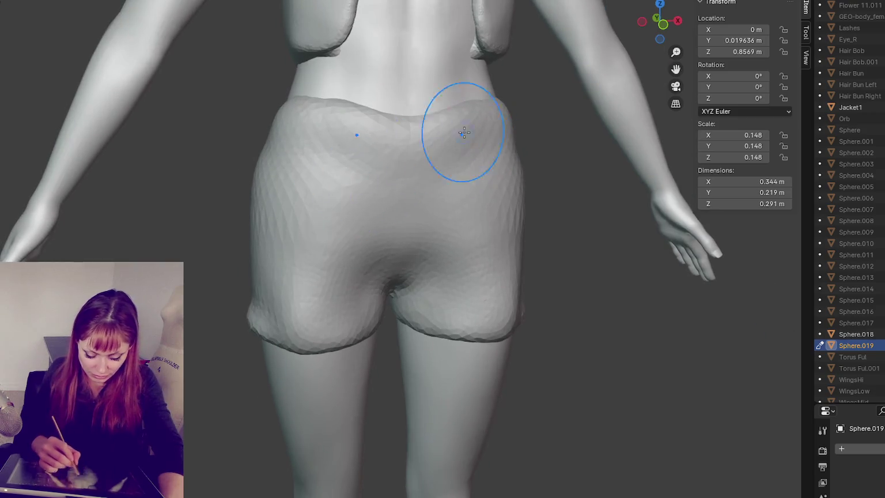
# - Bulge out the right hip and smooth away the crease at the shorts' top centre
pyautogui.moveTo(277, 238)
pyautogui.mouseDown(button='middle')
pyautogui.moveTo(236, 296)
pyautogui.moveTo(282, 290)
pyautogui.mouseUp(button='middle')
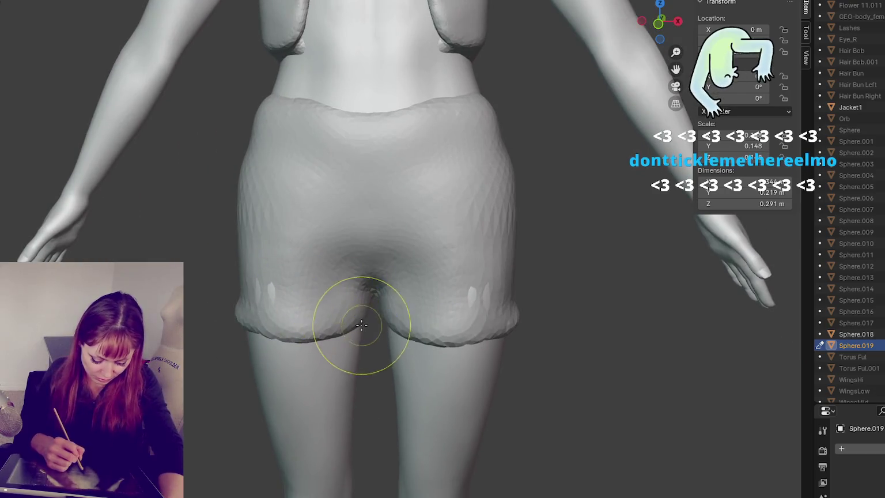
pyautogui.moveTo(355, 325); pyautogui.dragTo(317, 336, button='middle')
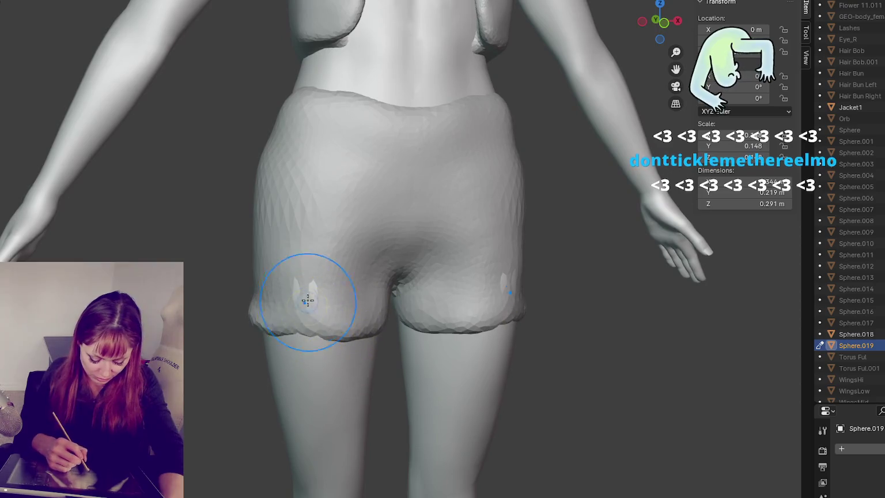
pyautogui.moveTo(302, 279); pyautogui.dragTo(403, 184, button='middle')
pyautogui.moveTo(474, 109)
pyautogui.mouseDown(button='middle')
pyautogui.moveTo(357, 149)
pyautogui.moveTo(411, 150)
pyautogui.moveTo(409, 166)
pyautogui.mouseUp(button='middle')
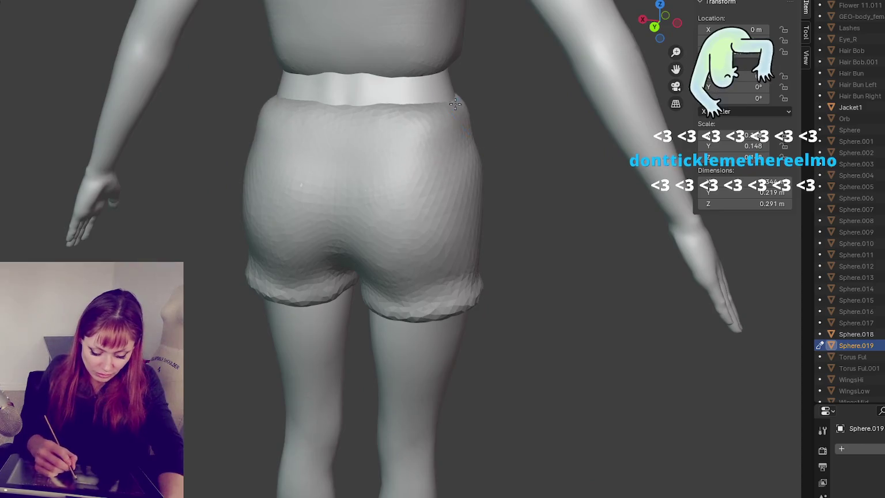
pyautogui.moveTo(455, 104); pyautogui.dragTo(386, 168, button='middle')
pyautogui.moveTo(265, 156)
pyautogui.mouseDown(button='middle')
pyautogui.moveTo(322, 150)
pyautogui.moveTo(379, 178)
pyautogui.moveTo(466, 127)
pyautogui.mouseUp(button='middle')
pyautogui.moveTo(532, 119); pyautogui.dragTo(420, 103, button='middle')
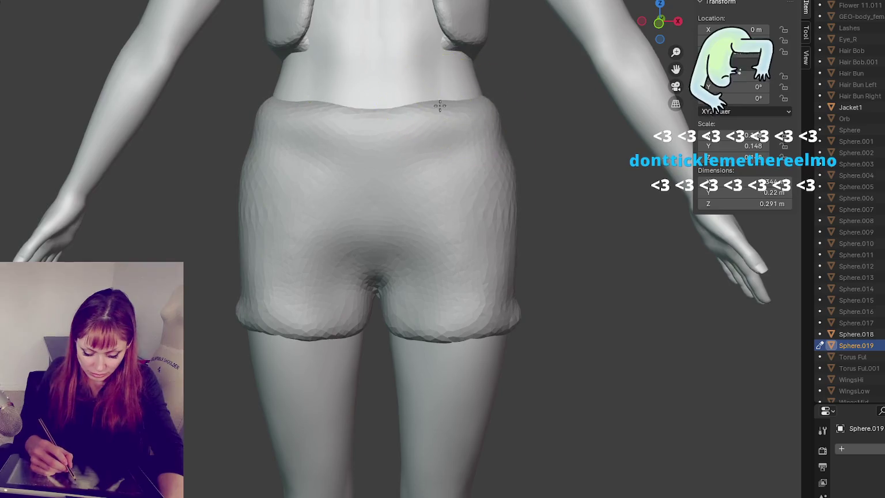
pyautogui.moveTo(485, 102); pyautogui.dragTo(508, 121)
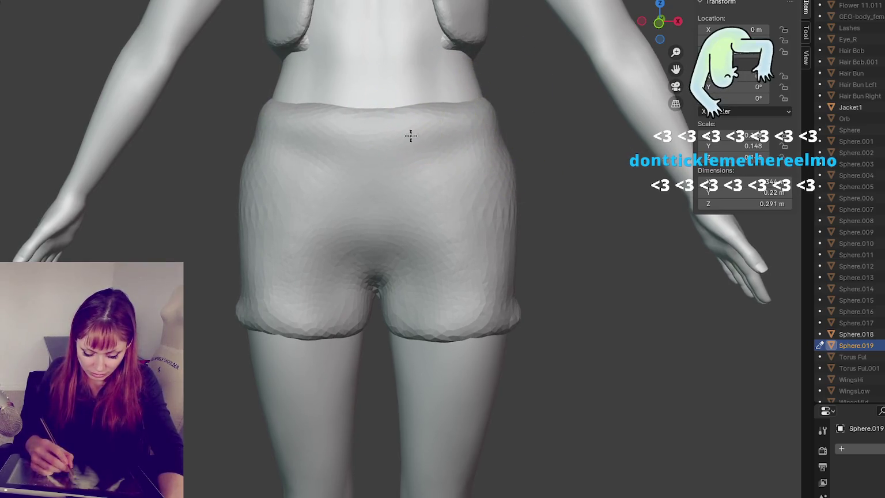
pyautogui.keyDown('shift'); pyautogui.moveTo(413, 159); pyautogui.dragTo(311, 159); pyautogui.keyUp('shift')
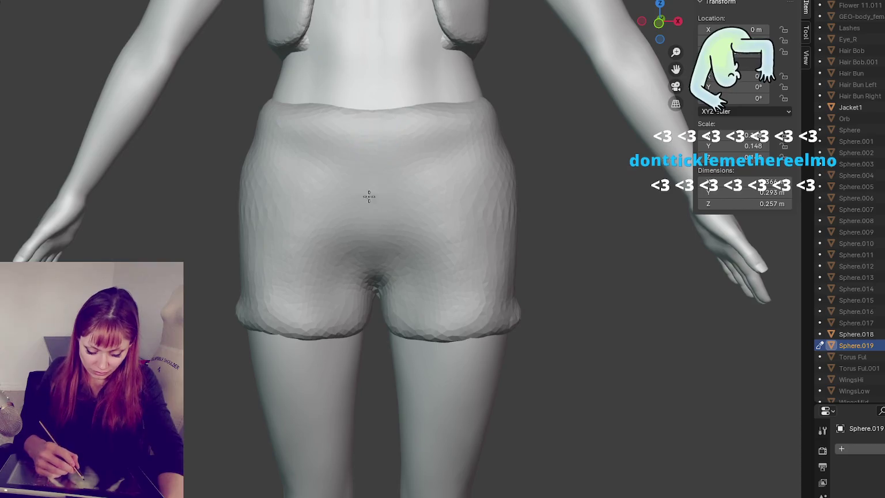
pyautogui.keyDown('shift'); pyautogui.moveTo(400, 172); pyautogui.dragTo(370, 156); pyautogui.keyUp('shift')
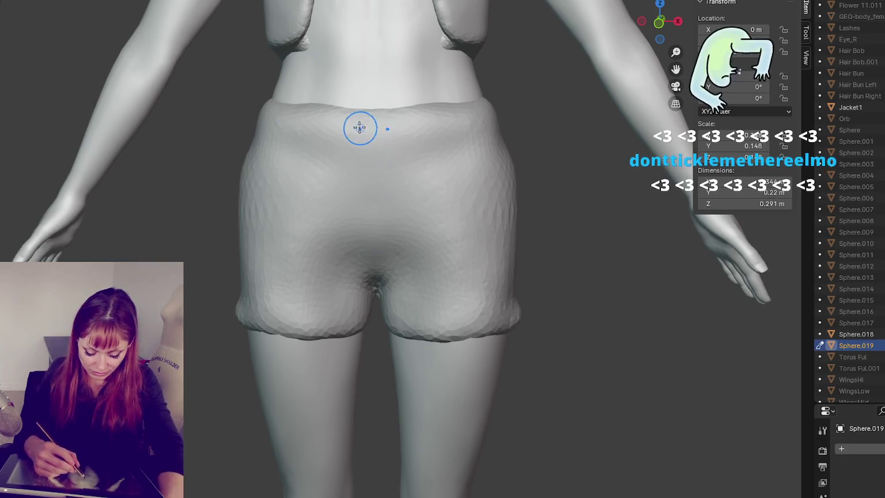
pyautogui.moveTo(355, 223)
pyautogui.keyDown('shift'); pyautogui.mouseDown()
pyautogui.moveTo(421, 133)
pyautogui.moveTo(408, 194)
pyautogui.mouseUp(); pyautogui.keyUp('shift')
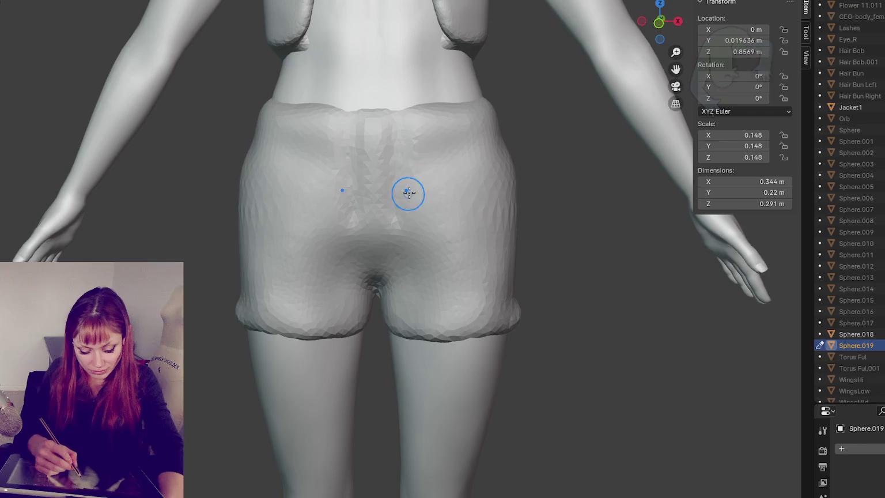
pyautogui.scroll(3, 439, 150)
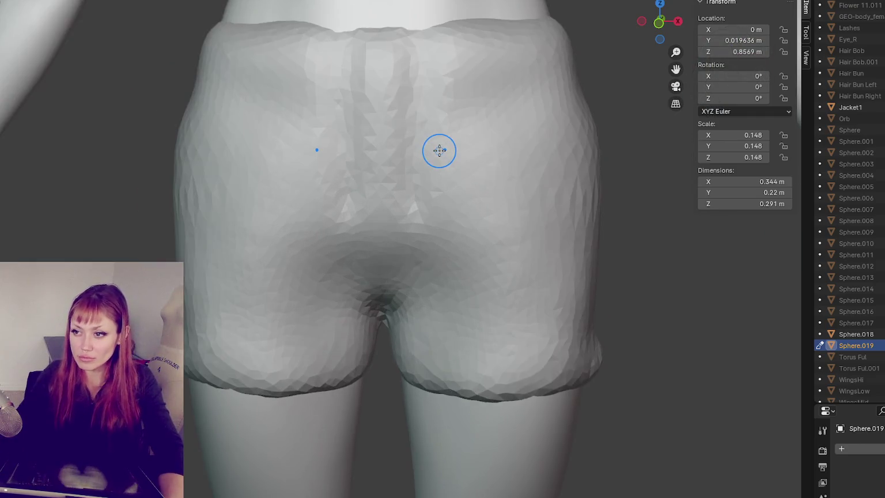
# - Sculpt the shorts near the waist and along the waistband edge
pyautogui.keyDown('shift'); pyautogui.moveTo(438, 148); pyautogui.dragTo(387, 312, button='middle'); pyautogui.keyUp('shift')
pyautogui.moveTo(431, 270); pyautogui.dragTo(441, 289, button='middle')
pyautogui.keyDown('shift'); pyautogui.moveTo(441, 288); pyautogui.dragTo(308, 334); pyautogui.keyUp('shift')
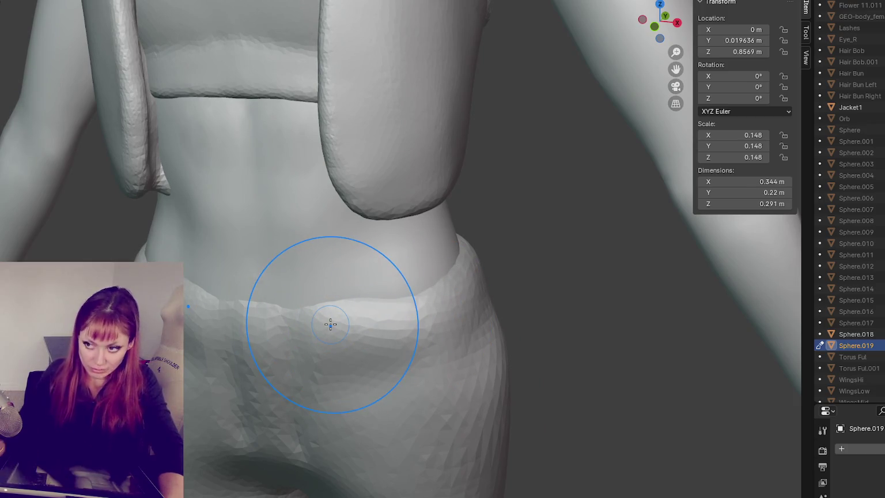
pyautogui.moveTo(330, 322); pyautogui.dragTo(331, 323, button='middle')
pyautogui.scroll(2, 331, 322)
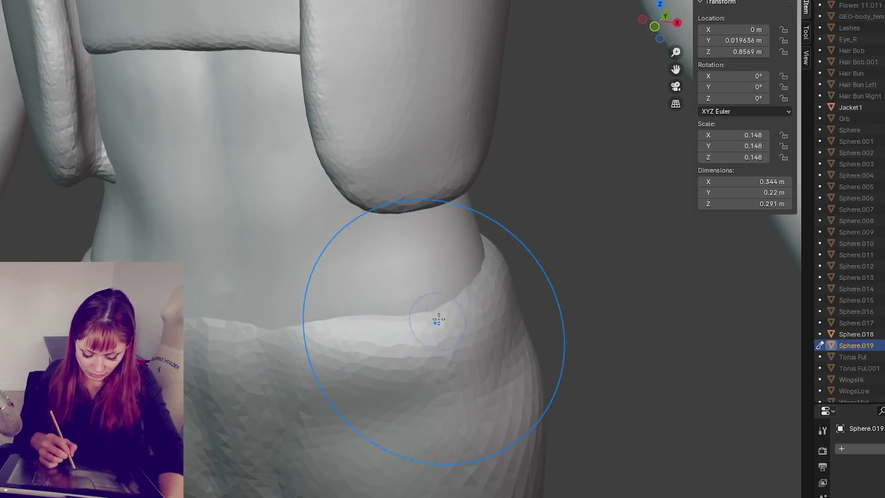
pyautogui.moveTo(436, 320); pyautogui.dragTo(499, 296, button='middle')
pyautogui.moveTo(365, 267); pyautogui.dragTo(279, 272, button='middle')
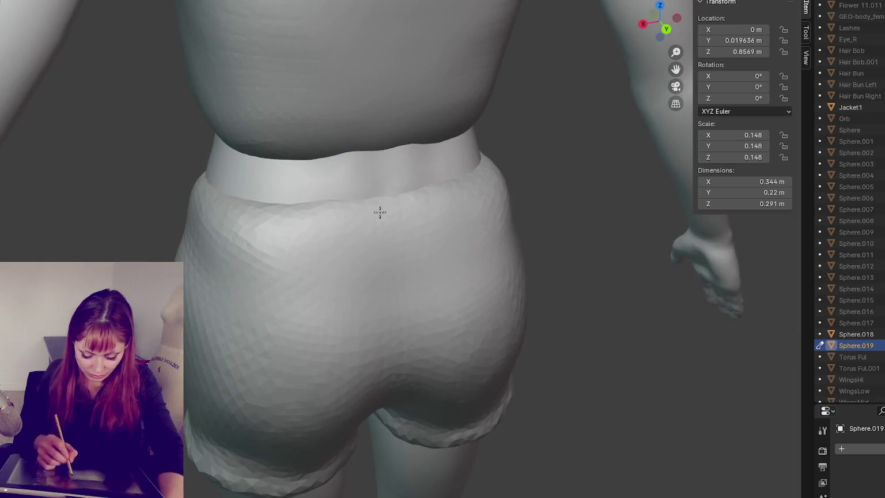
pyautogui.scroll(-2, 379, 212)
pyautogui.moveTo(380, 213); pyautogui.dragTo(465, 276, button='middle')
pyautogui.scroll(3, 443, 84)
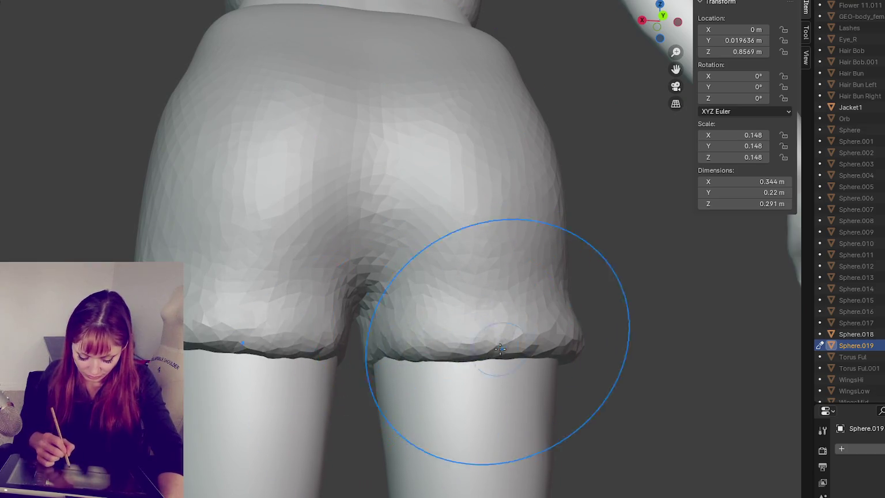
# - Puff out the back hem, smooth the rear crotch crease and round the seat panels
pyautogui.moveTo(500, 348); pyautogui.dragTo(394, 370, button='middle')
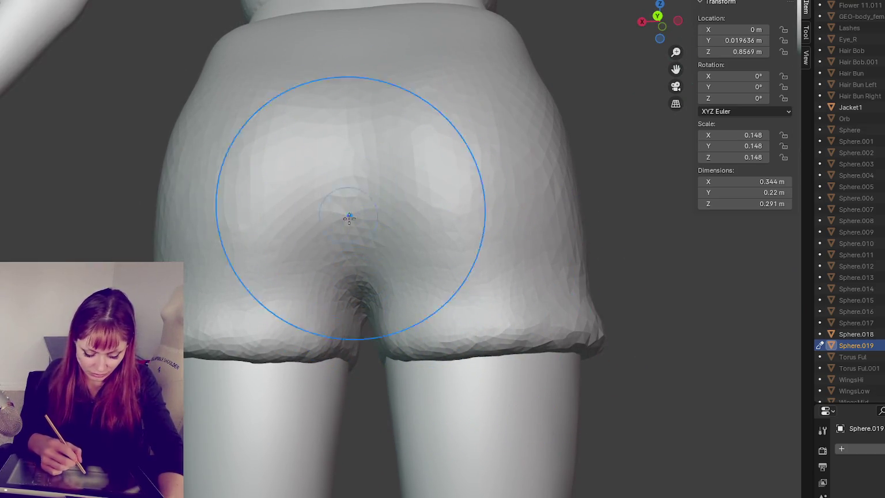
pyautogui.moveTo(296, 326); pyautogui.dragTo(474, 335, button='middle')
pyautogui.scroll(3, 558, 292)
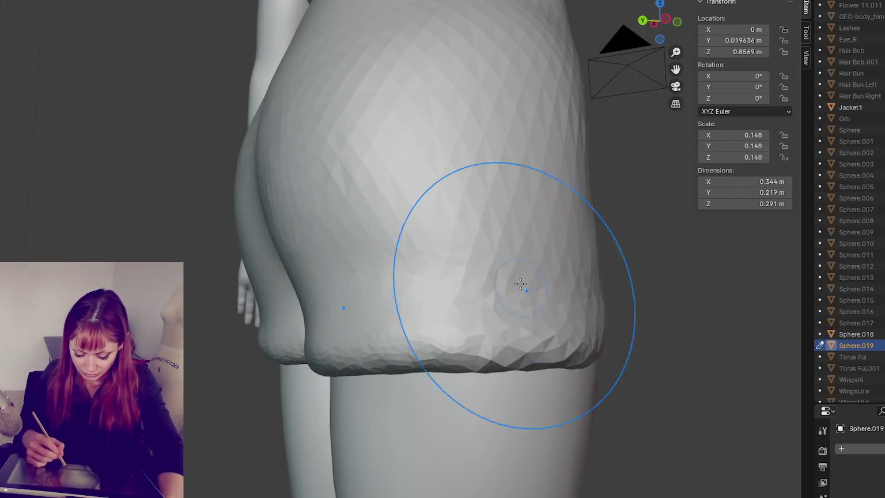
pyautogui.moveTo(497, 375); pyautogui.dragTo(286, 375, button='middle')
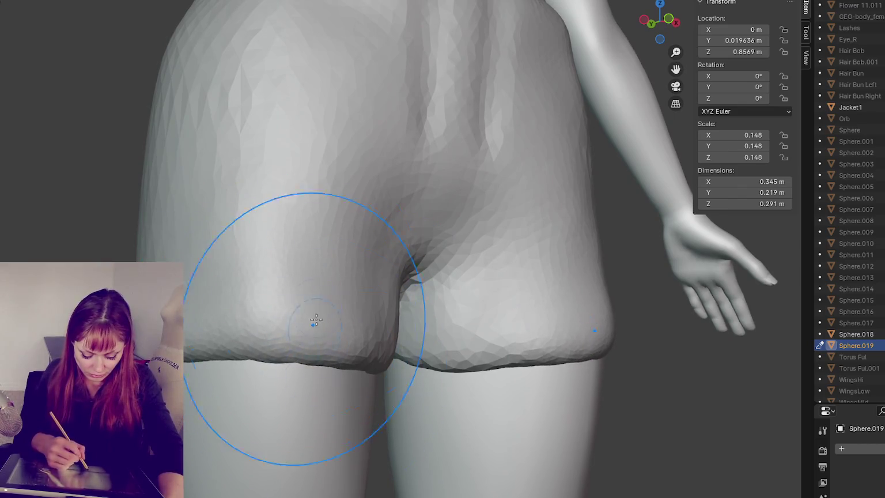
pyautogui.moveTo(370, 316)
pyautogui.mouseDown()
pyautogui.moveTo(379, 242)
pyautogui.moveTo(354, 259)
pyautogui.mouseUp()
pyautogui.moveTo(235, 291)
pyautogui.mouseDown(button='middle')
pyautogui.moveTo(237, 259)
pyautogui.moveTo(262, 236)
pyautogui.moveTo(291, 235)
pyautogui.moveTo(247, 356)
pyautogui.moveTo(395, 302)
pyautogui.mouseUp(button='middle')
pyautogui.moveTo(395, 303); pyautogui.dragTo(346, 305)
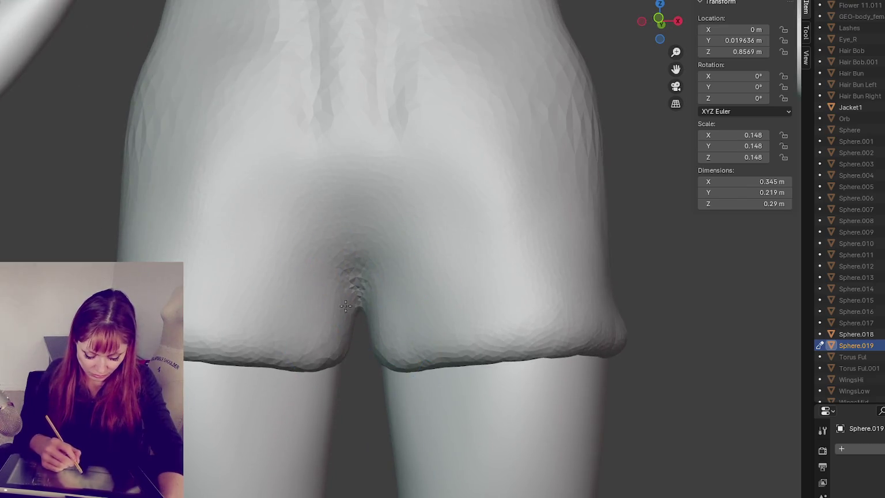
pyautogui.moveTo(506, 289); pyautogui.dragTo(573, 322, button='middle')
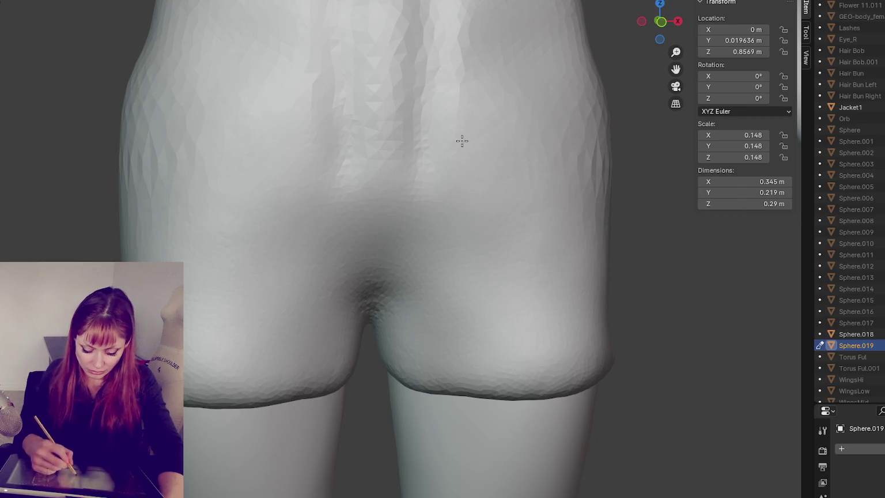
pyautogui.moveTo(543, 271); pyautogui.dragTo(555, 239)
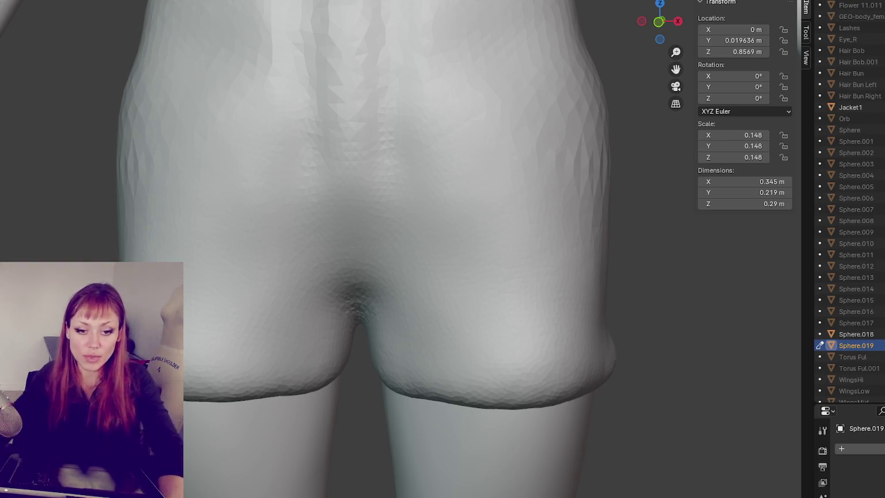
# - Zoom out and back in to check the shorts' puffy rolled hems below the vest
pyautogui.scroll(-3, 346, 248)
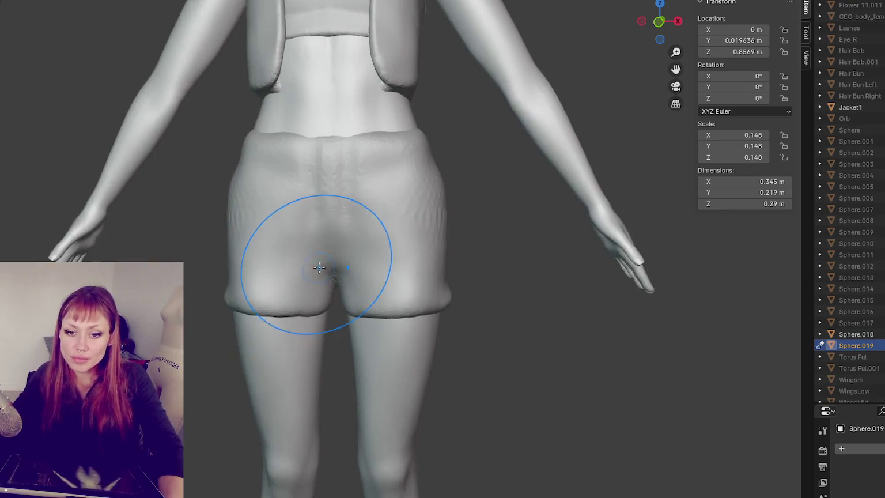
pyautogui.scroll(2, 357, 250)
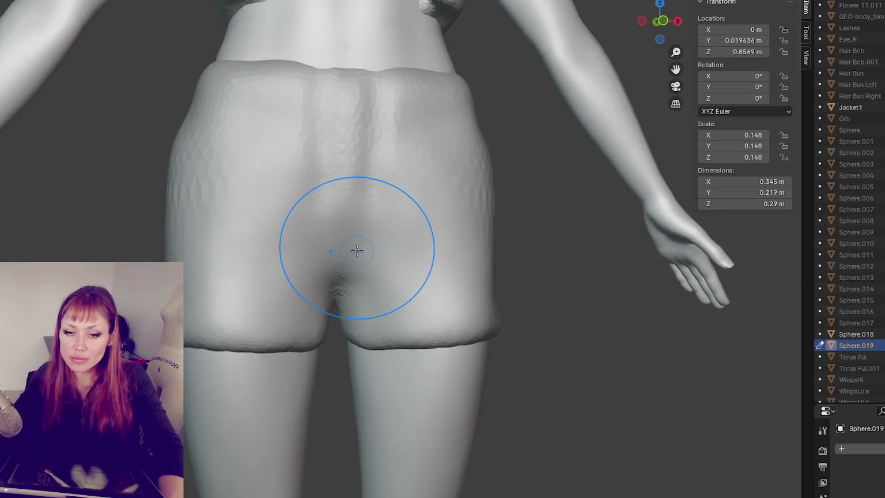
pyautogui.scroll(3, 356, 250)
pyautogui.scroll(-3, 369, 360)
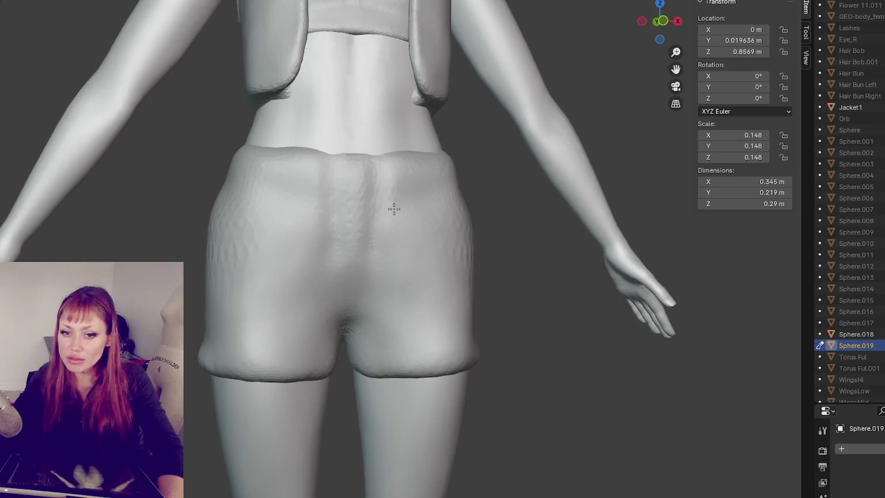
# - Reshape the central crease of the shorts
pyautogui.scroll(2, 394, 208)
pyautogui.moveTo(397, 178)
pyautogui.mouseDown(button='middle')
pyautogui.moveTo(482, 278)
pyautogui.moveTo(271, 326)
pyautogui.moveTo(313, 336)
pyautogui.moveTo(294, 313)
pyautogui.mouseUp(button='middle')
pyautogui.moveTo(385, 352); pyautogui.dragTo(381, 389)
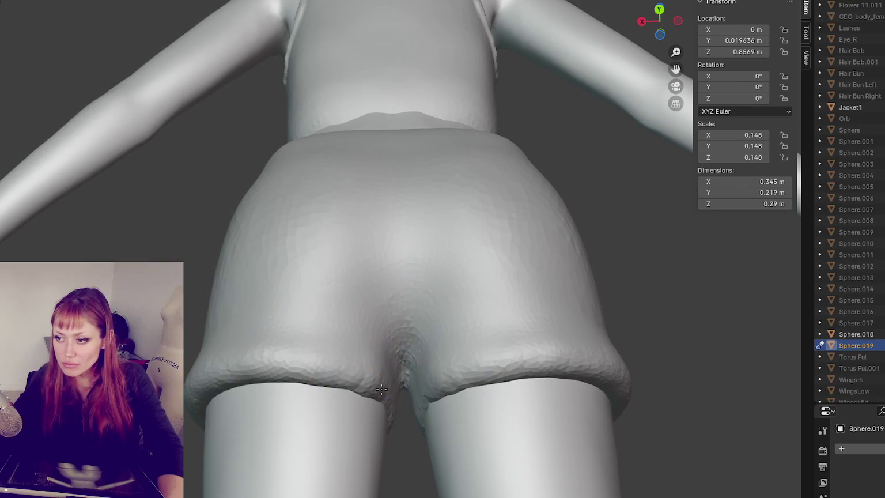
pyautogui.moveTo(313, 251); pyautogui.dragTo(339, 321, button='middle')
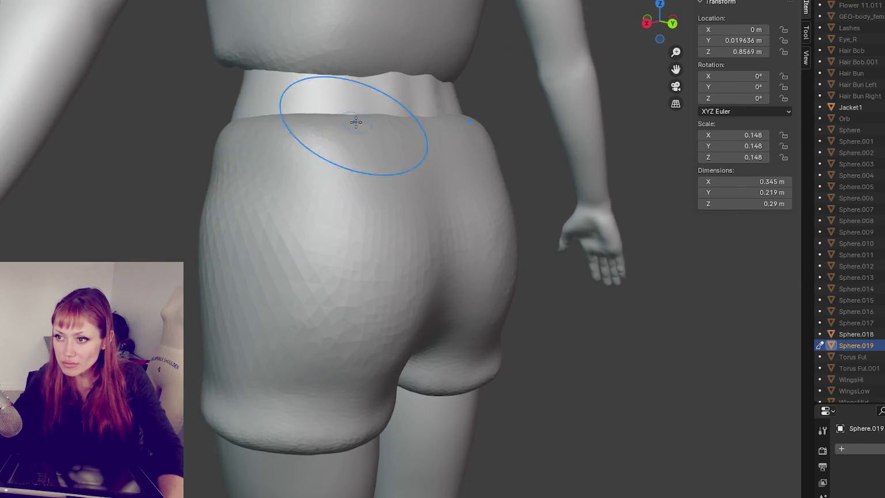
# - Reshape the shorts' right side and puff out the right leg's cuffed hem
pyautogui.moveTo(296, 157); pyautogui.dragTo(475, 227, button='middle')
pyautogui.moveTo(474, 227); pyautogui.dragTo(403, 403)
pyautogui.moveTo(478, 288); pyautogui.dragTo(450, 359)
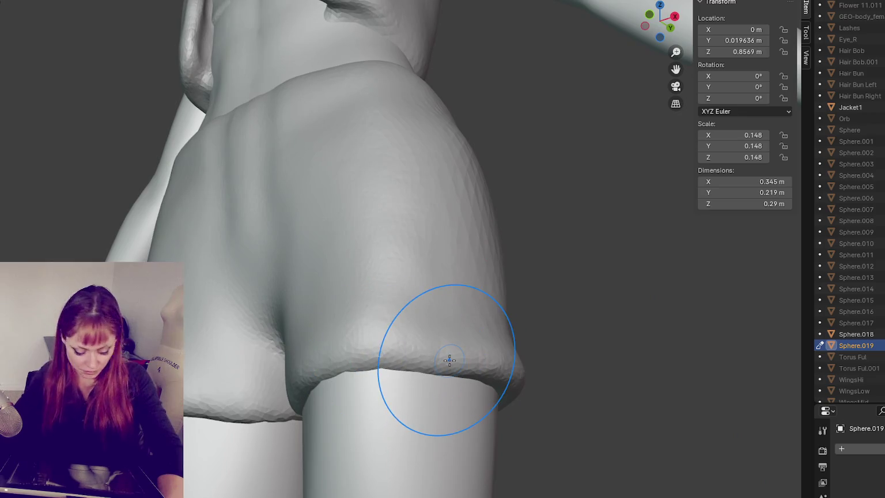
pyautogui.moveTo(403, 288)
pyautogui.mouseDown(button='middle')
pyautogui.moveTo(435, 419)
pyautogui.moveTo(389, 395)
pyautogui.moveTo(455, 442)
pyautogui.moveTo(533, 405)
pyautogui.moveTo(493, 390)
pyautogui.mouseUp(button='middle')
pyautogui.scroll(-3, 493, 390)
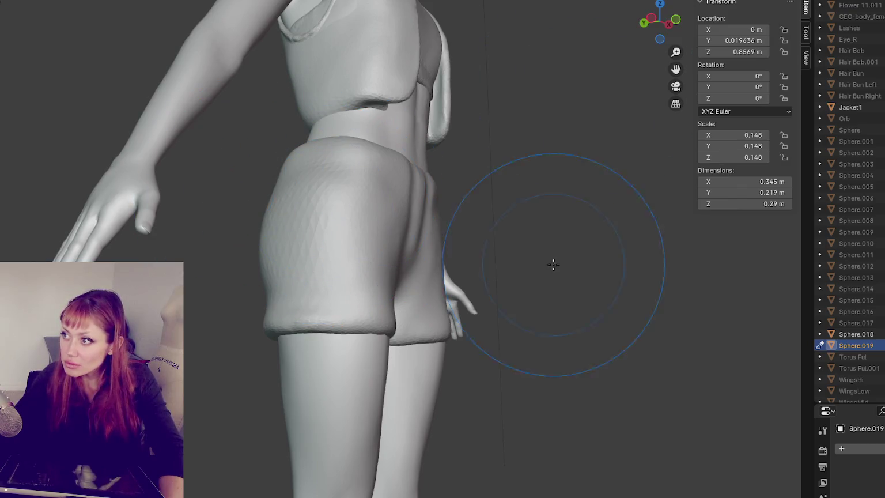
pyautogui.scroll(3, 366, 233)
pyautogui.scroll(2, 366, 234)
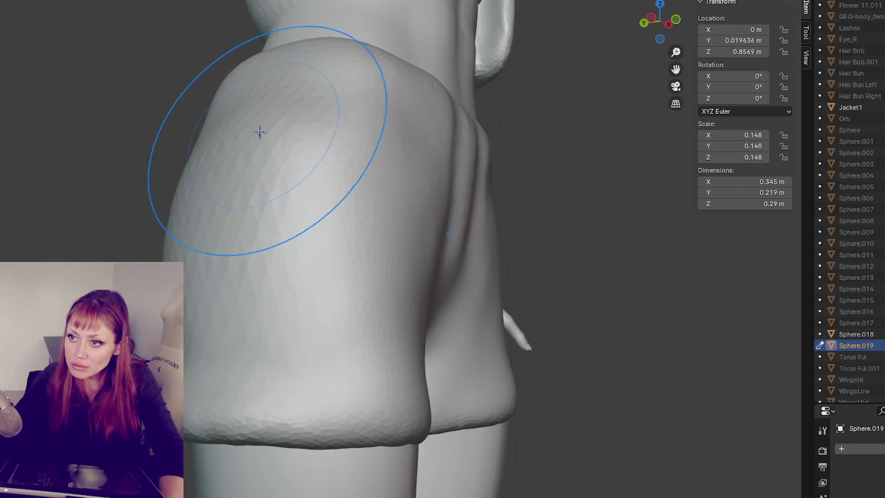
pyautogui.moveTo(235, 255)
pyautogui.mouseDown(button='middle')
pyautogui.moveTo(484, 281)
pyautogui.moveTo(567, 316)
pyautogui.moveTo(587, 259)
pyautogui.mouseUp(button='middle')
# - Switch the viewport to Wireframe shading to see the shorts against the body
pyautogui.press('z')
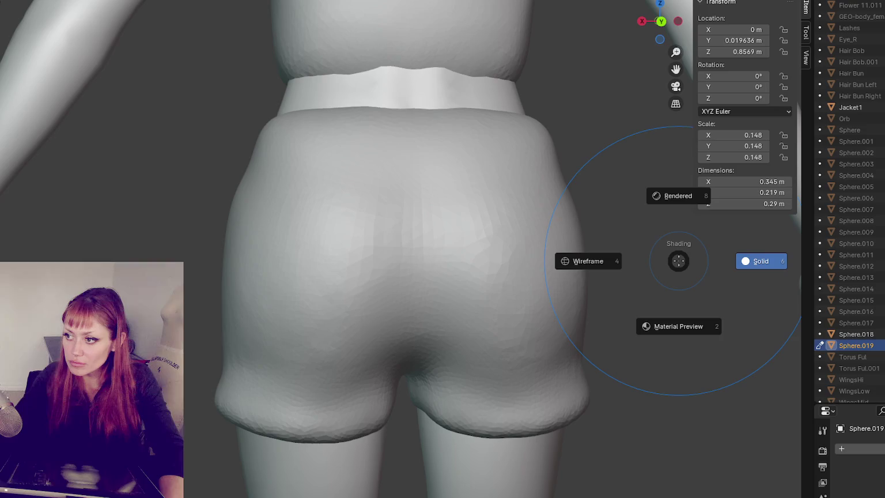
pyautogui.click(664, 261)
pyautogui.moveTo(628, 257)
pyautogui.mouseDown(button='middle')
pyautogui.moveTo(587, 420)
pyautogui.moveTo(634, 396)
pyautogui.mouseUp(button='middle')
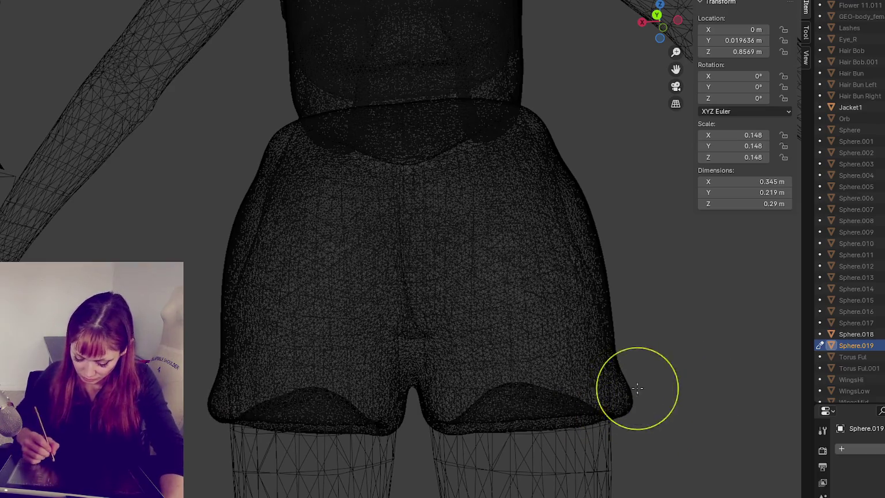
pyautogui.moveTo(619, 403)
pyautogui.mouseDown(button='middle')
pyautogui.moveTo(638, 405)
pyautogui.moveTo(603, 410)
pyautogui.moveTo(608, 395)
pyautogui.mouseUp(button='middle')
pyautogui.moveTo(562, 415); pyautogui.dragTo(559, 405, button='middle')
# - Reshape the side edges of the shorts on both hips
pyautogui.moveTo(508, 374); pyautogui.dragTo(499, 290)
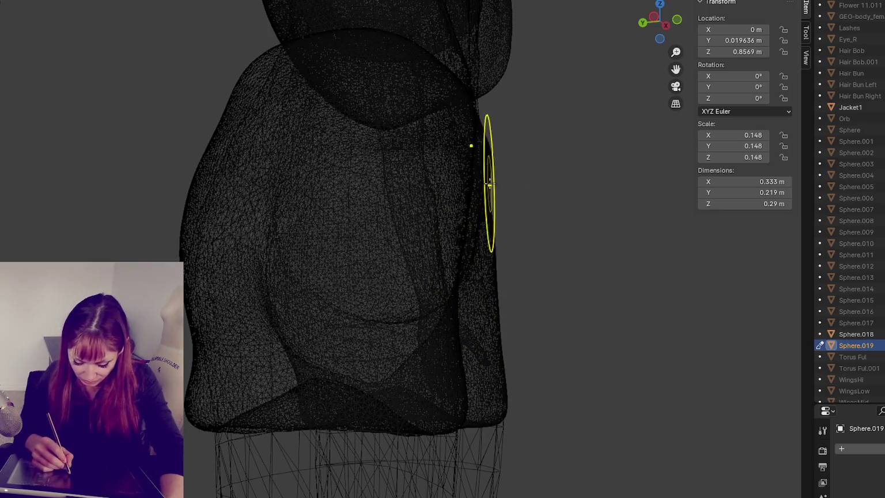
pyautogui.scroll(-3, 516, 191)
pyautogui.moveTo(480, 192)
pyautogui.mouseDown(button='middle')
pyautogui.moveTo(497, 188)
pyautogui.moveTo(498, 124)
pyautogui.mouseUp(button='middle')
pyautogui.moveTo(497, 124)
pyautogui.mouseDown()
pyautogui.moveTo(470, 135)
pyautogui.moveTo(508, 191)
pyautogui.mouseUp()
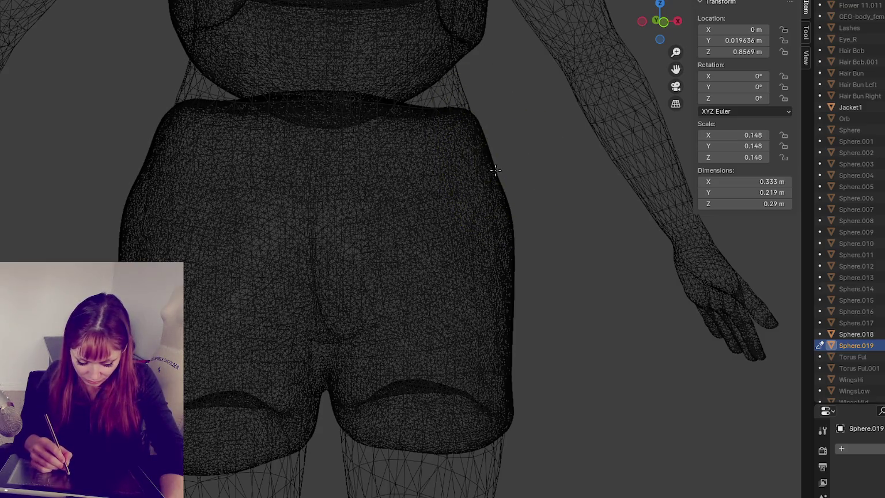
pyautogui.moveTo(156, 204)
pyautogui.mouseDown()
pyautogui.moveTo(135, 211)
pyautogui.moveTo(185, 202)
pyautogui.moveTo(150, 222)
pyautogui.moveTo(138, 217)
pyautogui.mouseUp()
# - Pull the shorts' right hip inward, undoing one overdone stroke, slimming them to 0.331 m wide
pyautogui.moveTo(545, 247); pyautogui.dragTo(520, 247, button='middle')
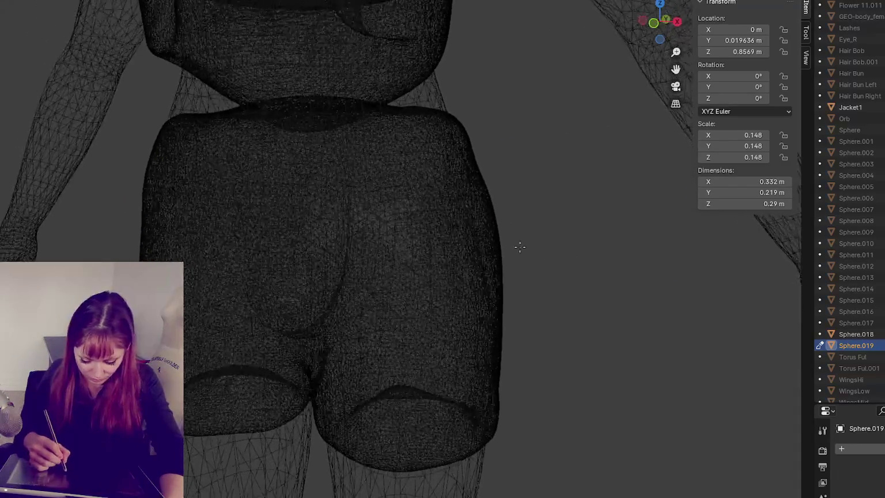
pyautogui.hotkey('ctrl', 'z')
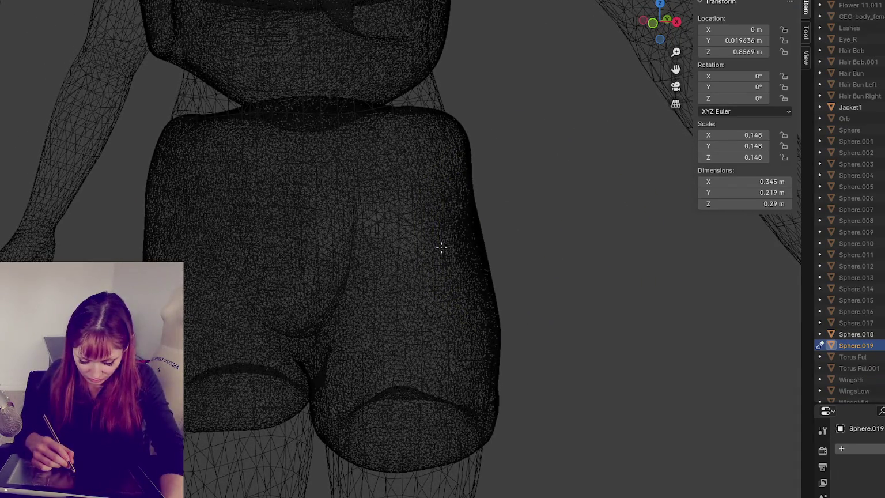
pyautogui.moveTo(513, 237); pyautogui.dragTo(523, 241, button='middle')
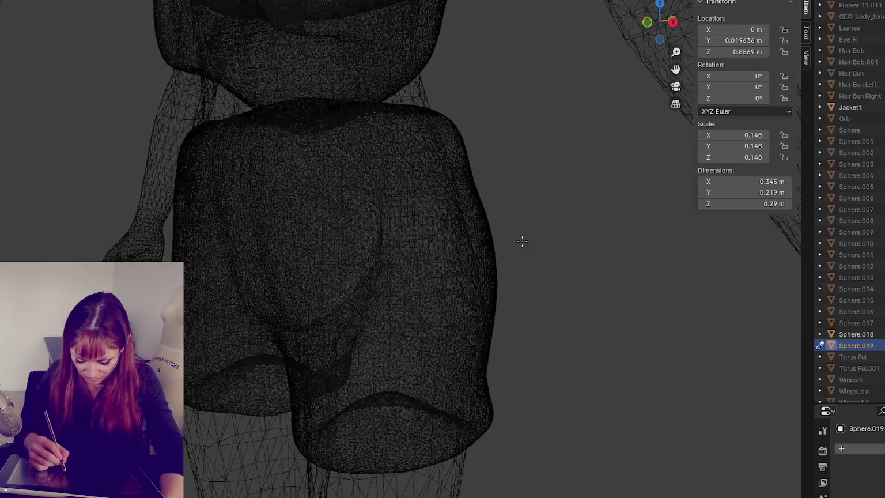
pyautogui.moveTo(512, 247)
pyautogui.mouseDown()
pyautogui.moveTo(464, 253)
pyautogui.moveTo(442, 164)
pyautogui.mouseUp()
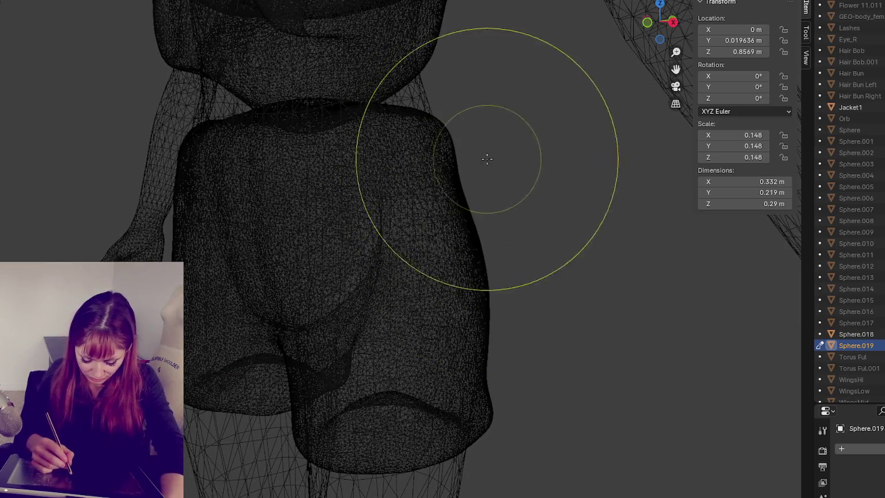
pyautogui.moveTo(404, 163)
pyautogui.mouseDown(button='middle')
pyautogui.moveTo(461, 148)
pyautogui.moveTo(455, 155)
pyautogui.moveTo(484, 171)
pyautogui.moveTo(499, 306)
pyautogui.moveTo(476, 292)
pyautogui.moveTo(468, 170)
pyautogui.mouseUp(button='middle')
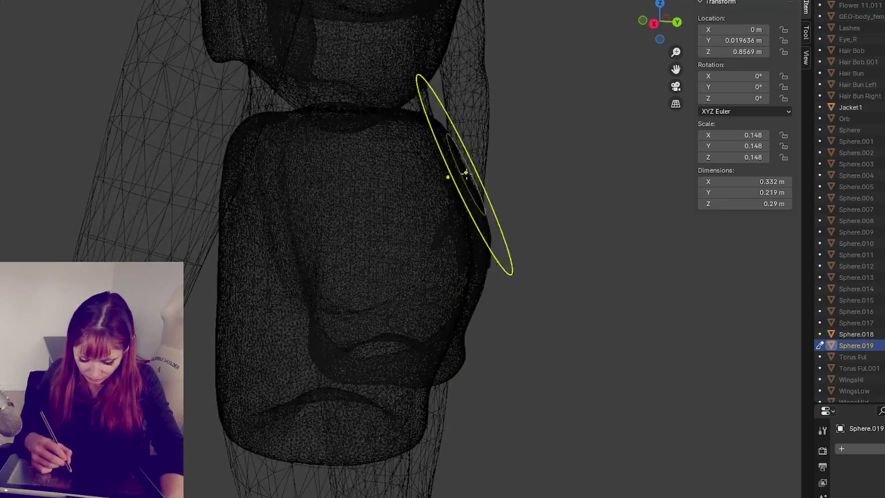
pyautogui.moveTo(558, 161); pyautogui.dragTo(468, 148, button='middle')
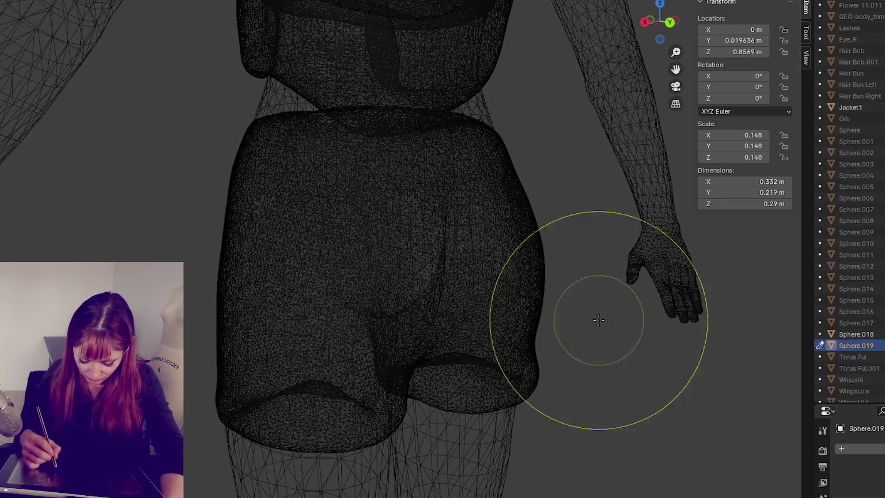
pyautogui.moveTo(532, 375); pyautogui.dragTo(523, 376)
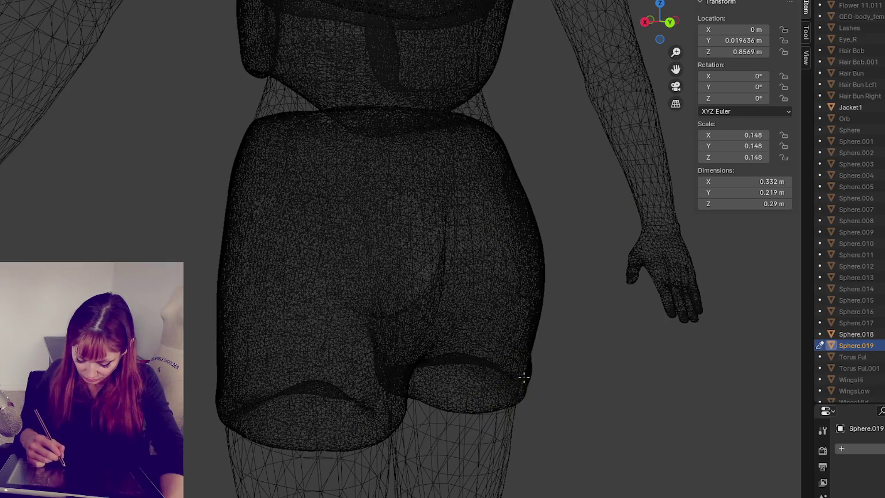
pyautogui.moveTo(520, 393)
pyautogui.mouseDown(button='middle')
pyautogui.moveTo(579, 389)
pyautogui.moveTo(575, 369)
pyautogui.moveTo(585, 407)
pyautogui.moveTo(589, 395)
pyautogui.moveTo(643, 420)
pyautogui.moveTo(617, 430)
pyautogui.moveTo(622, 415)
pyautogui.moveTo(369, 435)
pyautogui.moveTo(296, 425)
pyautogui.moveTo(287, 464)
pyautogui.moveTo(300, 419)
pyautogui.moveTo(466, 397)
pyautogui.moveTo(436, 426)
pyautogui.moveTo(415, 432)
pyautogui.moveTo(394, 425)
pyautogui.moveTo(405, 409)
pyautogui.moveTo(405, 418)
pyautogui.moveTo(359, 430)
pyautogui.moveTo(427, 426)
pyautogui.moveTo(485, 405)
pyautogui.moveTo(510, 371)
pyautogui.moveTo(568, 424)
pyautogui.moveTo(549, 405)
pyautogui.moveTo(494, 400)
pyautogui.moveTo(735, 389)
pyautogui.moveTo(770, 322)
pyautogui.mouseUp(button='middle')
# - Sculpt and refine the back of the shorts' waistband
pyautogui.moveTo(567, 265)
pyautogui.mouseDown(button='middle')
pyautogui.moveTo(679, 276)
pyautogui.moveTo(438, 234)
pyautogui.moveTo(484, 316)
pyautogui.moveTo(497, 226)
pyautogui.moveTo(480, 189)
pyautogui.moveTo(489, 247)
pyautogui.mouseUp(button='middle')
pyautogui.scroll(-2, 491, 236)
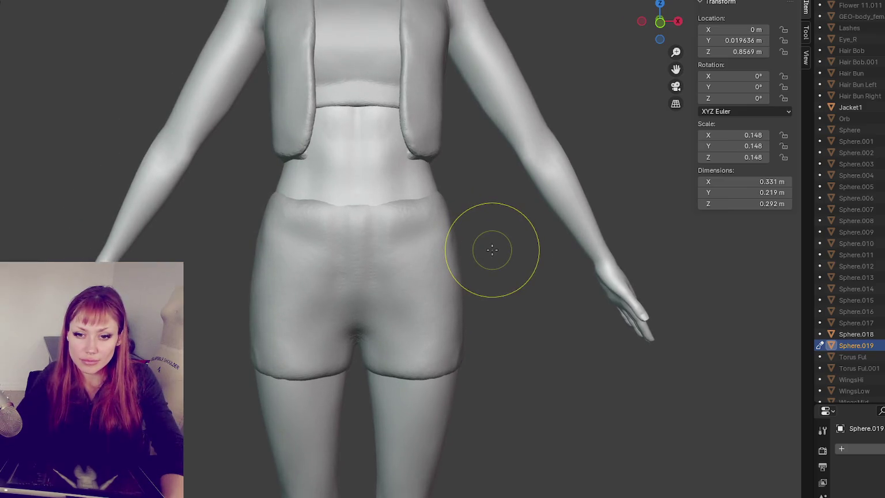
pyautogui.scroll(2, 461, 249)
pyautogui.moveTo(458, 232)
pyautogui.mouseDown(button='middle')
pyautogui.moveTo(474, 256)
pyautogui.moveTo(486, 236)
pyautogui.mouseUp(button='middle')
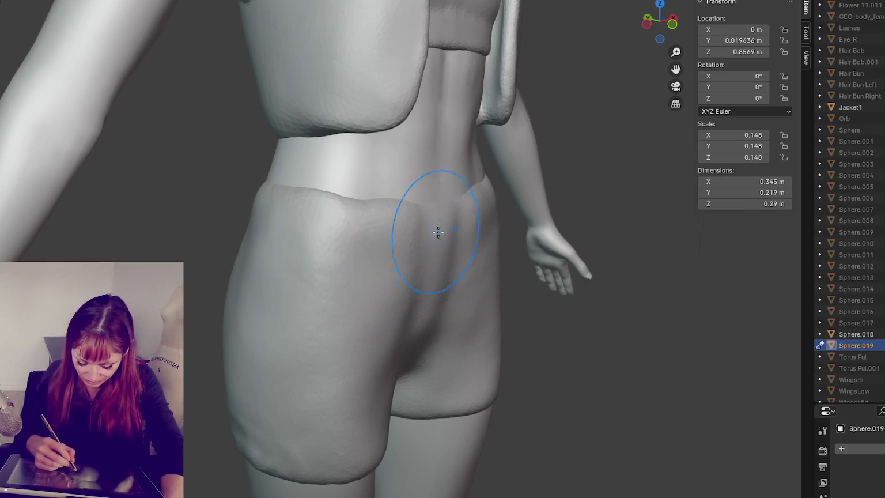
pyautogui.moveTo(303, 213); pyautogui.dragTo(377, 223, button='middle')
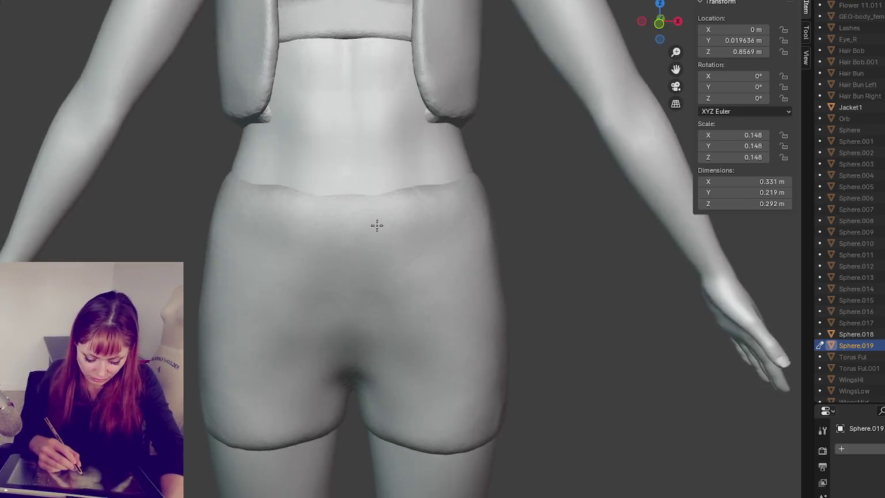
pyautogui.scroll(5, 377, 217)
pyautogui.scroll(3, 380, 264)
pyautogui.scroll(-3, 381, 264)
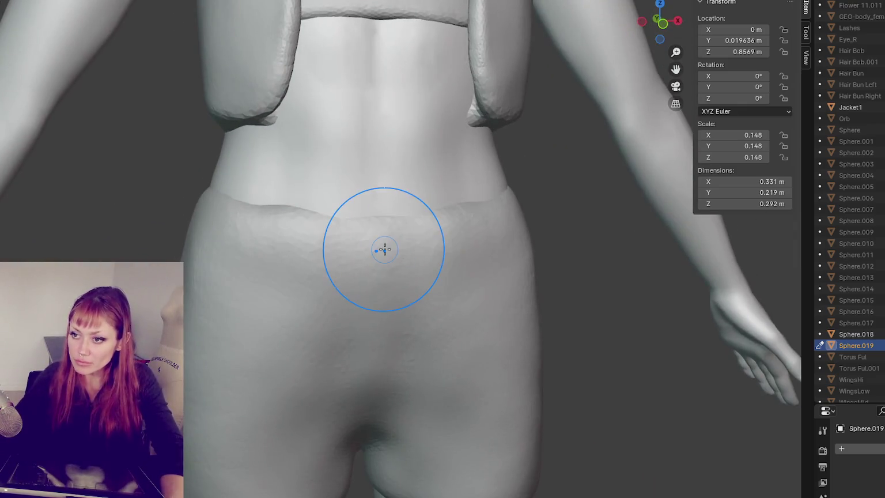
pyautogui.moveTo(337, 210); pyautogui.dragTo(349, 227)
pyautogui.moveTo(349, 227); pyautogui.dragTo(383, 241, button='middle')
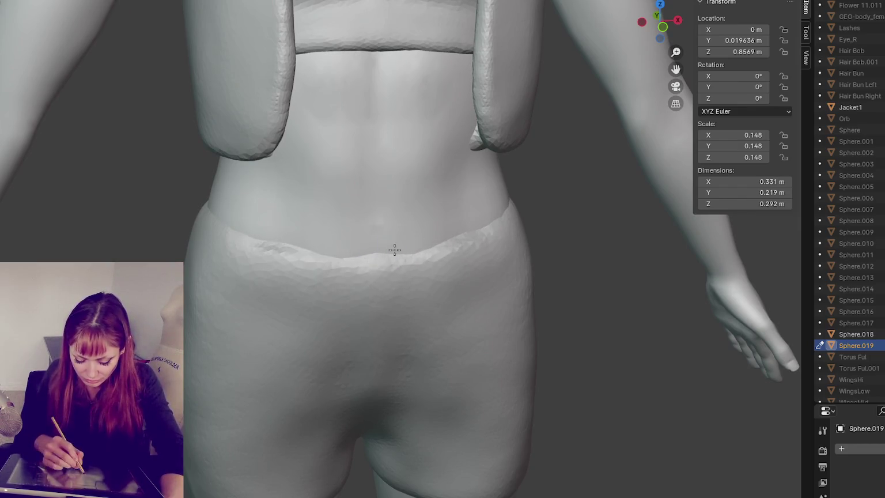
# - Add small sculpt strokes along the waistband from the hip side
pyautogui.scroll(2, 387, 260)
pyautogui.scroll(2, 385, 254)
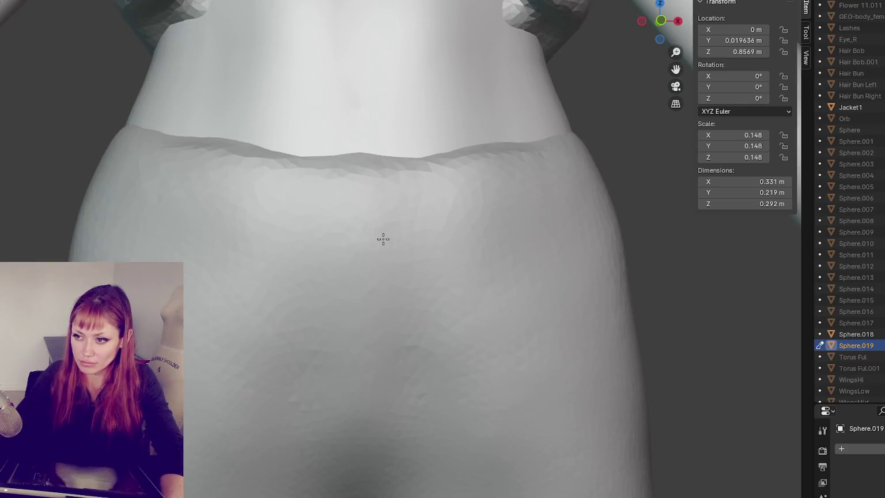
pyautogui.moveTo(375, 237)
pyautogui.mouseDown(button='middle')
pyautogui.moveTo(352, 211)
pyautogui.moveTo(490, 215)
pyautogui.mouseUp(button='middle')
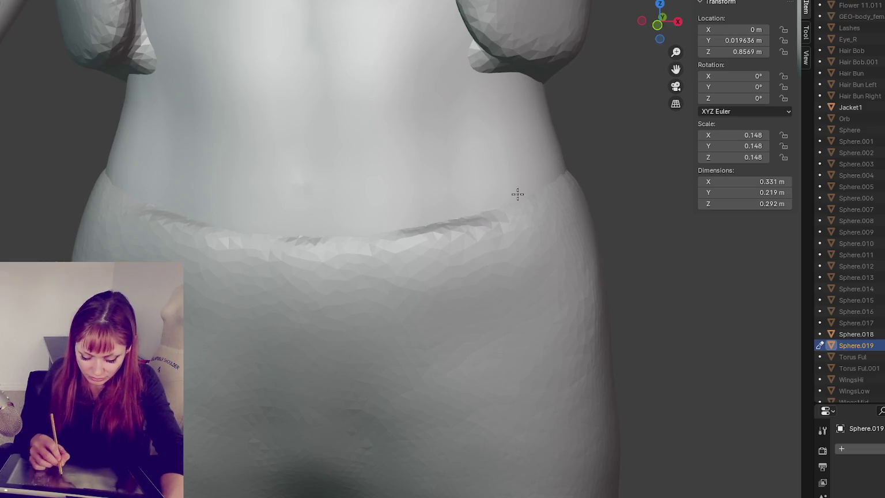
pyautogui.moveTo(495, 198)
pyautogui.mouseDown(button='middle')
pyautogui.moveTo(558, 192)
pyautogui.moveTo(426, 230)
pyautogui.moveTo(312, 230)
pyautogui.mouseUp(button='middle')
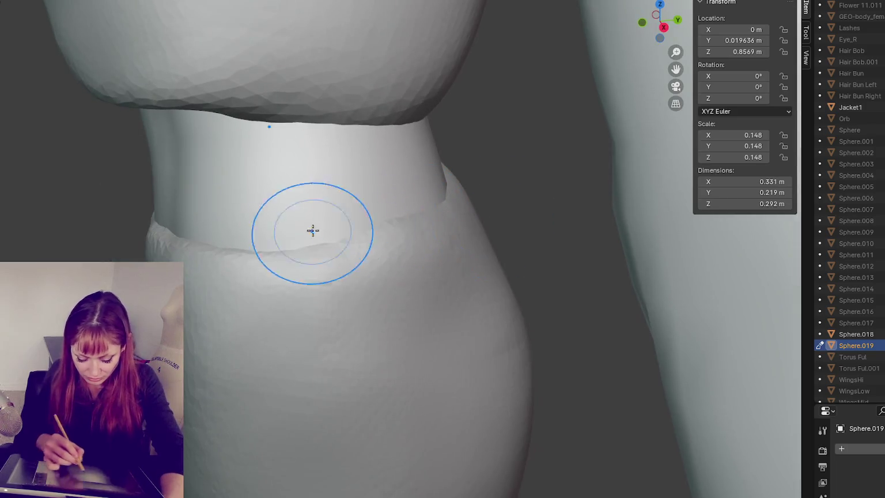
pyautogui.moveTo(475, 232); pyautogui.dragTo(243, 158, button='middle')
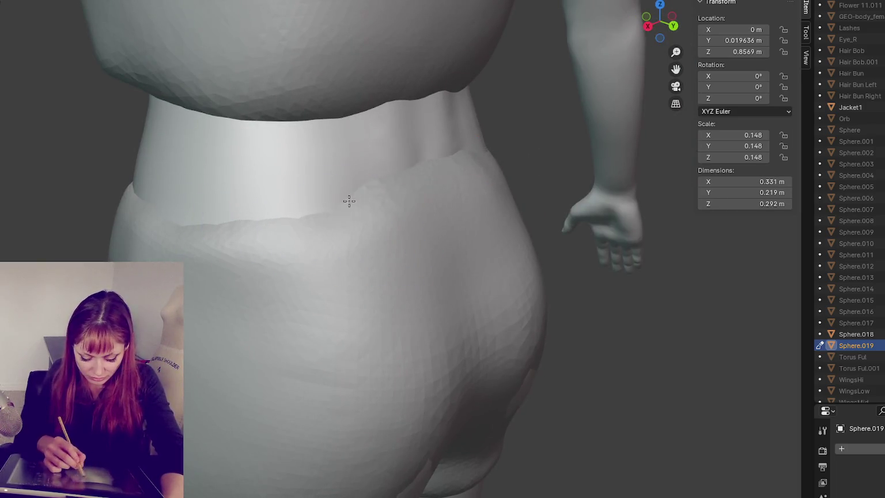
pyautogui.moveTo(394, 188)
pyautogui.mouseDown(button='middle')
pyautogui.moveTo(509, 198)
pyautogui.moveTo(512, 229)
pyautogui.mouseUp(button='middle')
pyautogui.moveTo(306, 263); pyautogui.dragTo(320, 261)
pyautogui.moveTo(320, 261); pyautogui.dragTo(533, 263, button='middle')
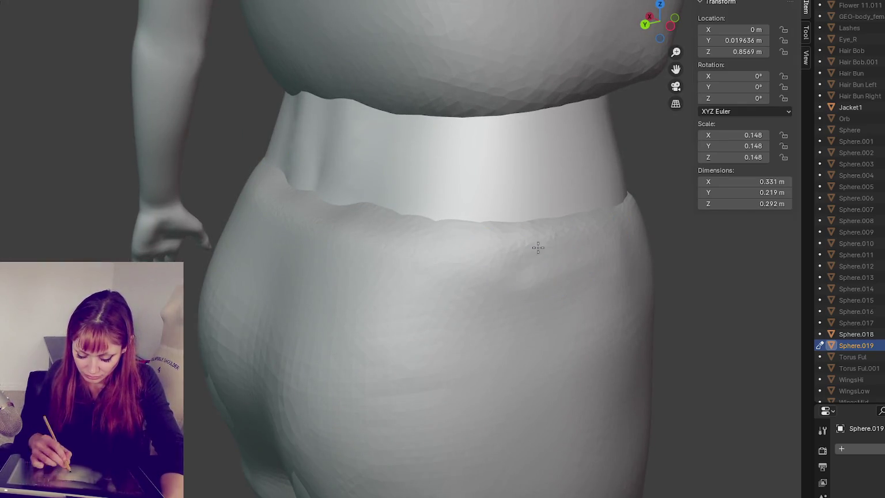
# - Deepen the waistband crease across the front and right side into a groove
pyautogui.moveTo(589, 254); pyautogui.dragTo(636, 273, button='middle')
pyautogui.moveTo(345, 202); pyautogui.dragTo(475, 192)
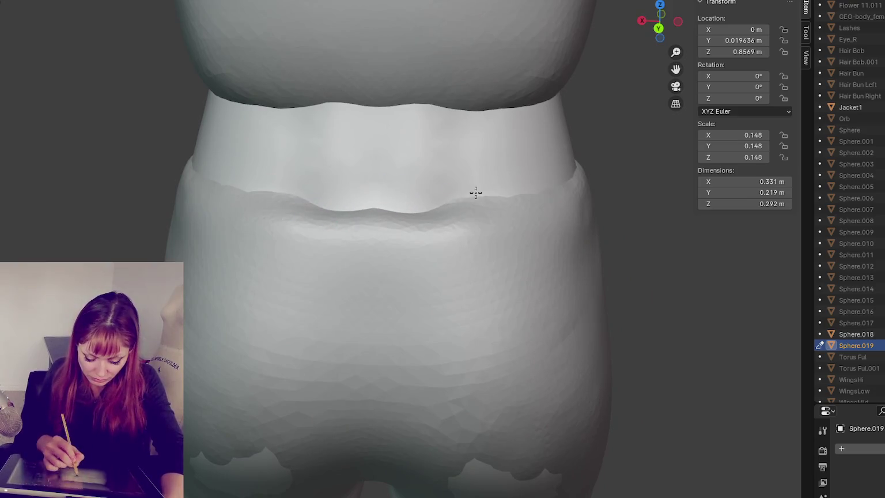
pyautogui.moveTo(493, 196)
pyautogui.mouseDown(button='middle')
pyautogui.moveTo(476, 230)
pyautogui.moveTo(366, 248)
pyautogui.mouseUp(button='middle')
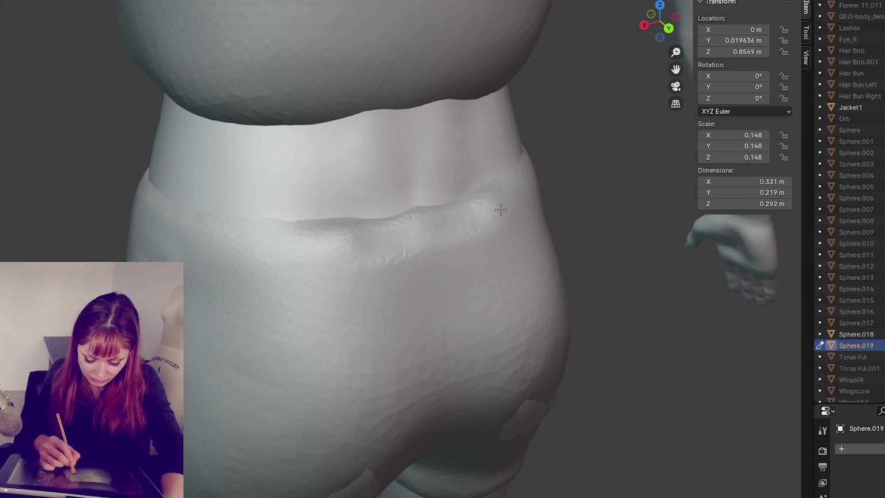
pyautogui.moveTo(346, 249); pyautogui.dragTo(498, 208)
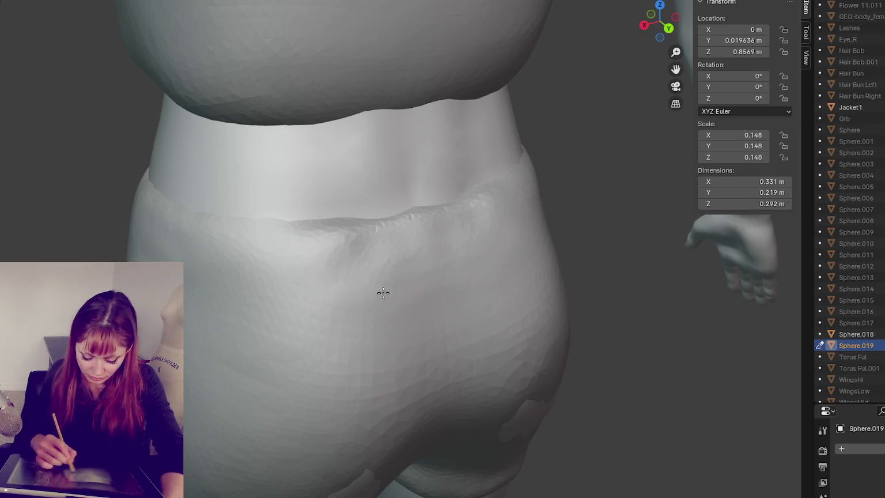
pyautogui.moveTo(386, 266); pyautogui.dragTo(469, 241)
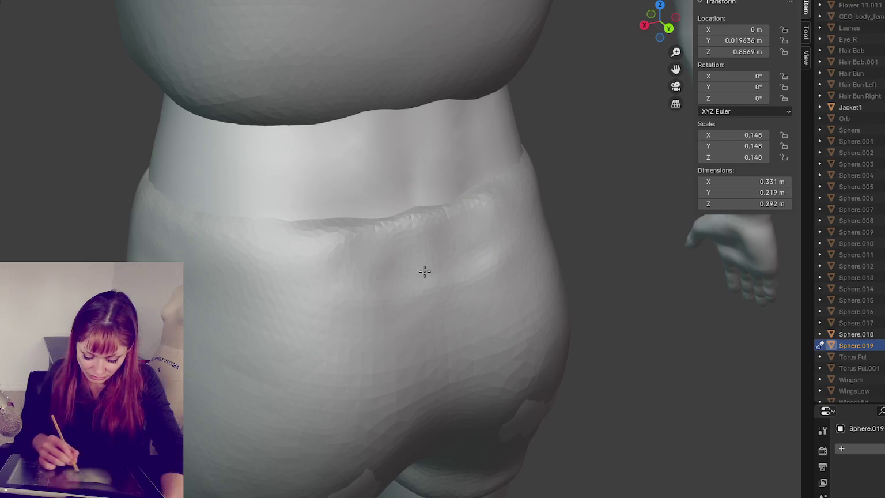
# - Sculpt the hip below the waistband, undoing the unwanted bulge and flat patches
pyautogui.moveTo(451, 271); pyautogui.dragTo(471, 286)
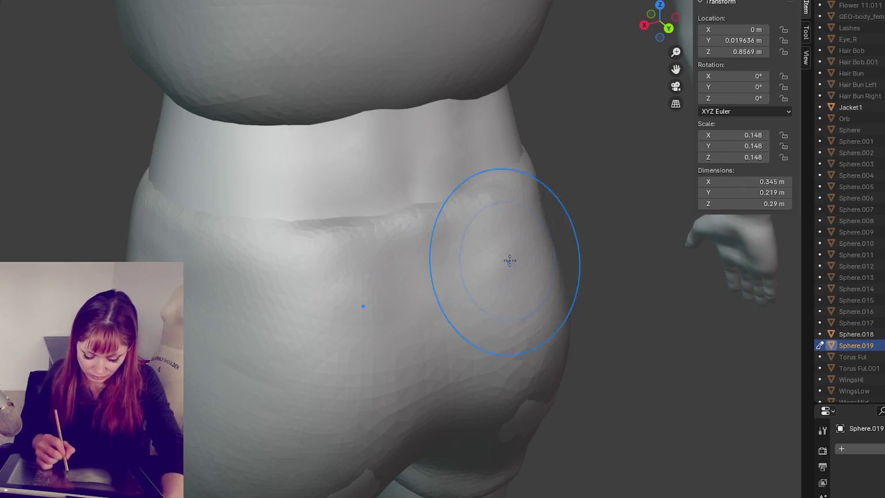
pyautogui.moveTo(406, 260); pyautogui.dragTo(441, 254)
pyautogui.hotkey('ctrl', 'z')
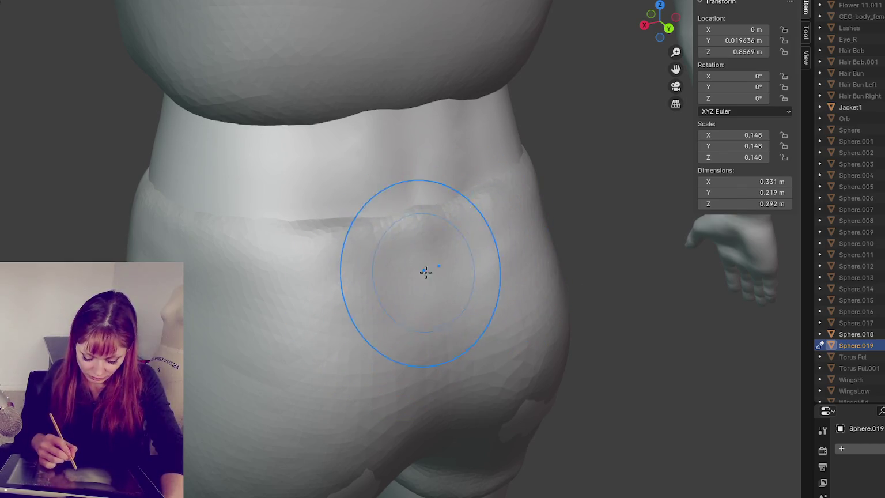
pyautogui.moveTo(490, 314); pyautogui.dragTo(397, 348)
pyautogui.hotkey('ctrl', 'z')
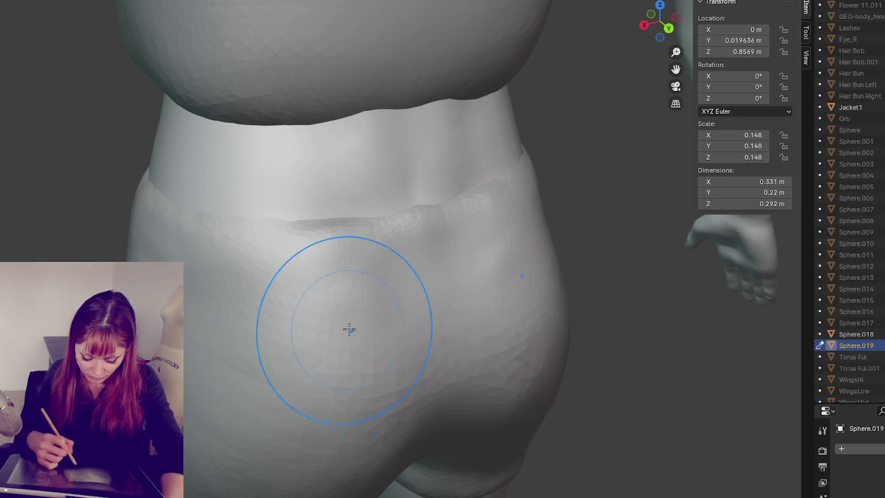
pyautogui.moveTo(336, 300); pyautogui.dragTo(353, 253)
pyautogui.moveTo(354, 253)
pyautogui.mouseDown(button='middle')
pyautogui.moveTo(375, 297)
pyautogui.moveTo(247, 332)
pyautogui.moveTo(379, 312)
pyautogui.mouseUp(button='middle')
pyautogui.hotkey('ctrl', 'z')
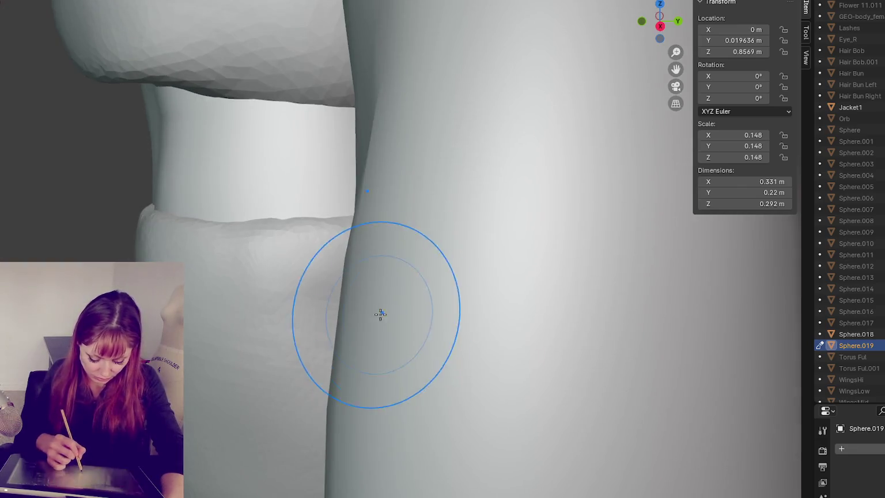
# - Smooth the side and top of the shorts' hip
pyautogui.moveTo(379, 313); pyautogui.dragTo(496, 291)
pyautogui.moveTo(496, 291)
pyautogui.mouseDown(button='middle')
pyautogui.moveTo(631, 271)
pyautogui.moveTo(526, 277)
pyautogui.moveTo(537, 292)
pyautogui.mouseUp(button='middle')
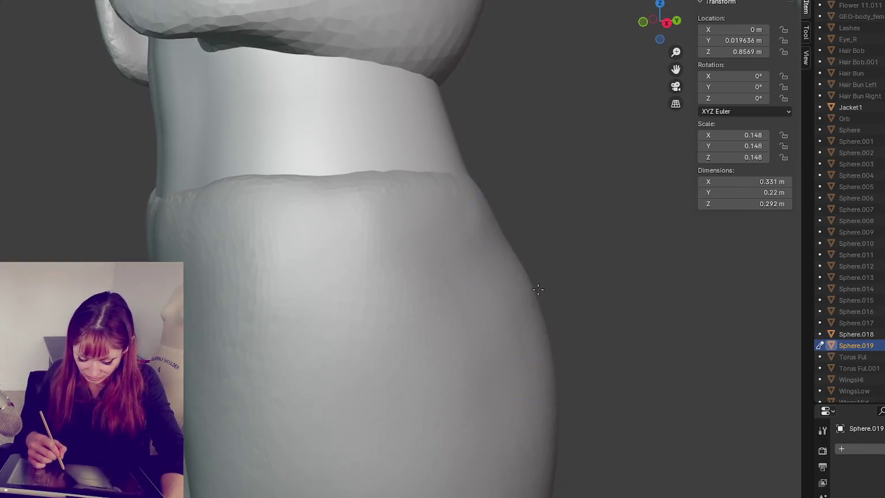
pyautogui.moveTo(456, 209); pyautogui.dragTo(484, 267)
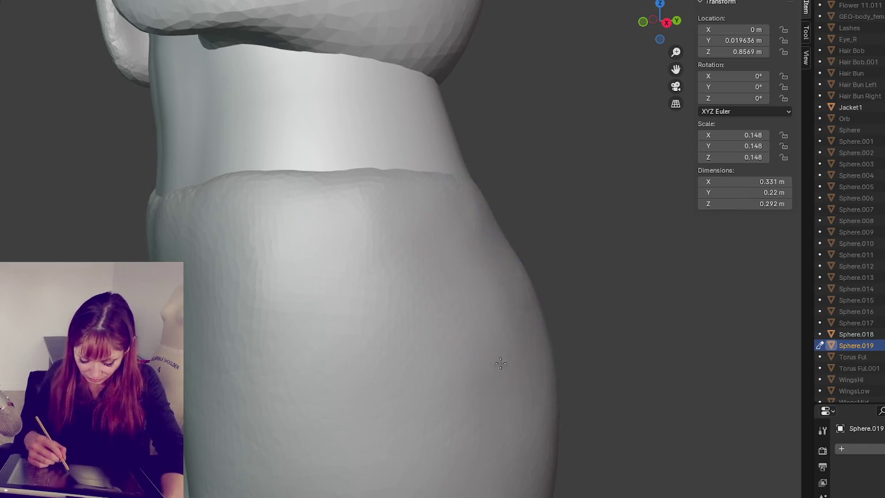
pyautogui.moveTo(488, 371); pyautogui.dragTo(543, 385, button='middle')
pyautogui.moveTo(553, 444); pyautogui.dragTo(534, 385)
pyautogui.moveTo(533, 385); pyautogui.dragTo(518, 374, button='middle')
pyautogui.moveTo(497, 273)
pyautogui.mouseDown(button='middle')
pyautogui.moveTo(475, 361)
pyautogui.moveTo(541, 330)
pyautogui.mouseUp(button='middle')
pyautogui.scroll(-5, 595, 321)
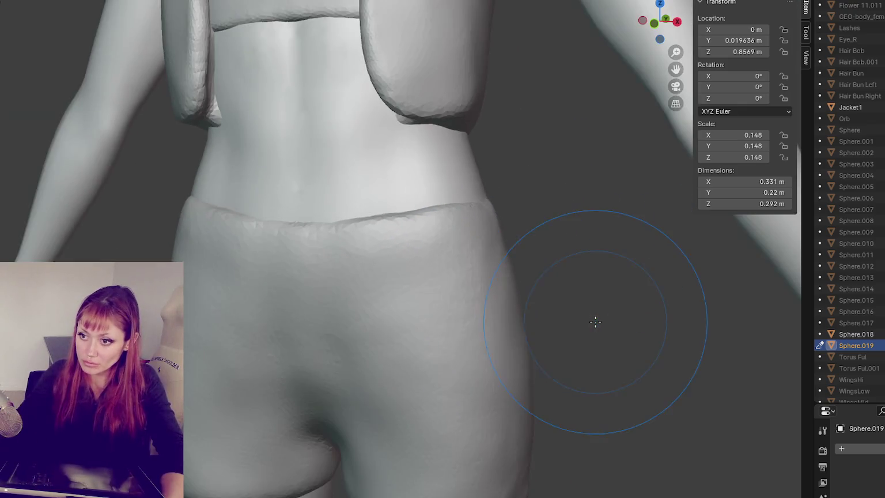
# - Sculpt the back of the shorts and smooth the right side of the seat
pyautogui.scroll(2, 391, 233)
pyautogui.moveTo(391, 233); pyautogui.dragTo(452, 245)
pyautogui.scroll(3, 455, 274)
pyautogui.moveTo(455, 275); pyautogui.dragTo(470, 376)
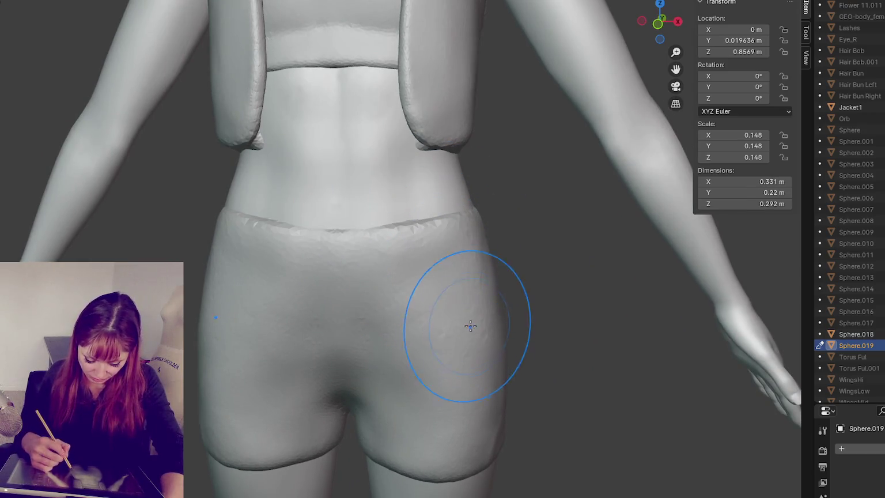
pyautogui.moveTo(484, 340); pyautogui.dragTo(482, 305)
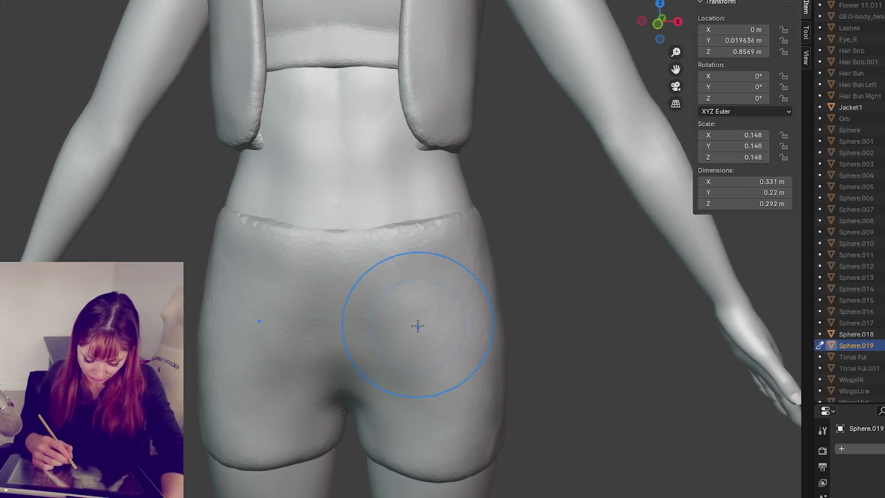
# - From a straight back view, reshape the puffy lower hems on both legs
pyautogui.moveTo(419, 322); pyautogui.dragTo(463, 330, button='middle')
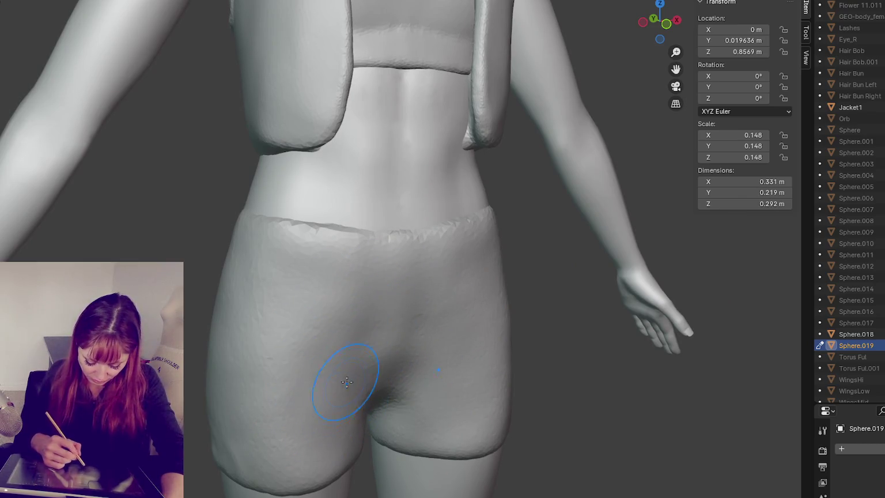
pyautogui.moveTo(392, 315); pyautogui.dragTo(442, 294, button='middle')
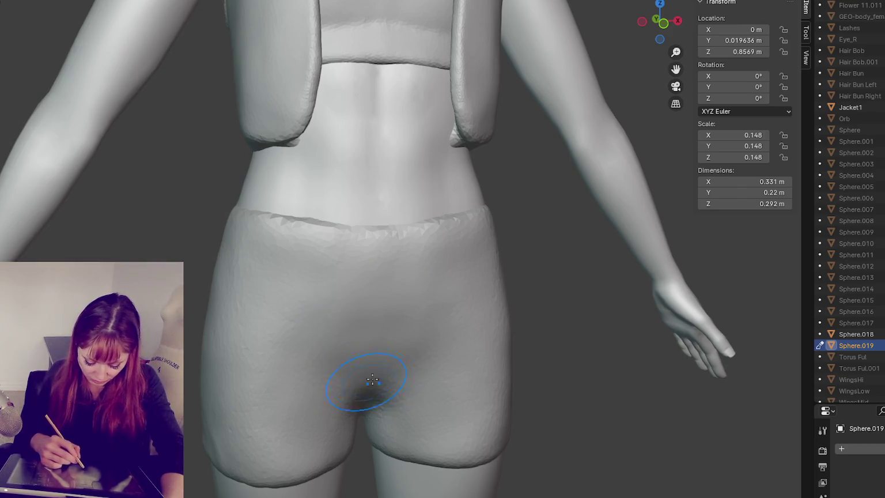
pyautogui.moveTo(372, 379); pyautogui.dragTo(376, 383, button='middle')
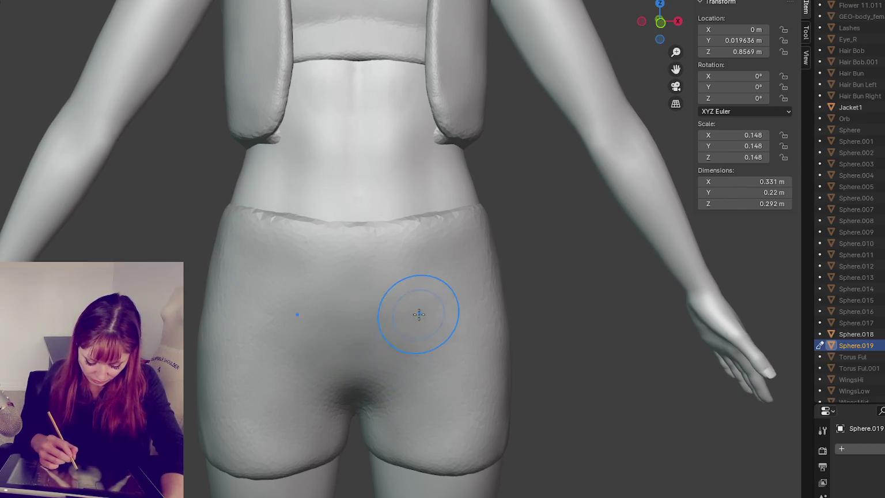
pyautogui.moveTo(338, 371)
pyautogui.mouseDown()
pyautogui.moveTo(314, 463)
pyautogui.moveTo(253, 461)
pyautogui.moveTo(265, 463)
pyautogui.mouseUp()
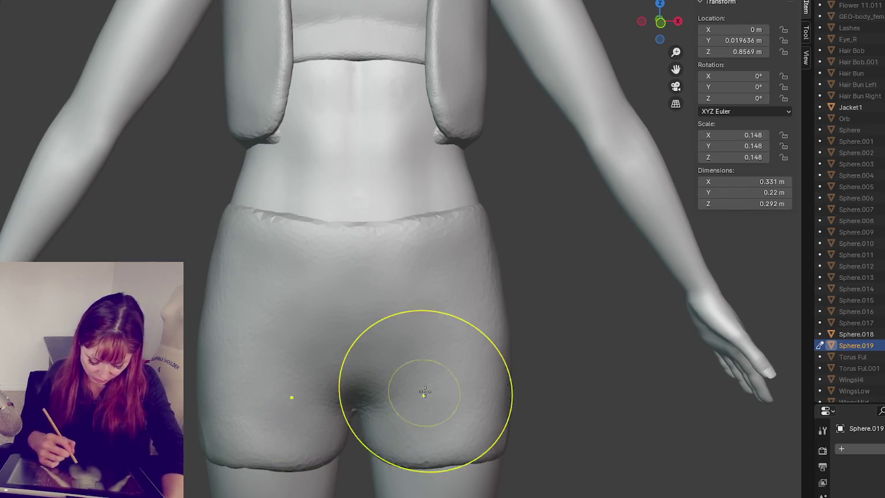
pyautogui.moveTo(420, 391)
pyautogui.mouseDown(button='middle')
pyautogui.moveTo(496, 410)
pyautogui.moveTo(425, 405)
pyautogui.mouseUp(button='middle')
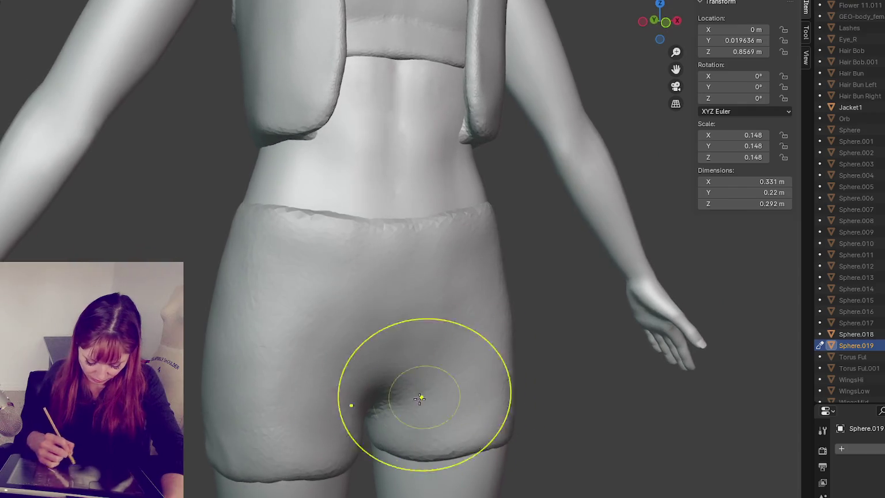
pyautogui.scroll(2, 248, 461)
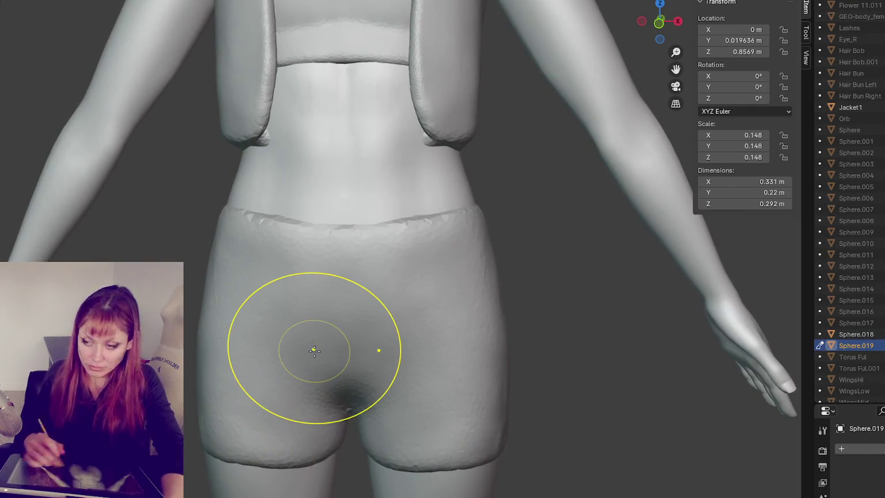
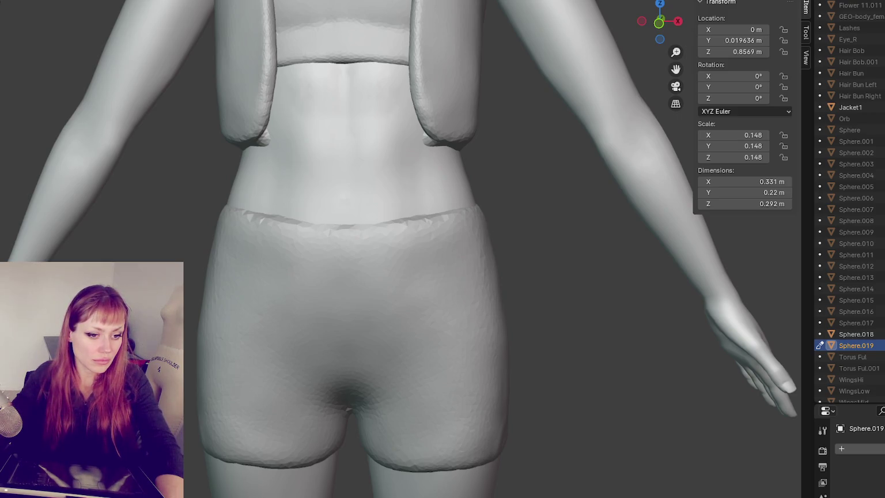
# - Smooth the shorts waistband flat, redoing one bad stroke, and smooth away the flaps at both hips
pyautogui.scroll(-3, 465, 295)
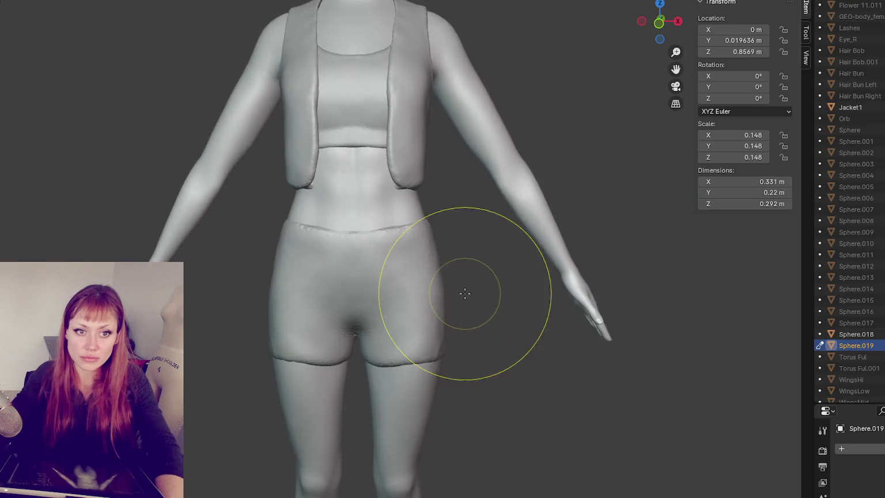
pyautogui.moveTo(421, 259); pyautogui.dragTo(367, 231)
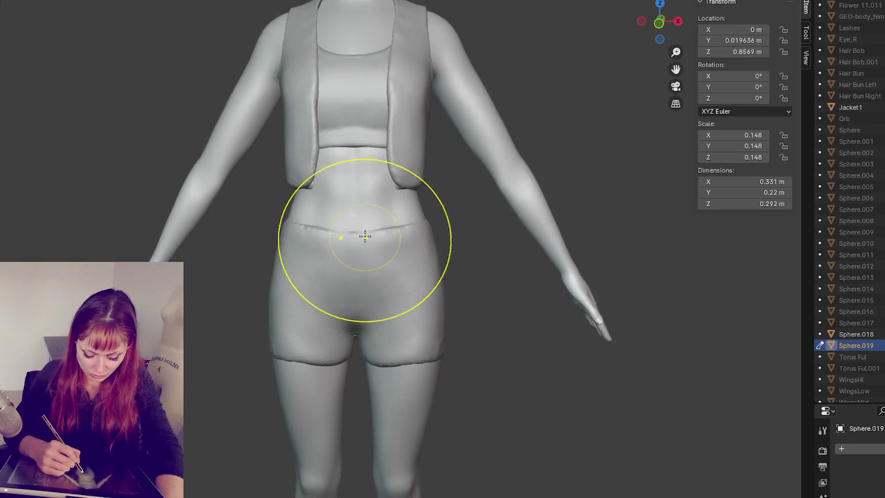
pyautogui.hotkey('ctrl', 'z')
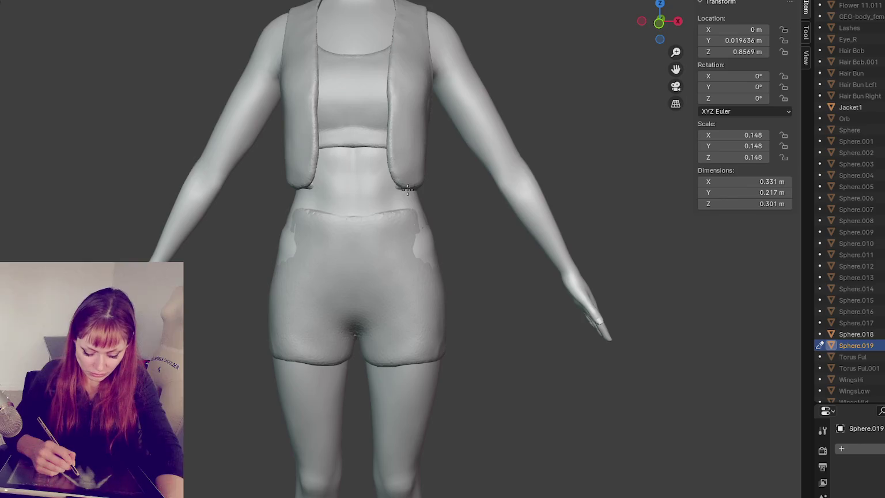
pyautogui.moveTo(425, 271); pyautogui.dragTo(403, 242)
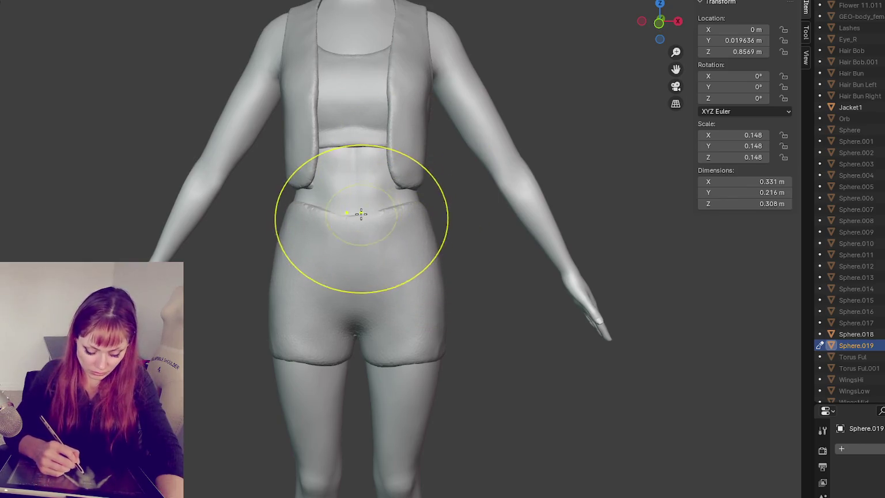
# - Reshape the right hip and the back of the shorts from rear three-quarter views
pyautogui.moveTo(372, 233); pyautogui.dragTo(343, 291, button='middle')
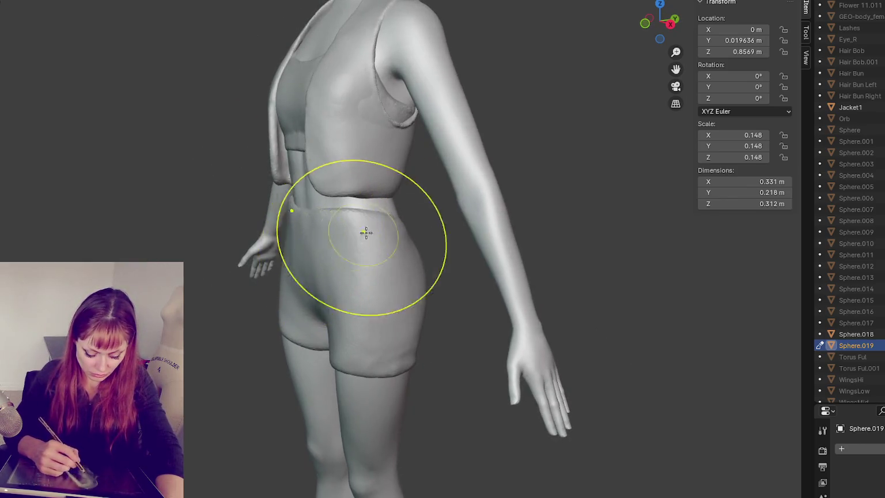
pyautogui.moveTo(365, 232); pyautogui.dragTo(374, 218, button='middle')
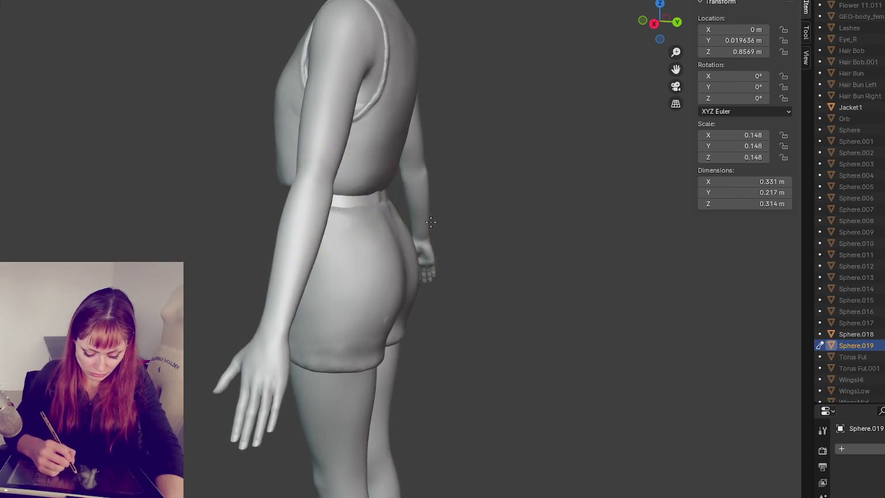
pyautogui.moveTo(375, 186); pyautogui.dragTo(423, 213, button='middle')
pyautogui.moveTo(422, 212)
pyautogui.mouseDown()
pyautogui.moveTo(440, 239)
pyautogui.moveTo(429, 314)
pyautogui.mouseUp()
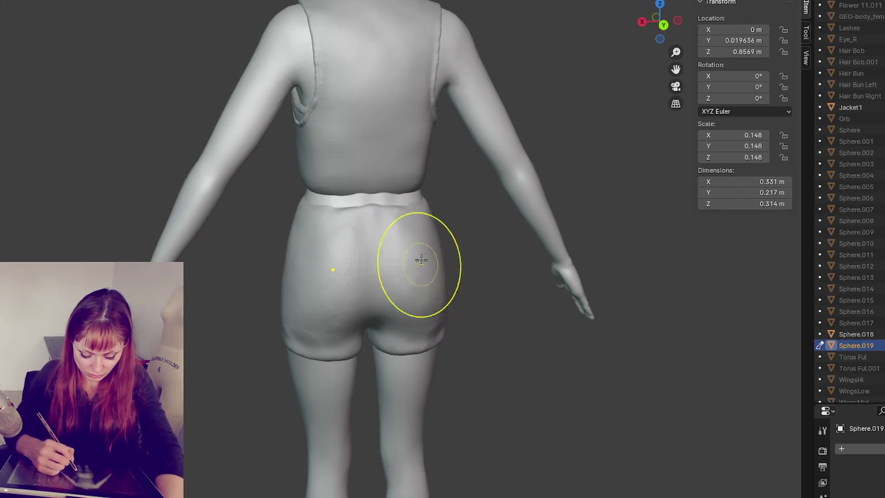
pyautogui.moveTo(420, 250)
pyautogui.mouseDown(button='middle')
pyautogui.moveTo(401, 246)
pyautogui.moveTo(411, 230)
pyautogui.mouseUp(button='middle')
pyautogui.moveTo(424, 244); pyautogui.dragTo(421, 249)
# - Push out the shorts' right side near the waist, then undo the last stroke
pyautogui.moveTo(426, 248)
pyautogui.mouseDown(button='middle')
pyautogui.moveTo(383, 235)
pyautogui.moveTo(426, 225)
pyautogui.moveTo(468, 231)
pyautogui.mouseUp(button='middle')
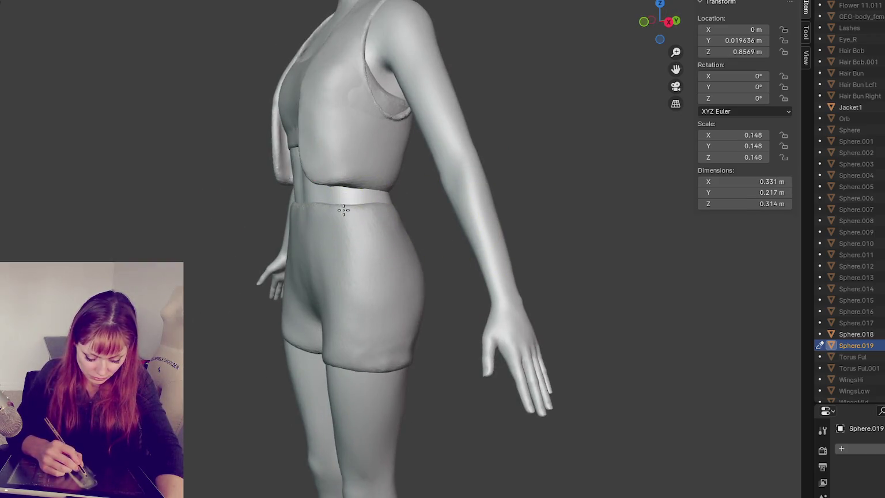
pyautogui.moveTo(343, 210); pyautogui.dragTo(451, 210)
pyautogui.moveTo(409, 210)
pyautogui.mouseDown(button='middle')
pyautogui.moveTo(434, 209)
pyautogui.moveTo(355, 209)
pyautogui.mouseUp(button='middle')
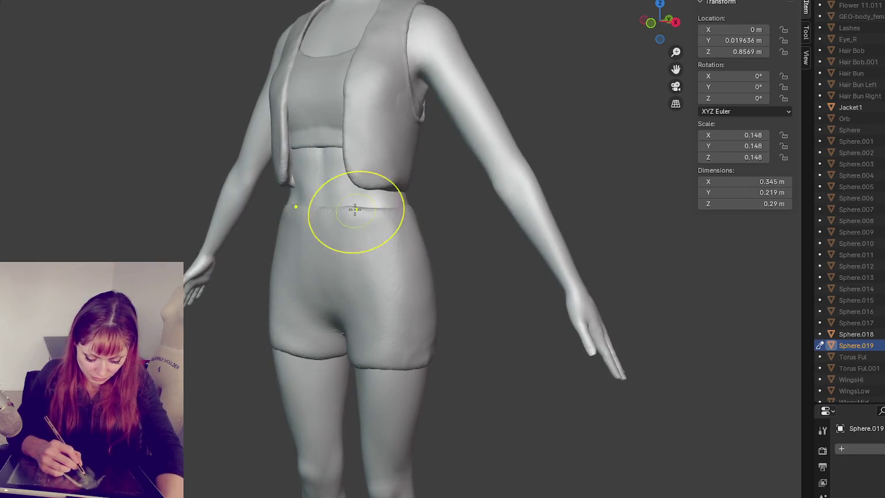
pyautogui.moveTo(348, 215); pyautogui.dragTo(404, 209)
pyautogui.moveTo(404, 208)
pyautogui.mouseDown(button='middle')
pyautogui.moveTo(356, 222)
pyautogui.moveTo(455, 192)
pyautogui.moveTo(444, 196)
pyautogui.moveTo(454, 199)
pyautogui.moveTo(404, 207)
pyautogui.mouseUp(button='middle')
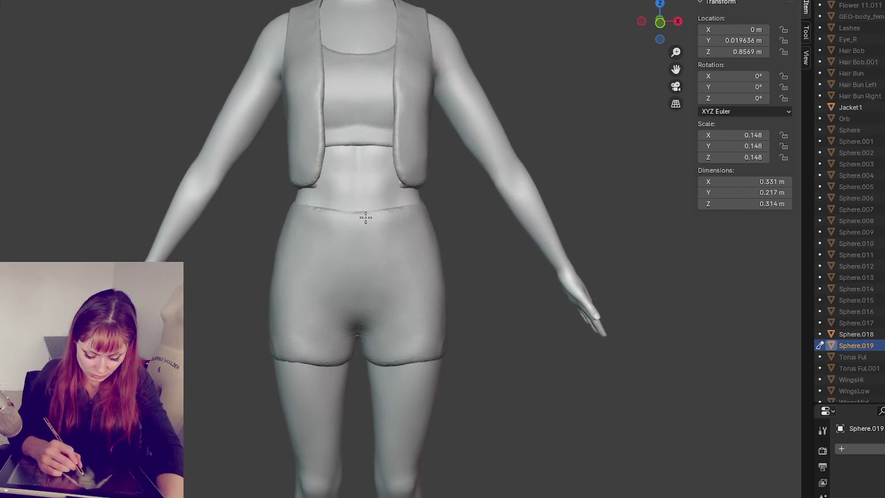
pyautogui.hotkey('ctrl', 'z')
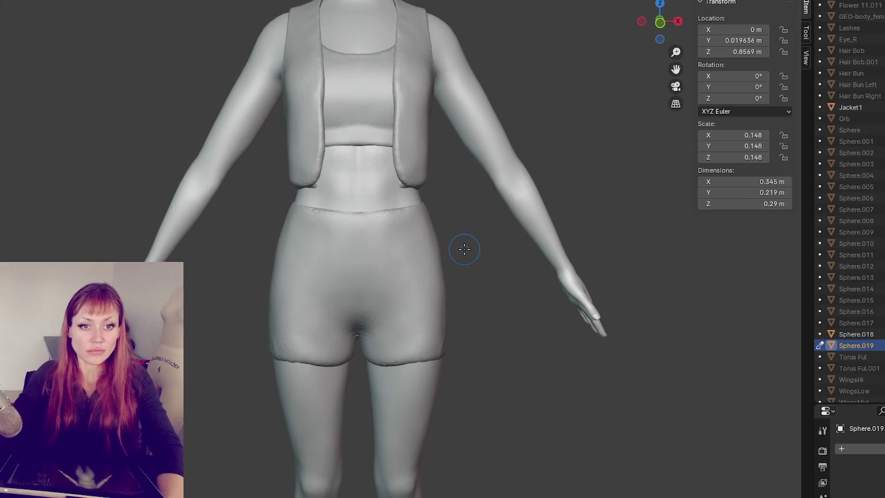
# - Smooth the right leg hem and reshape the hem at the crotch, checking from behind
pyautogui.keyDown('shift'); pyautogui.moveTo(300, 290); pyautogui.dragTo(405, 334); pyautogui.keyUp('shift')
pyautogui.moveTo(405, 334); pyautogui.dragTo(474, 316, button='middle')
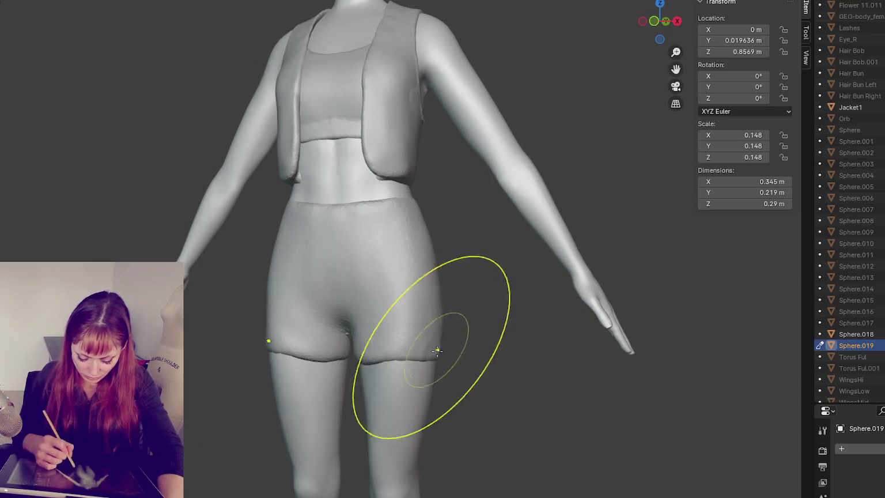
pyautogui.keyDown('shift'); pyautogui.moveTo(443, 326); pyautogui.dragTo(412, 354); pyautogui.keyUp('shift')
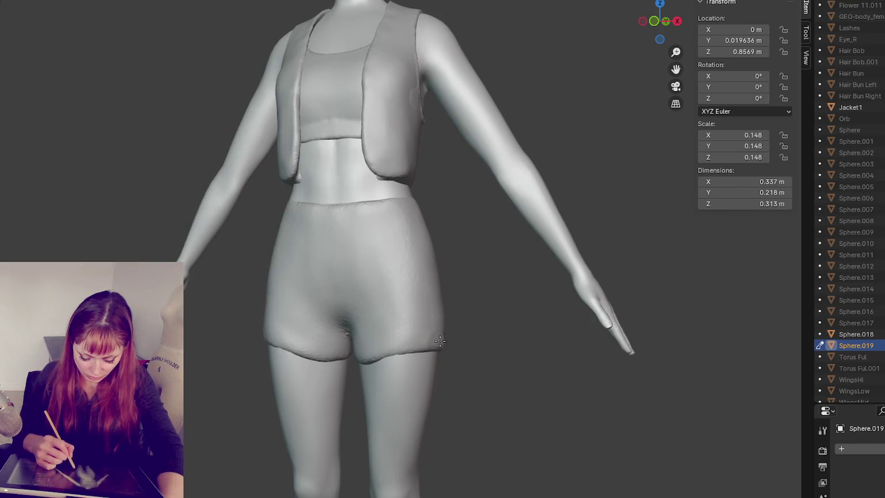
pyautogui.moveTo(438, 345); pyautogui.dragTo(497, 342, button='middle')
pyautogui.keyDown('shift'); pyautogui.moveTo(496, 342); pyautogui.dragTo(351, 349); pyautogui.keyUp('shift')
pyautogui.moveTo(351, 349)
pyautogui.mouseDown(button='middle')
pyautogui.moveTo(381, 356)
pyautogui.moveTo(388, 342)
pyautogui.mouseUp(button='middle')
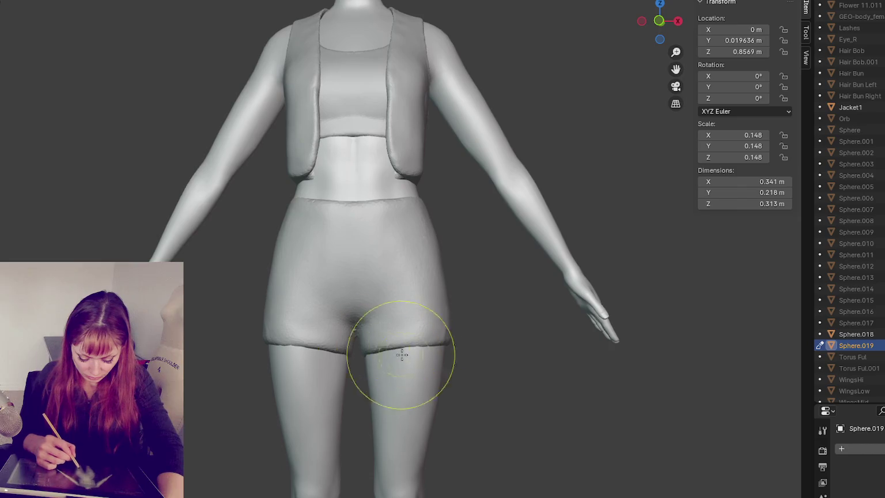
pyautogui.moveTo(462, 340)
pyautogui.mouseDown(button='middle')
pyautogui.moveTo(405, 375)
pyautogui.moveTo(350, 342)
pyautogui.moveTo(323, 363)
pyautogui.moveTo(305, 352)
pyautogui.moveTo(346, 355)
pyautogui.moveTo(474, 320)
pyautogui.moveTo(404, 342)
pyautogui.moveTo(333, 347)
pyautogui.moveTo(415, 369)
pyautogui.moveTo(406, 345)
pyautogui.moveTo(365, 362)
pyautogui.moveTo(367, 344)
pyautogui.moveTo(363, 395)
pyautogui.moveTo(313, 341)
pyautogui.moveTo(478, 356)
pyautogui.moveTo(485, 332)
pyautogui.mouseUp(button='middle')
pyautogui.moveTo(425, 346)
pyautogui.mouseDown(button='middle')
pyautogui.moveTo(367, 365)
pyautogui.moveTo(460, 351)
pyautogui.mouseUp(button='middle')
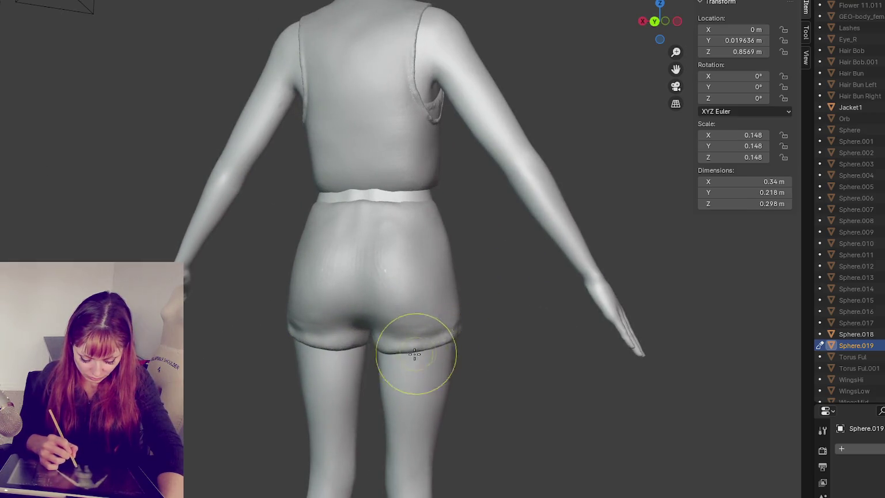
# - Reshape the seat crease and sides symmetrically, smoothing lumps near the right hip and hem
pyautogui.moveTo(396, 347); pyautogui.dragTo(400, 349, button='middle')
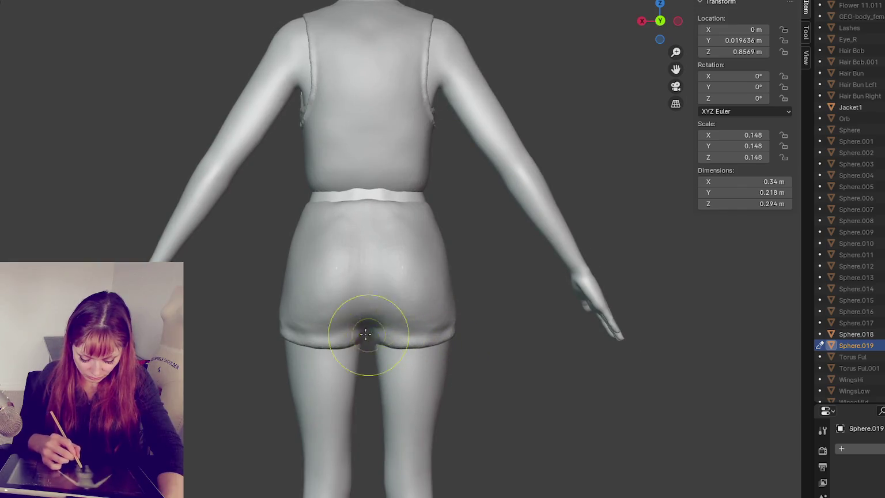
pyautogui.moveTo(341, 326); pyautogui.dragTo(351, 327)
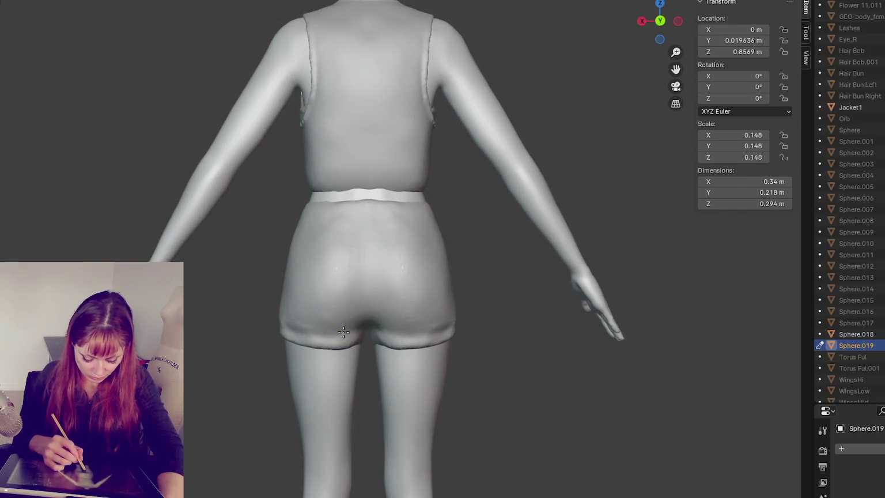
pyautogui.moveTo(415, 331); pyautogui.dragTo(436, 315)
pyautogui.moveTo(472, 276)
pyautogui.mouseDown()
pyautogui.moveTo(403, 256)
pyautogui.moveTo(408, 209)
pyautogui.mouseUp()
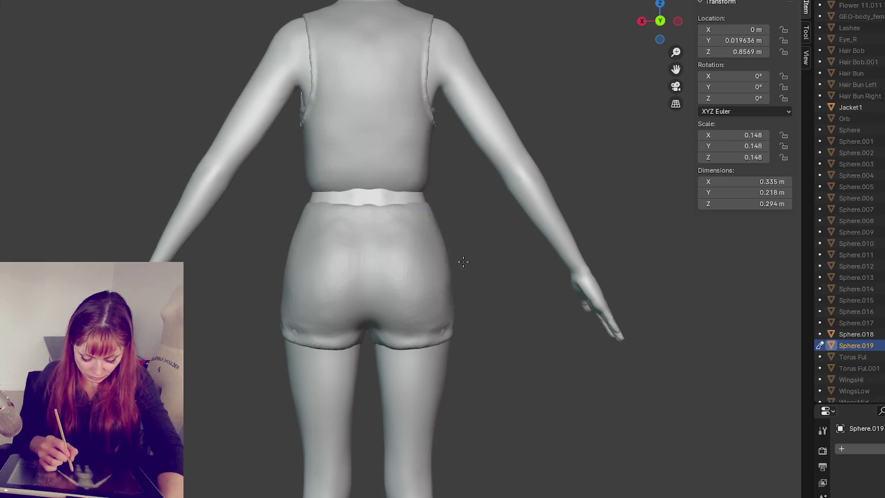
pyautogui.moveTo(462, 261); pyautogui.dragTo(455, 271, button='middle')
pyautogui.moveTo(438, 333)
pyautogui.mouseDown()
pyautogui.moveTo(434, 305)
pyautogui.moveTo(429, 317)
pyautogui.mouseUp()
# - Orbit and zoom around the hips to inspect the shorts from both sides and the front
pyautogui.moveTo(433, 313); pyautogui.dragTo(539, 308, button='middle')
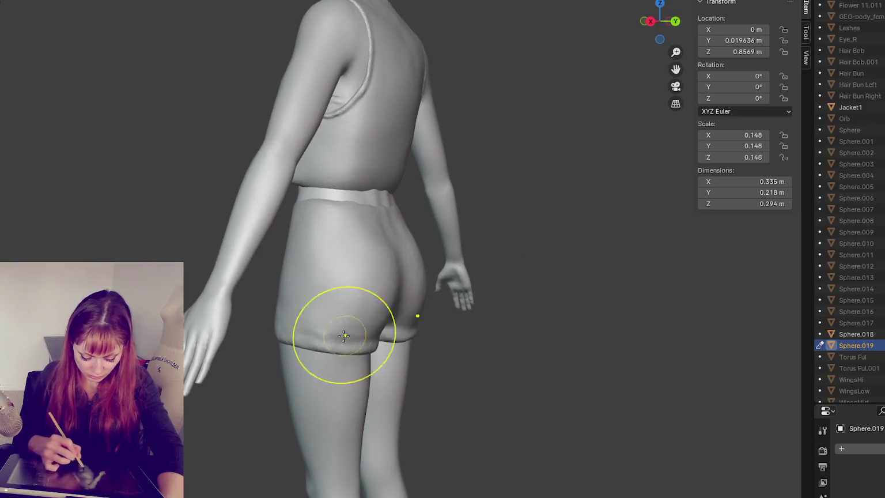
pyautogui.moveTo(279, 295); pyautogui.dragTo(333, 299, button='middle')
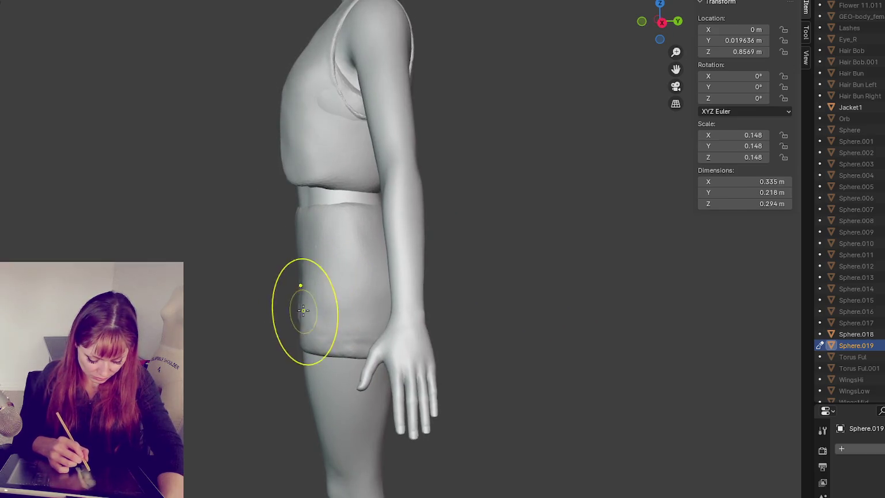
pyautogui.moveTo(253, 278)
pyautogui.mouseDown(button='middle')
pyautogui.moveTo(324, 306)
pyautogui.moveTo(301, 292)
pyautogui.mouseUp(button='middle')
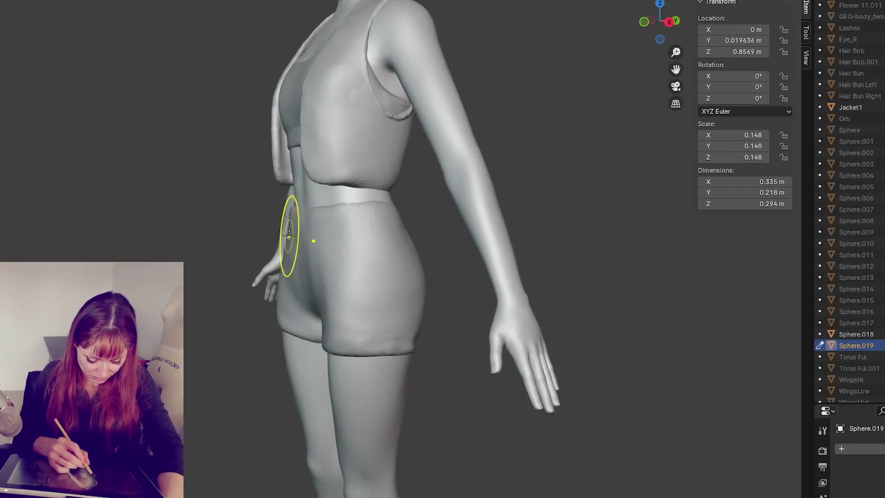
pyautogui.moveTo(306, 292)
pyautogui.mouseDown(button='middle')
pyautogui.moveTo(429, 294)
pyautogui.moveTo(410, 381)
pyautogui.moveTo(386, 341)
pyautogui.mouseUp(button='middle')
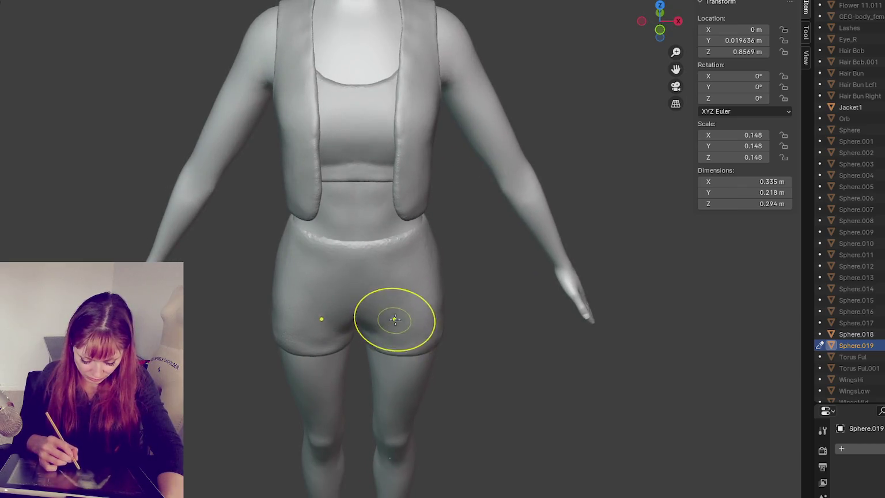
pyautogui.moveTo(403, 323); pyautogui.dragTo(407, 337, button='middle')
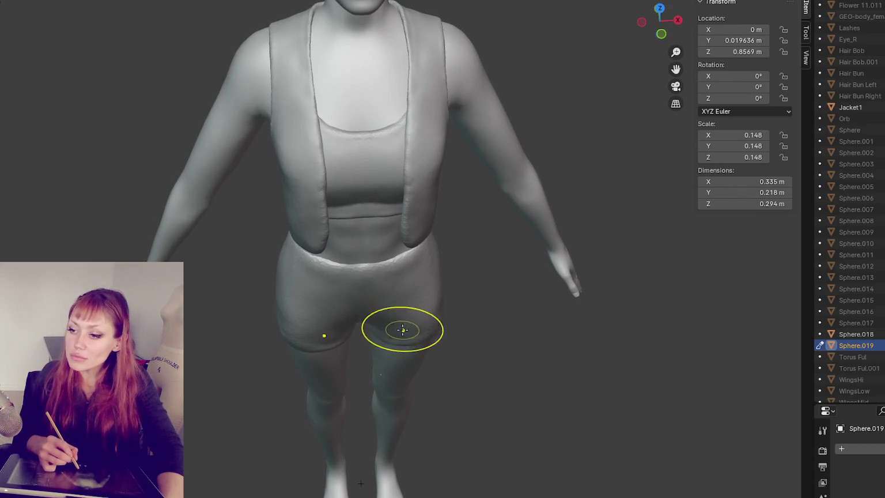
pyautogui.moveTo(388, 327); pyautogui.dragTo(391, 344, button='middle')
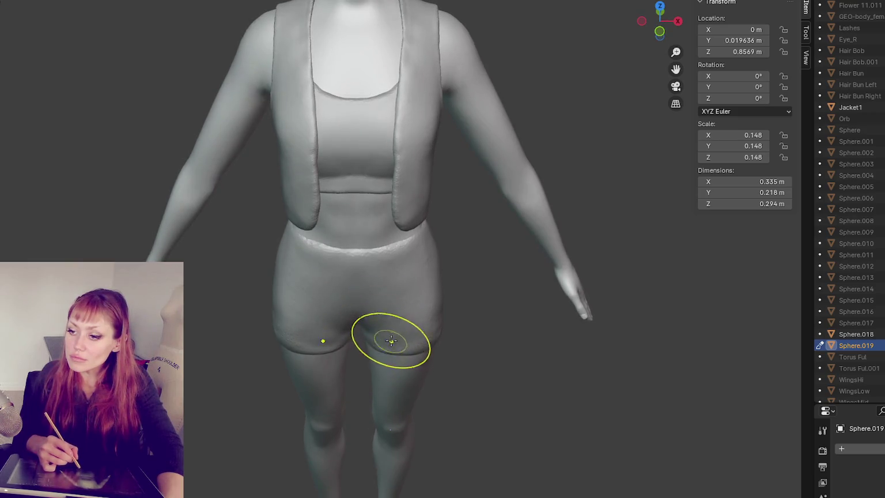
pyautogui.scroll(-3, 391, 341)
pyautogui.moveTo(409, 252)
pyautogui.mouseDown(button='middle')
pyautogui.moveTo(484, 355)
pyautogui.moveTo(424, 330)
pyautogui.moveTo(353, 346)
pyautogui.mouseUp(button='middle')
pyautogui.scroll(3, 424, 329)
pyautogui.scroll(-3, 433, 332)
pyautogui.scroll(3, 353, 347)
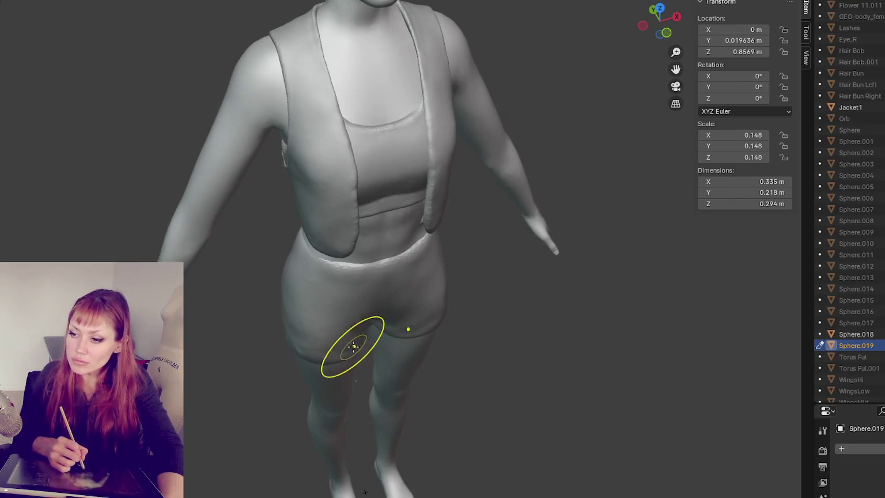
pyautogui.moveTo(380, 316)
pyautogui.mouseDown(button='middle')
pyautogui.moveTo(345, 345)
pyautogui.moveTo(305, 342)
pyautogui.moveTo(394, 329)
pyautogui.mouseUp(button='middle')
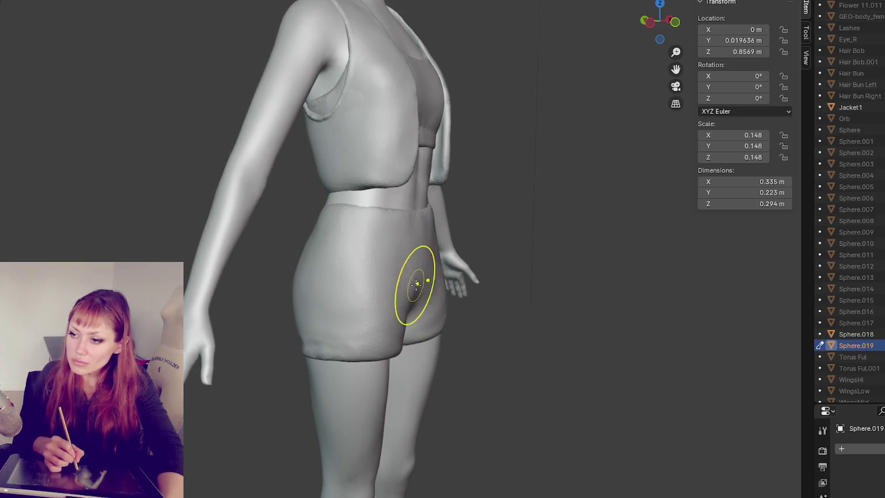
pyautogui.moveTo(405, 297); pyautogui.dragTo(406, 351, button='middle')
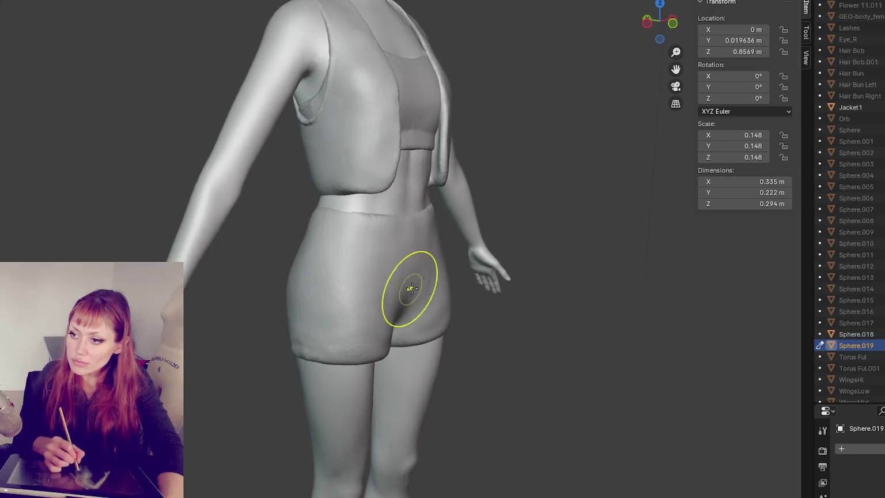
pyautogui.moveTo(429, 287)
pyautogui.mouseDown(button='middle')
pyautogui.moveTo(383, 289)
pyautogui.moveTo(395, 345)
pyautogui.mouseUp(button='middle')
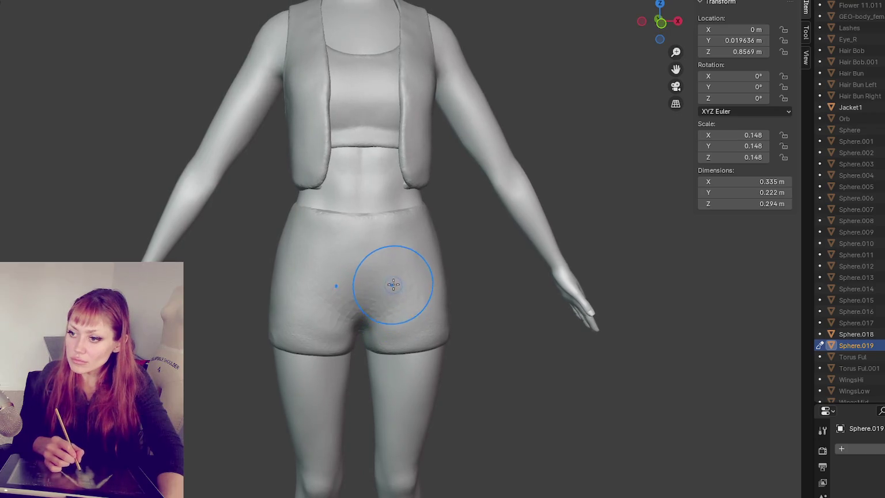
# - Sculpt a stroke near the shorts' leg opening and check it from the side and front
pyautogui.keyDown('ctrl'); pyautogui.moveTo(321, 186); pyautogui.dragTo(375, 335, button='middle'); pyautogui.keyUp('ctrl')
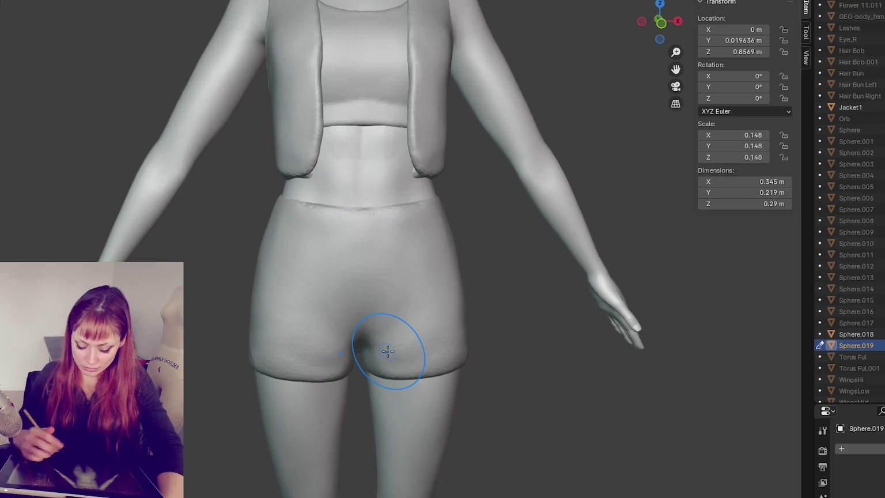
pyautogui.moveTo(401, 336); pyautogui.dragTo(397, 333)
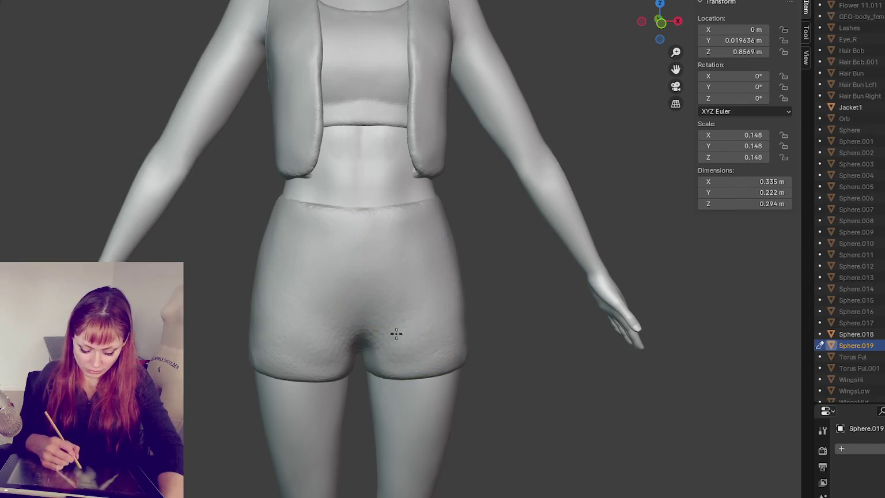
pyautogui.moveTo(290, 365); pyautogui.dragTo(318, 372, button='middle')
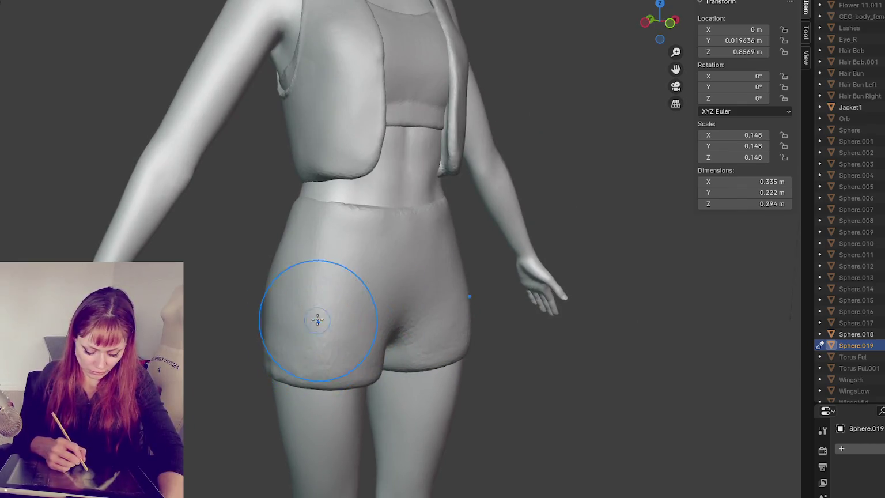
pyautogui.moveTo(337, 332); pyautogui.dragTo(435, 361, button='middle')
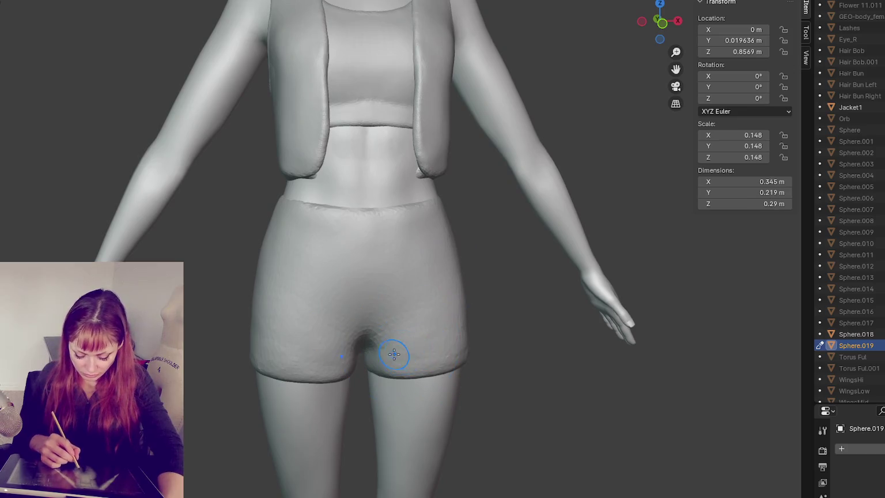
# - Undo the trial strokes and duplicate the shorts as Sphere.020
pyautogui.hotkey('ctrl', 'z')
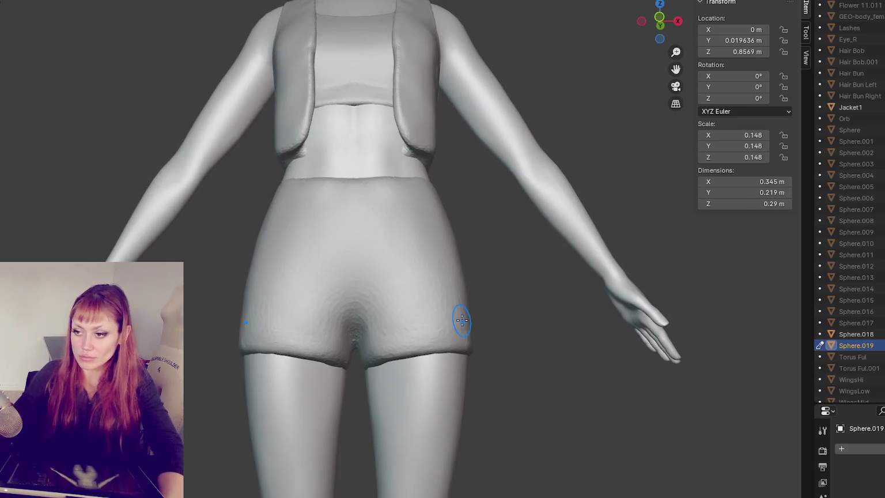
pyautogui.hotkey('ctrl', 'z')
pyautogui.scroll(2, 455, 323)
pyautogui.scroll(2, 464, 305)
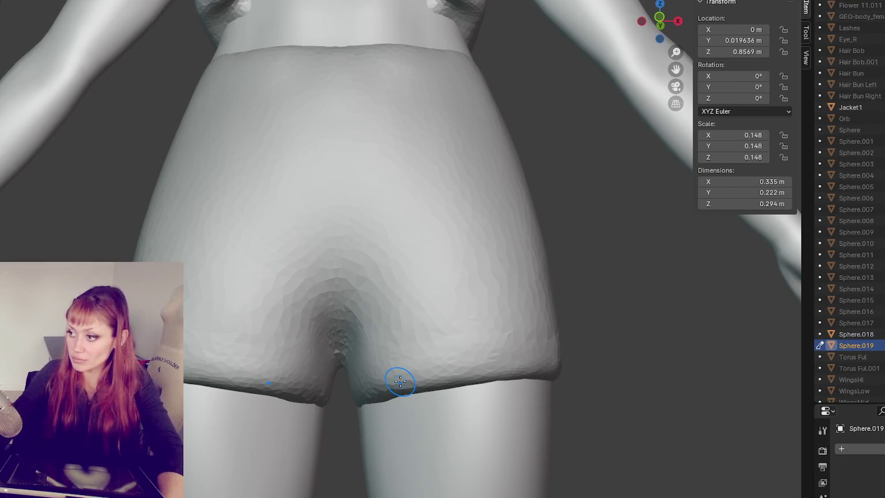
pyautogui.hotkey('ctrl', 'z')
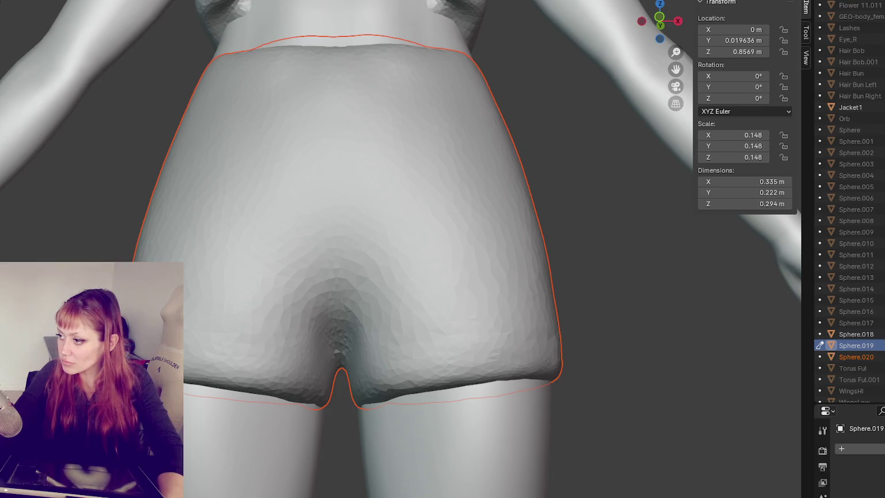
# - Roughen the front hem and sculpt lumpy folds into the back hem of the shorts
pyautogui.moveTo(378, 398); pyautogui.dragTo(509, 374)
pyautogui.moveTo(532, 355)
pyautogui.mouseDown(button='middle')
pyautogui.moveTo(401, 405)
pyautogui.moveTo(468, 385)
pyautogui.moveTo(340, 413)
pyautogui.mouseUp(button='middle')
pyautogui.moveTo(340, 414); pyautogui.dragTo(442, 406)
pyautogui.moveTo(499, 397)
pyautogui.mouseDown(button='middle')
pyautogui.moveTo(314, 413)
pyautogui.moveTo(340, 379)
pyautogui.mouseUp(button='middle')
pyautogui.moveTo(213, 398); pyautogui.dragTo(405, 393)
pyautogui.moveTo(405, 393)
pyautogui.mouseDown(button='middle')
pyautogui.moveTo(316, 401)
pyautogui.moveTo(322, 397)
pyautogui.mouseUp(button='middle')
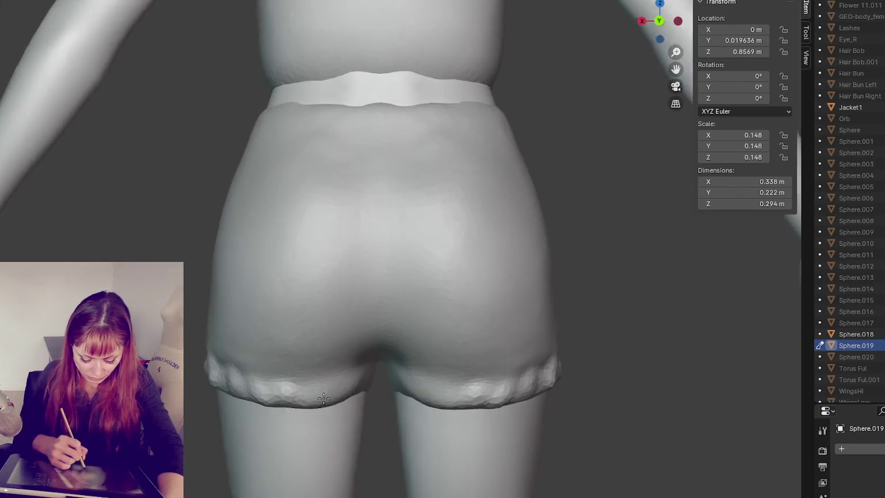
pyautogui.moveTo(306, 397); pyautogui.dragTo(449, 403)
pyautogui.moveTo(346, 384); pyautogui.dragTo(403, 392)
pyautogui.moveTo(403, 392); pyautogui.dragTo(363, 398, button='middle')
# - Roll up both leg hems with lumpy folds, refining them from an angled back view
pyautogui.moveTo(363, 396); pyautogui.dragTo(306, 380)
pyautogui.moveTo(432, 395); pyautogui.dragTo(551, 392)
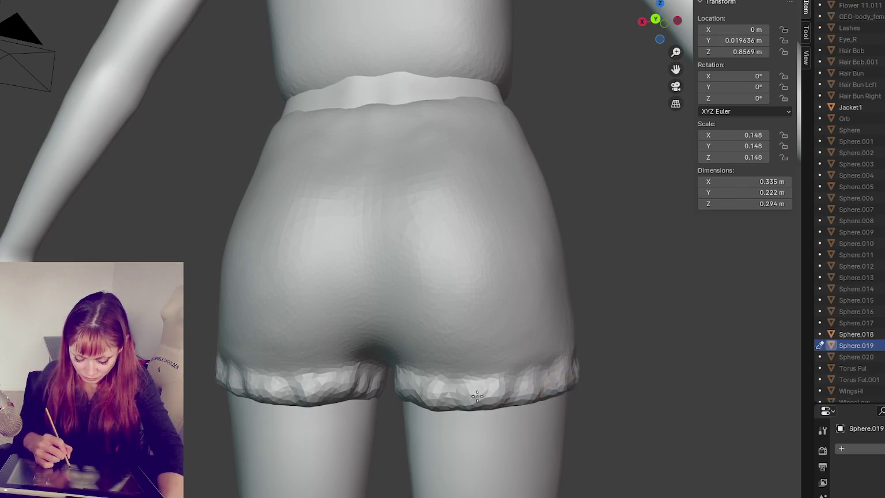
pyautogui.moveTo(519, 393)
pyautogui.mouseDown(button='middle')
pyautogui.moveTo(523, 383)
pyautogui.moveTo(496, 365)
pyautogui.moveTo(391, 422)
pyautogui.moveTo(346, 412)
pyautogui.mouseUp(button='middle')
pyautogui.moveTo(285, 406); pyautogui.dragTo(385, 395)
pyautogui.moveTo(385, 395); pyautogui.dragTo(332, 425, button='middle')
pyautogui.moveTo(332, 425); pyautogui.dragTo(413, 412)
pyautogui.moveTo(413, 412)
pyautogui.mouseDown(button='middle')
pyautogui.moveTo(340, 415)
pyautogui.moveTo(362, 415)
pyautogui.mouseUp(button='middle')
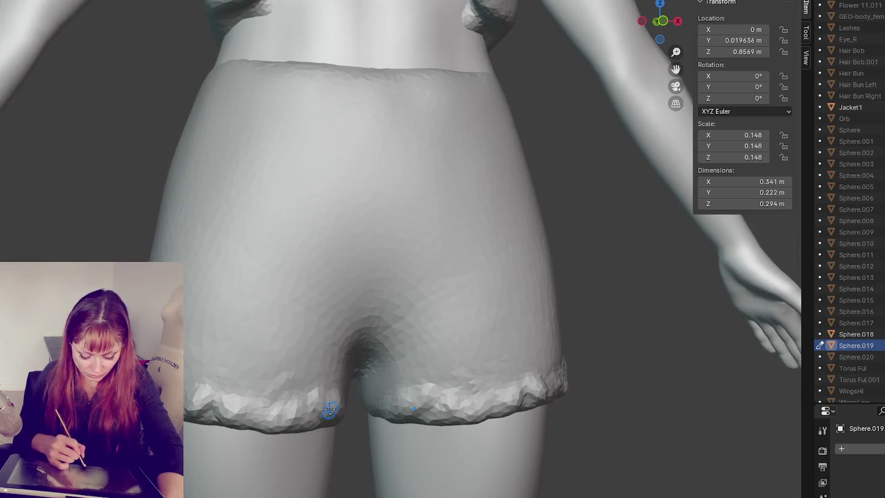
# - Sculpt a pronounced vertical centre back seam, redoing the first attempt
pyautogui.moveTo(372, 74); pyautogui.dragTo(377, 231)
pyautogui.keyDown('shift'); pyautogui.moveTo(432, 204); pyautogui.dragTo(417, 180, button='middle'); pyautogui.keyUp('shift')
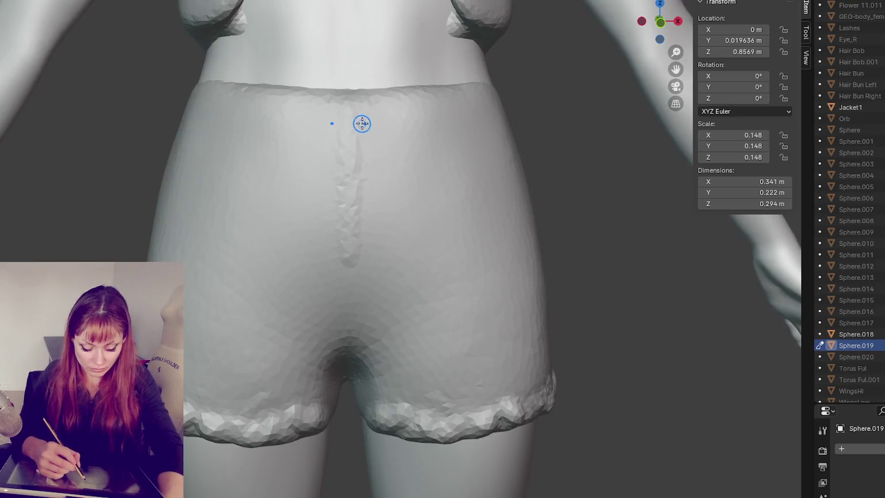
pyautogui.hotkey('ctrl', 'z')
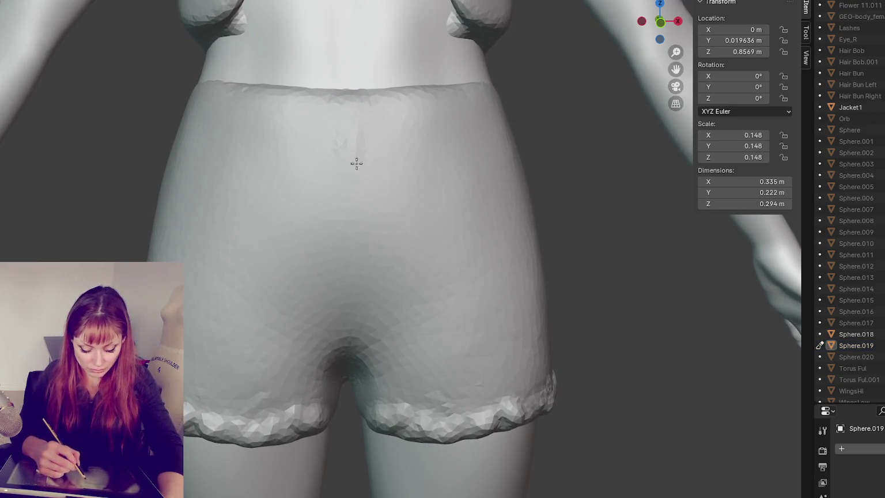
pyautogui.moveTo(356, 188); pyautogui.dragTo(352, 102)
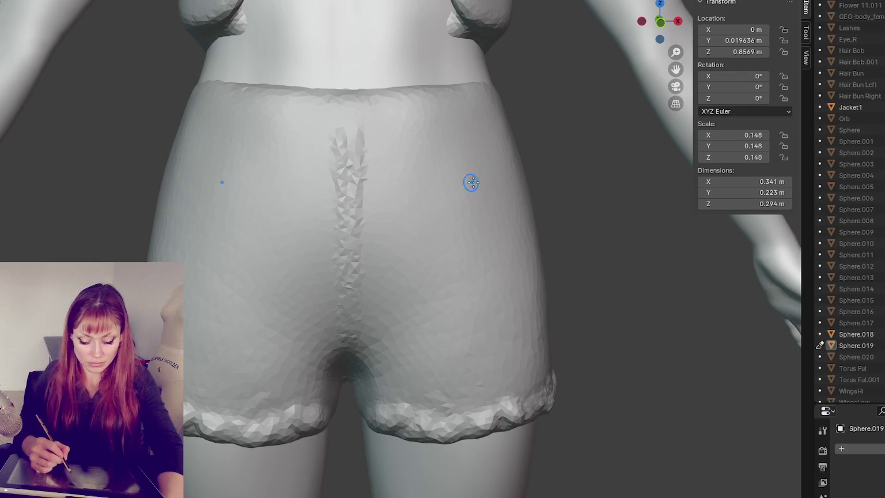
# - Carve a jagged seam line across the back waistband and deepen its crease
pyautogui.moveTo(219, 144); pyautogui.dragTo(490, 142)
pyautogui.moveTo(391, 144); pyautogui.dragTo(341, 154, button='middle')
pyautogui.moveTo(278, 160); pyautogui.dragTo(233, 157)
pyautogui.moveTo(406, 161)
pyautogui.mouseDown(button='middle')
pyautogui.moveTo(301, 162)
pyautogui.moveTo(441, 154)
pyautogui.mouseUp(button='middle')
pyautogui.moveTo(315, 179); pyautogui.dragTo(471, 165)
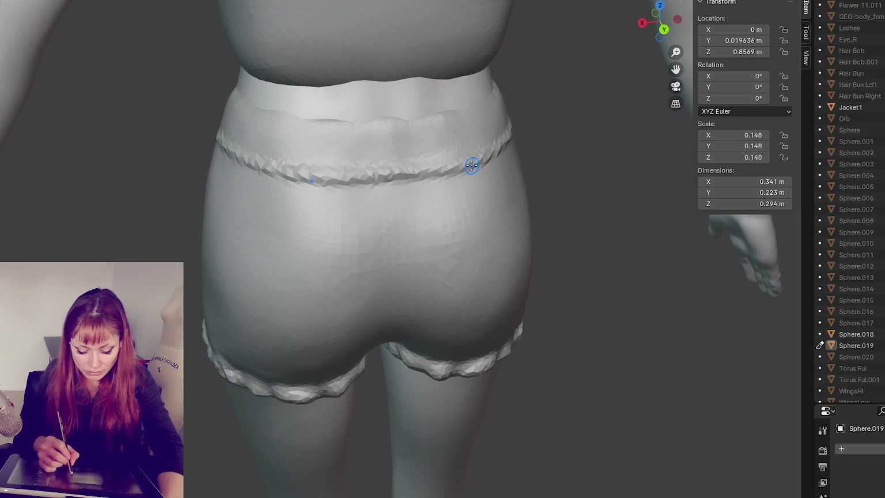
pyautogui.moveTo(509, 142); pyautogui.dragTo(464, 166, button='middle')
pyautogui.moveTo(532, 151)
pyautogui.mouseDown(button='middle')
pyautogui.moveTo(454, 180)
pyautogui.moveTo(557, 169)
pyautogui.mouseUp(button='middle')
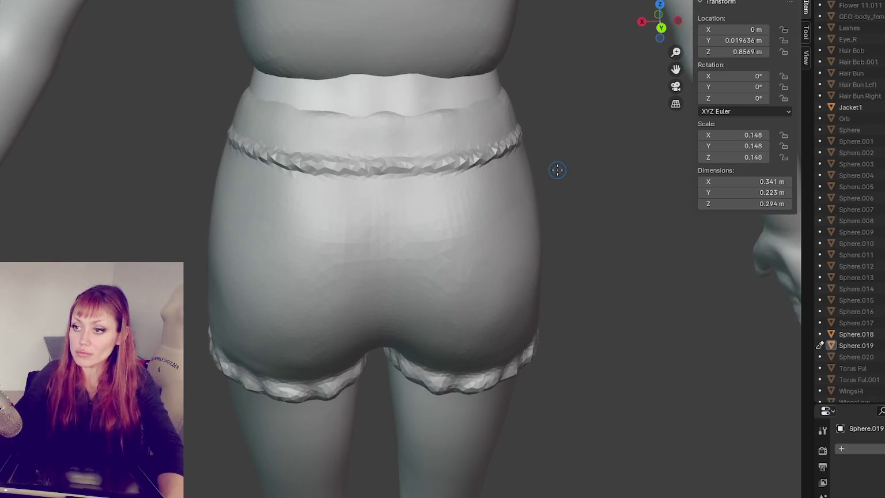
# - Build a raised ridge along the upper waistband, extending and deepening it around the hips
pyautogui.scroll(2, 420, 109)
pyautogui.keyDown('shift'); pyautogui.moveTo(420, 109); pyautogui.dragTo(401, 300, button='middle'); pyautogui.keyUp('shift')
pyautogui.scroll(2, 404, 300)
pyautogui.moveTo(425, 283)
pyautogui.mouseDown()
pyautogui.moveTo(493, 290)
pyautogui.moveTo(424, 288)
pyautogui.moveTo(501, 281)
pyautogui.mouseUp()
pyautogui.moveTo(502, 281); pyautogui.dragTo(505, 285, button='middle')
pyautogui.moveTo(505, 284)
pyautogui.mouseDown()
pyautogui.moveTo(228, 276)
pyautogui.moveTo(562, 300)
pyautogui.mouseUp()
pyautogui.moveTo(563, 300); pyautogui.dragTo(501, 303, button='middle')
pyautogui.moveTo(501, 303); pyautogui.dragTo(593, 292)
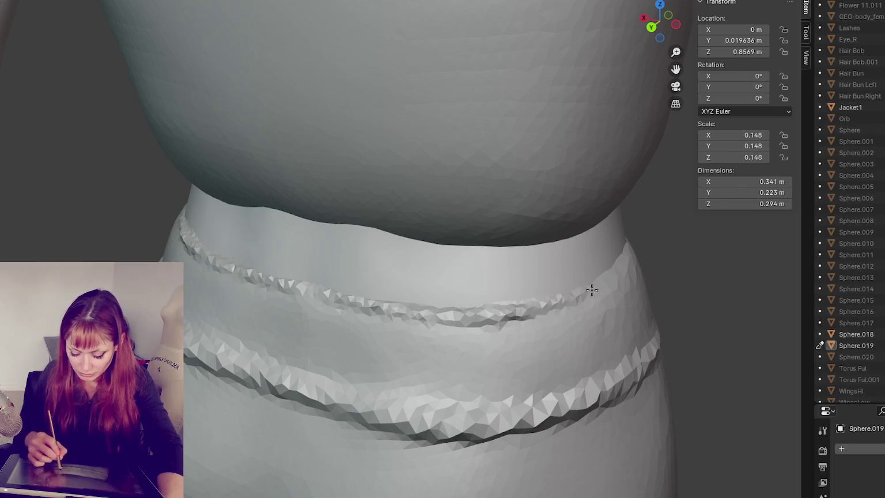
pyautogui.moveTo(592, 292); pyautogui.dragTo(588, 275, button='middle')
pyautogui.moveTo(509, 306); pyautogui.dragTo(579, 283, button='middle')
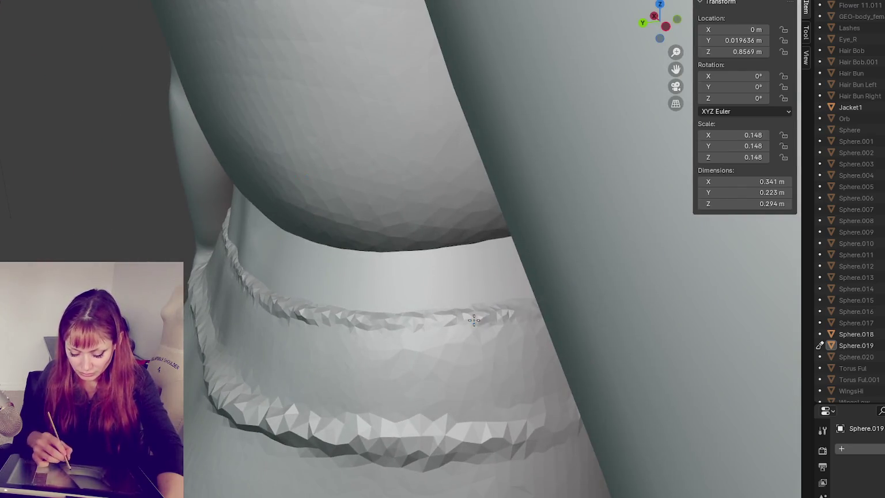
pyautogui.moveTo(474, 319); pyautogui.dragTo(532, 306, button='middle')
pyautogui.moveTo(533, 306); pyautogui.dragTo(409, 332)
pyautogui.moveTo(409, 332)
pyautogui.mouseDown(button='middle')
pyautogui.moveTo(479, 301)
pyautogui.moveTo(436, 304)
pyautogui.mouseUp(button='middle')
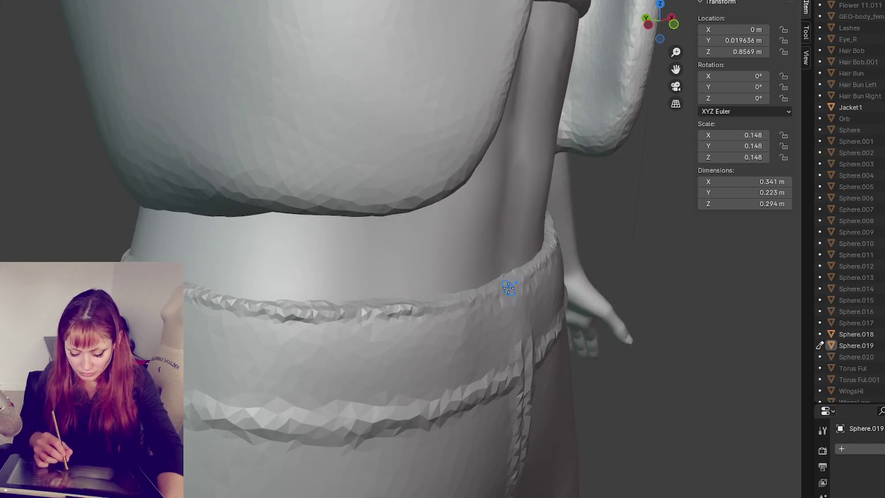
# - Reshape the waistband along the back and inspect it from several angles
pyautogui.moveTo(509, 287); pyautogui.dragTo(384, 278, button='middle')
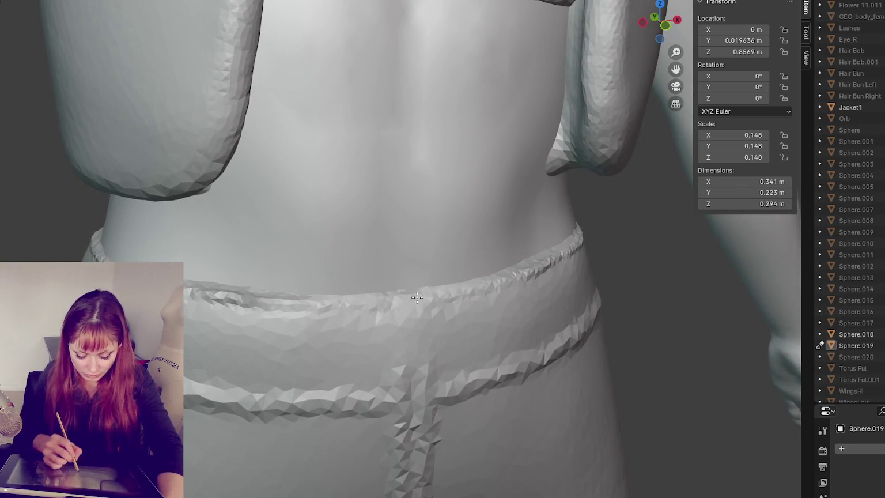
pyautogui.moveTo(301, 300); pyautogui.dragTo(498, 292)
pyautogui.moveTo(498, 292); pyautogui.dragTo(325, 296, button='middle')
pyautogui.moveTo(325, 296); pyautogui.dragTo(559, 264)
pyautogui.moveTo(559, 264); pyautogui.dragTo(474, 285, button='middle')
pyautogui.moveTo(419, 310)
pyautogui.mouseDown(button='middle')
pyautogui.moveTo(471, 294)
pyautogui.moveTo(381, 316)
pyautogui.moveTo(448, 307)
pyautogui.moveTo(494, 265)
pyautogui.moveTo(470, 288)
pyautogui.moveTo(480, 295)
pyautogui.mouseUp(button='middle')
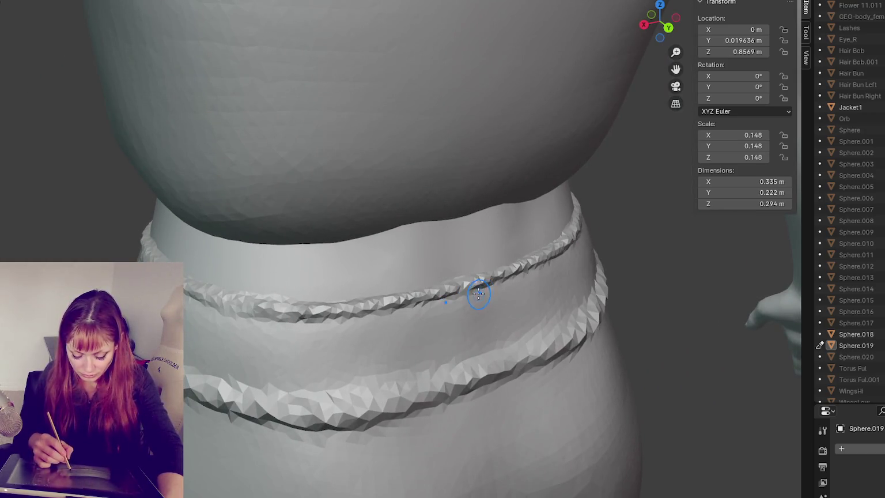
pyautogui.moveTo(556, 265)
pyautogui.mouseDown(button='middle')
pyautogui.moveTo(586, 279)
pyautogui.moveTo(634, 277)
pyautogui.mouseUp(button='middle')
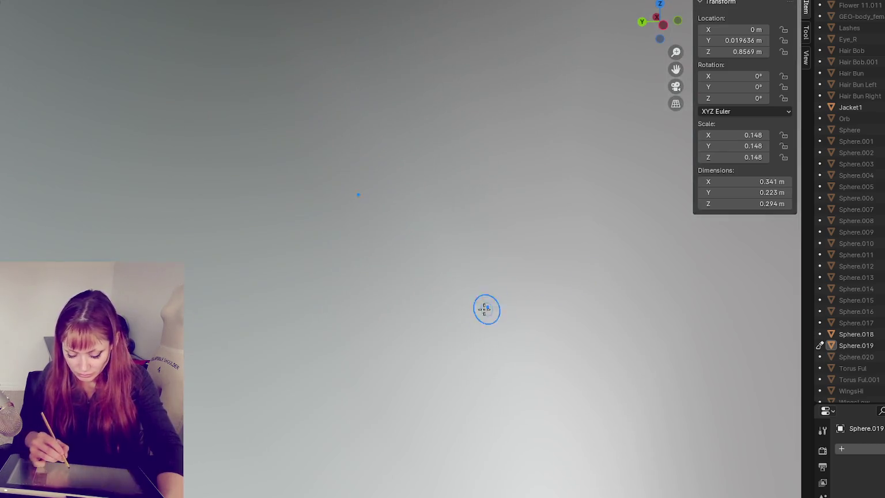
pyautogui.moveTo(485, 308)
pyautogui.mouseDown(button='middle')
pyautogui.moveTo(349, 310)
pyautogui.moveTo(493, 296)
pyautogui.mouseUp(button='middle')
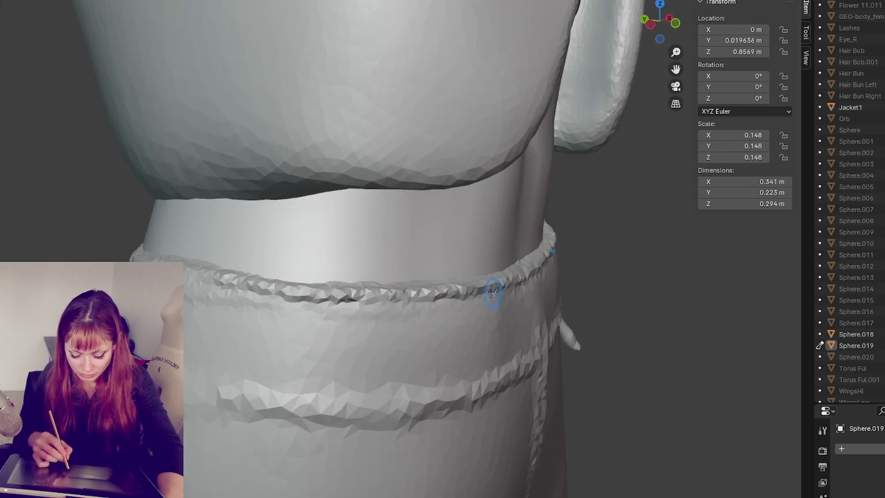
pyautogui.moveTo(424, 300); pyautogui.dragTo(338, 308, button='middle')
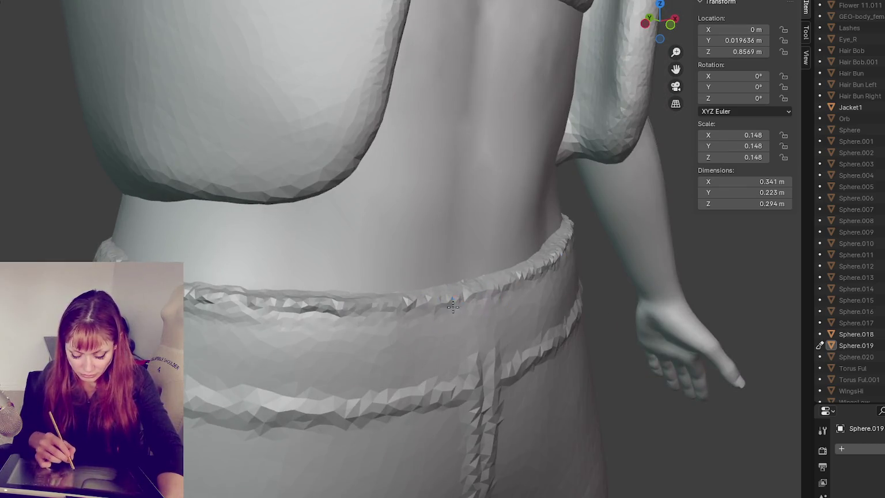
pyautogui.moveTo(493, 293); pyautogui.dragTo(549, 279, button='middle')
pyautogui.moveTo(607, 326)
pyautogui.mouseDown(button='middle')
pyautogui.moveTo(400, 365)
pyautogui.moveTo(551, 337)
pyautogui.moveTo(431, 350)
pyautogui.moveTo(549, 328)
pyautogui.moveTo(327, 371)
pyautogui.moveTo(441, 360)
pyautogui.mouseUp(button='middle')
# - Try smoothing the lower waistband ridge, then undo the smoothing
pyautogui.moveTo(442, 360)
pyautogui.keyDown('shift'); pyautogui.mouseDown()
pyautogui.moveTo(386, 356)
pyautogui.moveTo(395, 375)
pyautogui.moveTo(570, 299)
pyautogui.moveTo(332, 380)
pyautogui.moveTo(276, 385)
pyautogui.mouseUp(); pyautogui.keyUp('shift')
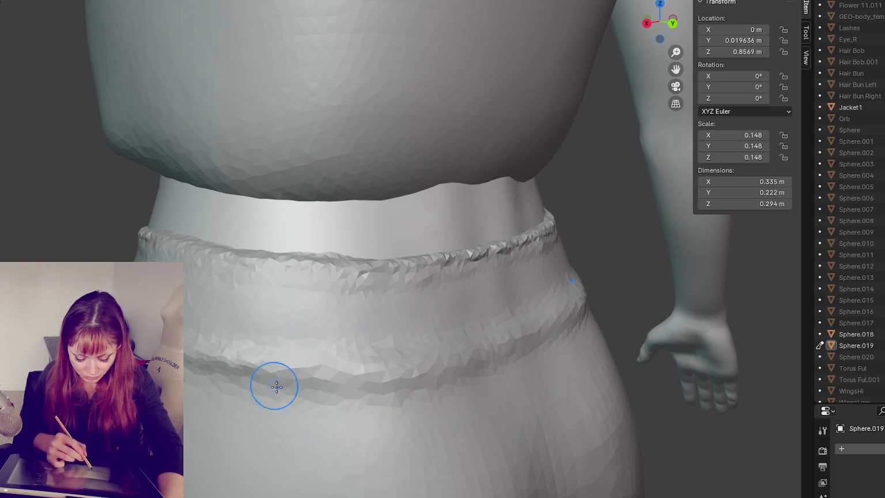
pyautogui.hotkey('ctrl', 'z')
pyautogui.moveTo(352, 383); pyautogui.dragTo(487, 359, button='middle')
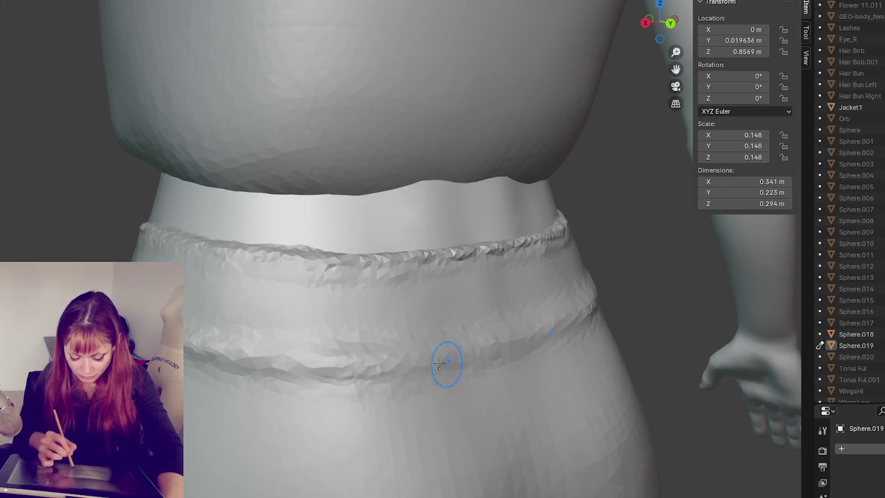
pyautogui.moveTo(570, 335); pyautogui.dragTo(443, 364, button='middle')
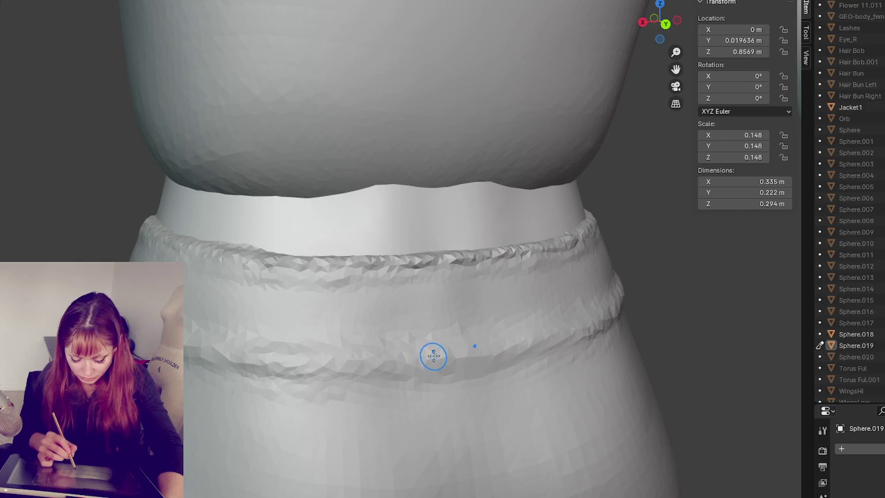
pyautogui.hotkey('ctrl', 'z')
pyautogui.moveTo(405, 356); pyautogui.dragTo(545, 326, button='middle')
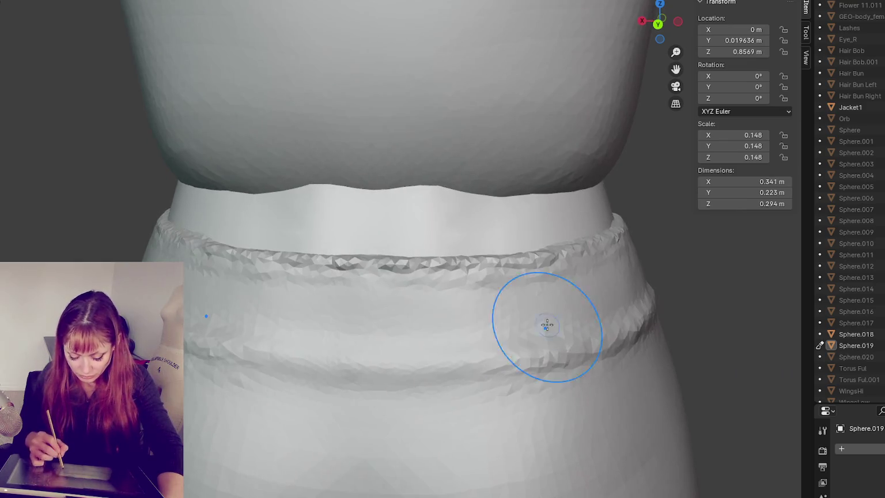
pyautogui.moveTo(592, 340); pyautogui.dragTo(404, 349, button='middle')
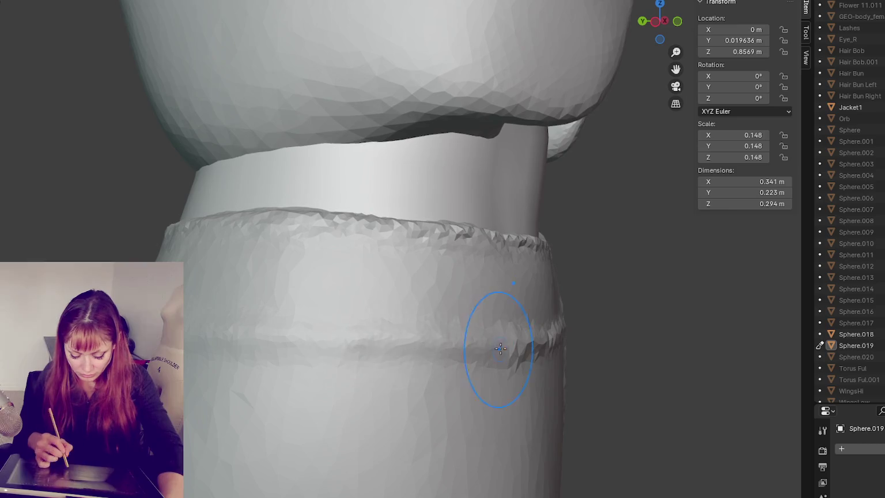
pyautogui.moveTo(493, 345); pyautogui.dragTo(392, 357, button='middle')
# - Smooth the lower waistband ridge and back strap, then carve horizontal creases across the back waistband
pyautogui.moveTo(447, 353); pyautogui.dragTo(328, 360)
pyautogui.moveTo(438, 380); pyautogui.dragTo(425, 386, button='middle')
pyautogui.moveTo(424, 385); pyautogui.dragTo(438, 322)
pyautogui.moveTo(353, 368); pyautogui.dragTo(466, 345, button='middle')
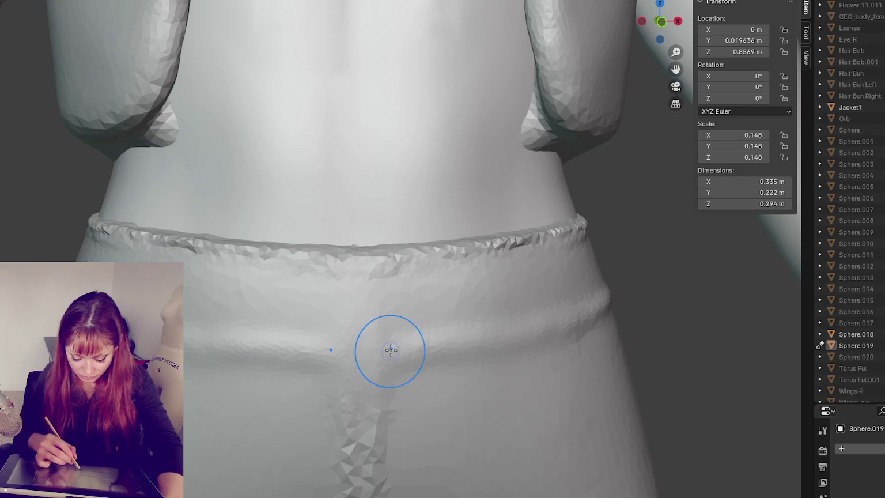
pyautogui.moveTo(459, 345); pyautogui.dragTo(416, 350)
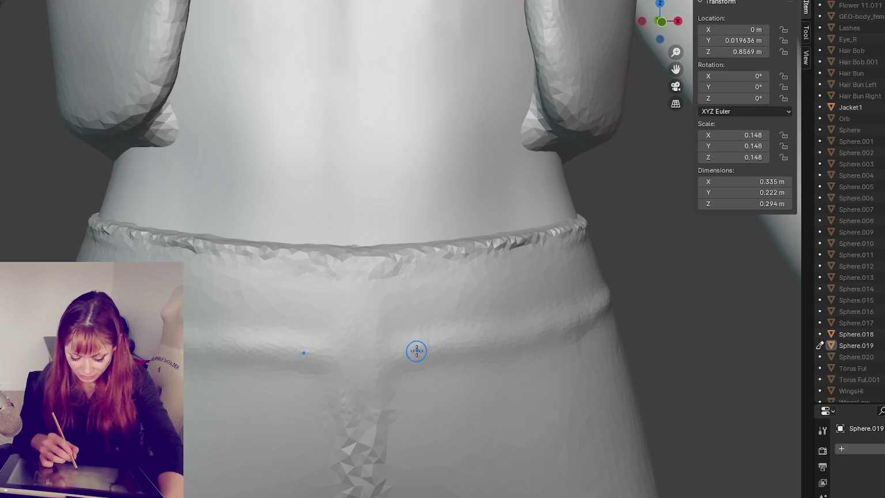
pyautogui.moveTo(472, 344); pyautogui.dragTo(247, 346)
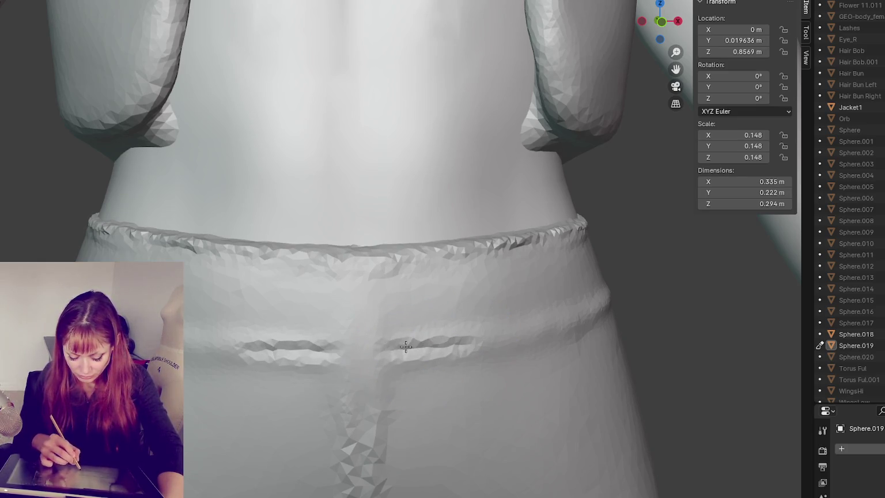
pyautogui.moveTo(339, 344); pyautogui.dragTo(196, 345)
# - Deepen the waistband crease further around the side of the waist
pyautogui.moveTo(490, 342); pyautogui.dragTo(520, 328, button='middle')
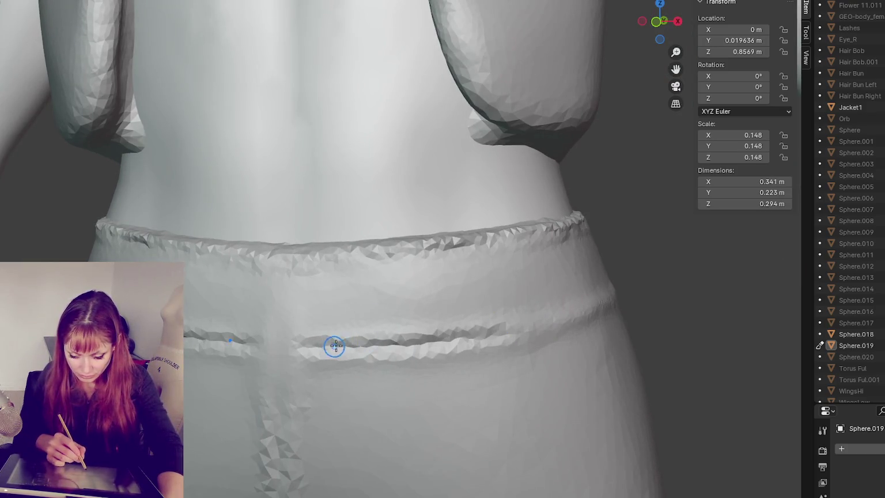
pyautogui.moveTo(476, 340); pyautogui.dragTo(532, 325)
pyautogui.moveTo(564, 321); pyautogui.dragTo(494, 328, button='middle')
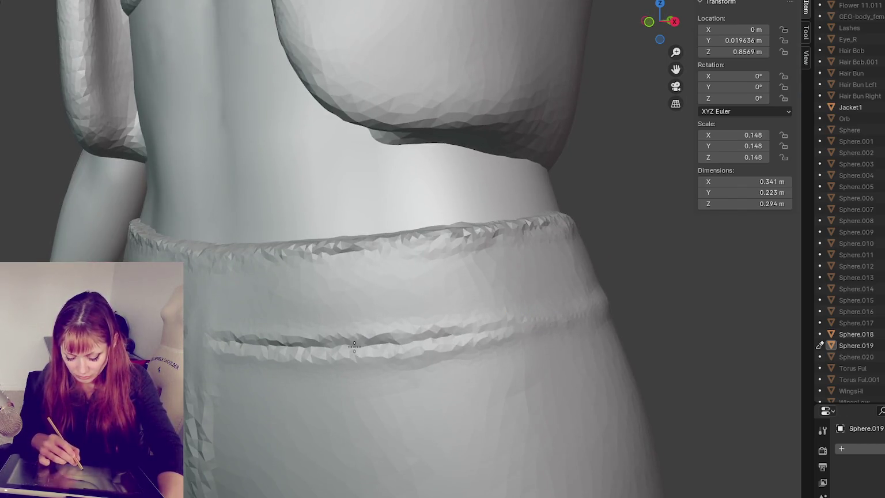
pyautogui.moveTo(553, 319); pyautogui.dragTo(379, 351, button='middle')
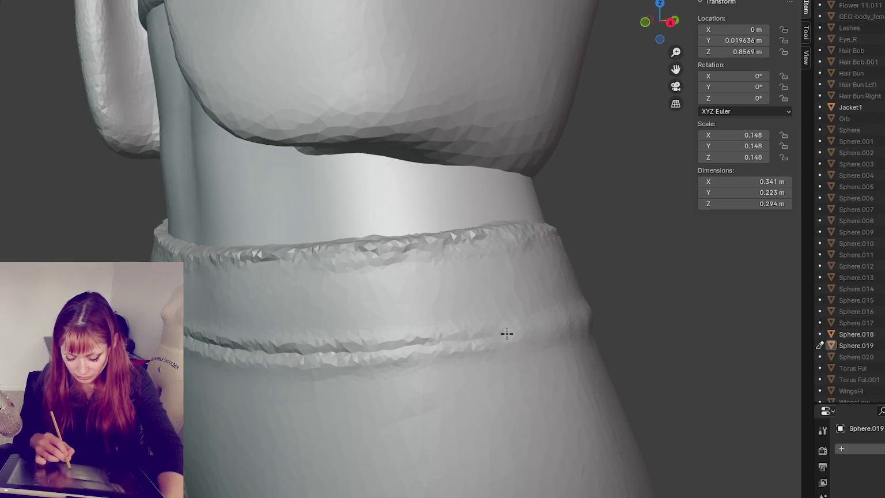
pyautogui.moveTo(503, 318); pyautogui.dragTo(517, 323, button='middle')
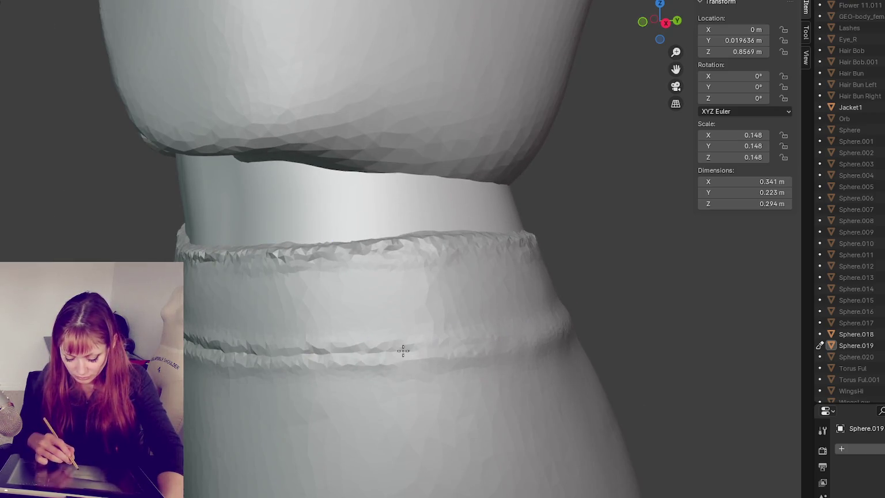
pyautogui.moveTo(513, 340); pyautogui.dragTo(506, 338, button='middle')
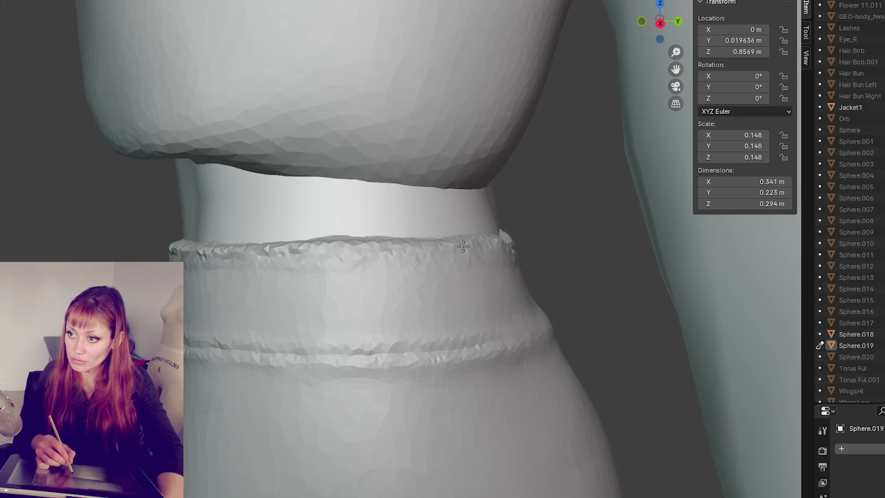
# - Refine the waistband's top edge and deepen the seam below it toward the front
pyautogui.moveTo(359, 239); pyautogui.dragTo(351, 247)
pyautogui.moveTo(508, 314); pyautogui.dragTo(475, 342)
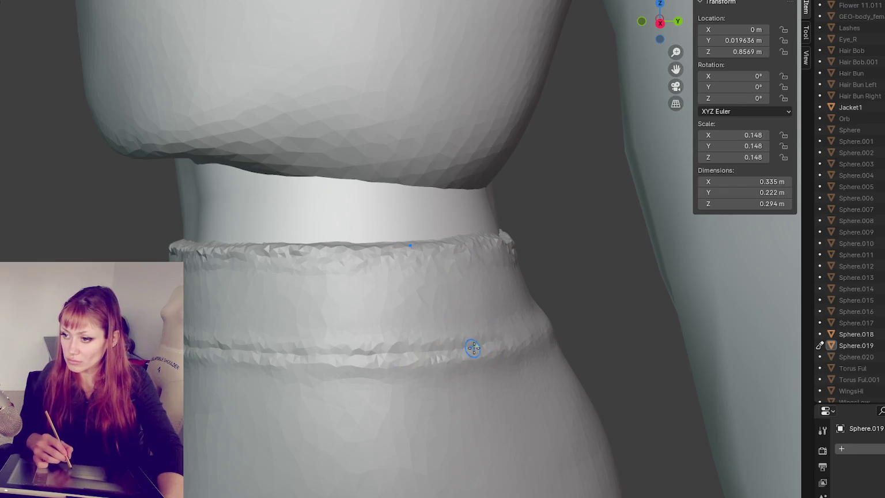
pyautogui.moveTo(527, 332); pyautogui.dragTo(395, 368, button='middle')
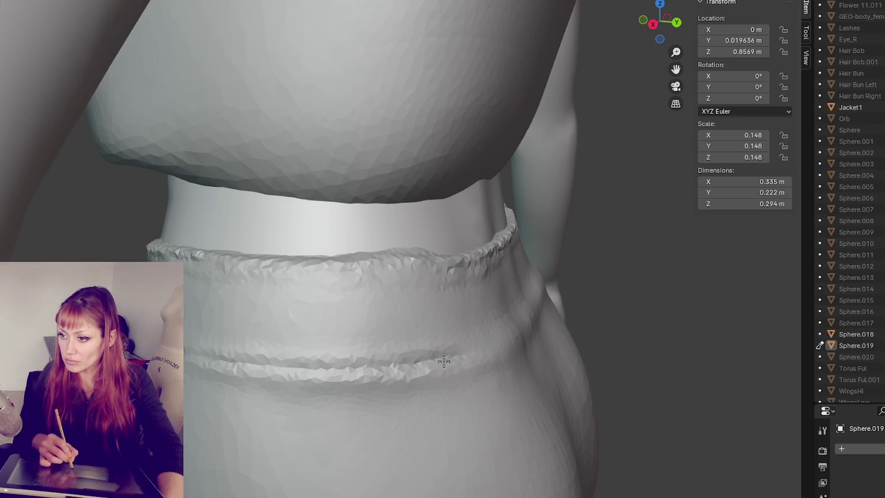
pyautogui.moveTo(444, 361); pyautogui.dragTo(500, 338, button='middle')
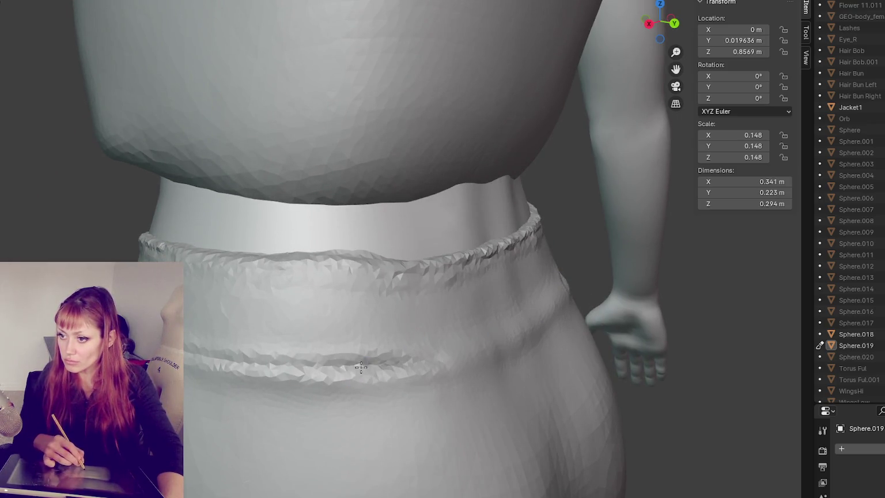
pyautogui.moveTo(413, 364); pyautogui.dragTo(445, 355, button='middle')
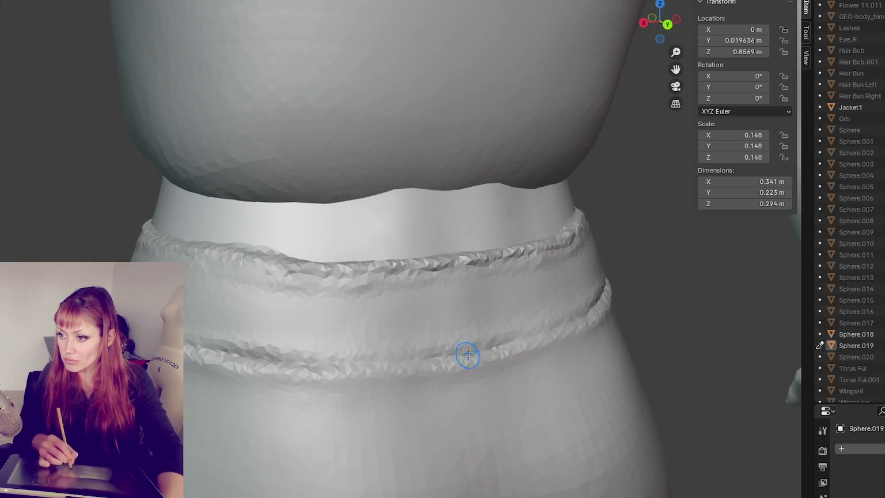
# - Enlarge the sculpt brush and smooth along the top of the shorts' waistband
pyautogui.press('f')
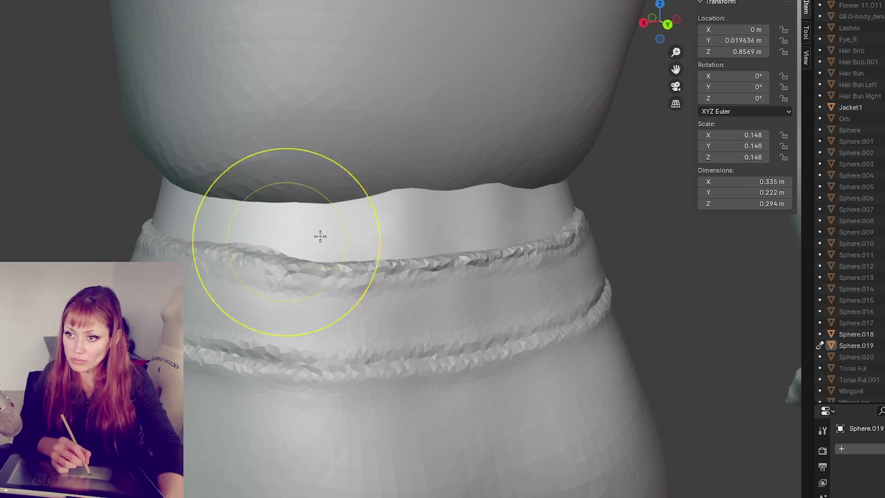
pyautogui.click(259, 244)
pyautogui.press('f')
pyautogui.click(249, 239)
pyautogui.moveTo(249, 239); pyautogui.dragTo(244, 239, button='middle')
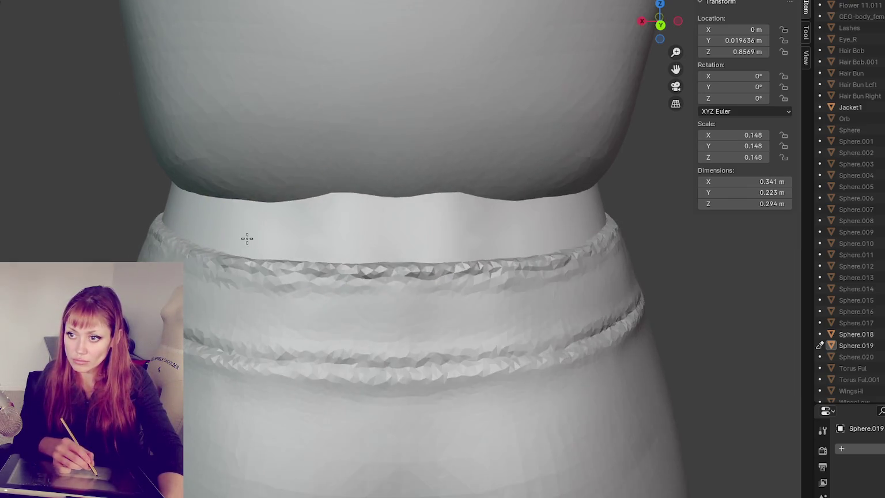
pyautogui.press('f')
pyautogui.click(253, 257)
pyautogui.moveTo(253, 257)
pyautogui.mouseDown()
pyautogui.moveTo(542, 266)
pyautogui.moveTo(405, 238)
pyautogui.mouseUp()
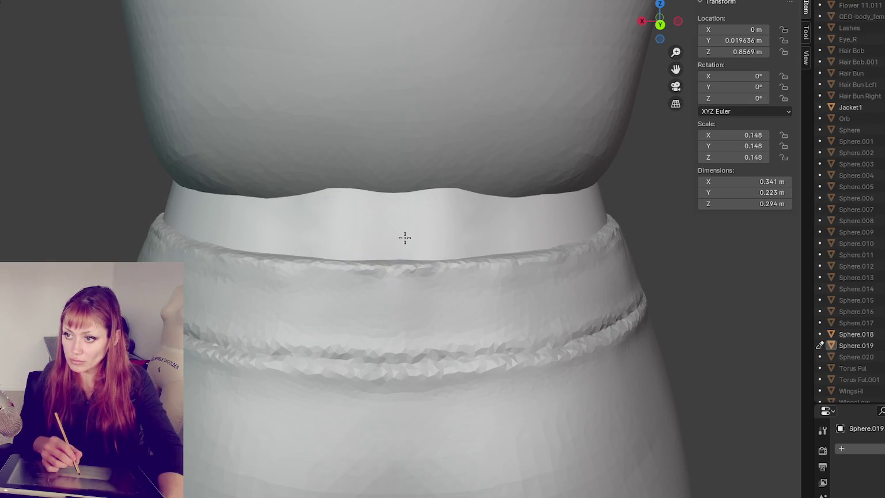
# - Zoom out and sculpt the shorts around the hips, checking the figure from back, side and front
pyautogui.moveTo(379, 354)
pyautogui.mouseDown(button='middle')
pyautogui.moveTo(573, 365)
pyautogui.moveTo(368, 425)
pyautogui.mouseUp(button='middle')
pyautogui.moveTo(357, 297); pyautogui.dragTo(273, 358, button='middle')
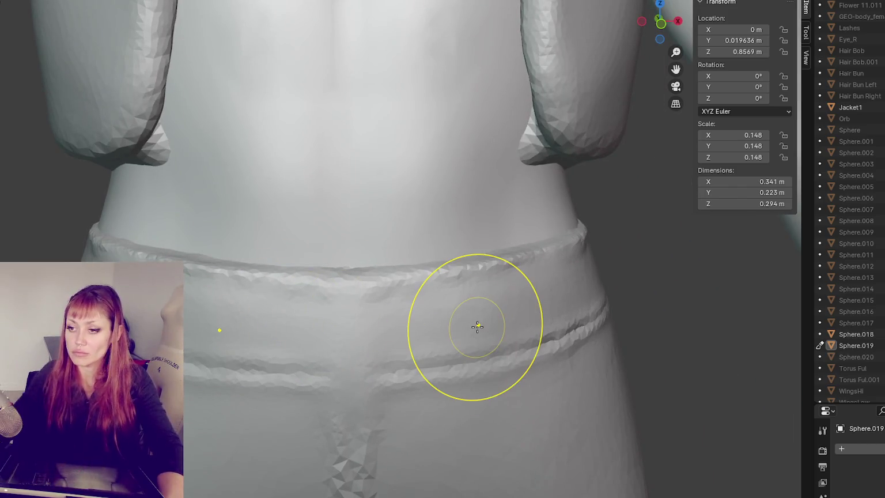
pyautogui.scroll(-4, 340, 306)
pyautogui.scroll(-5, 353, 248)
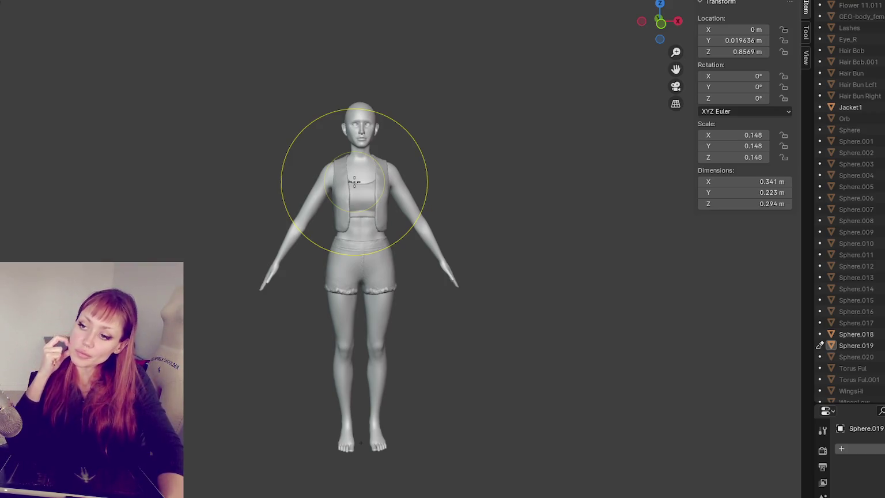
pyautogui.moveTo(353, 182)
pyautogui.mouseDown()
pyautogui.moveTo(350, 304)
pyautogui.moveTo(377, 283)
pyautogui.moveTo(376, 292)
pyautogui.mouseUp()
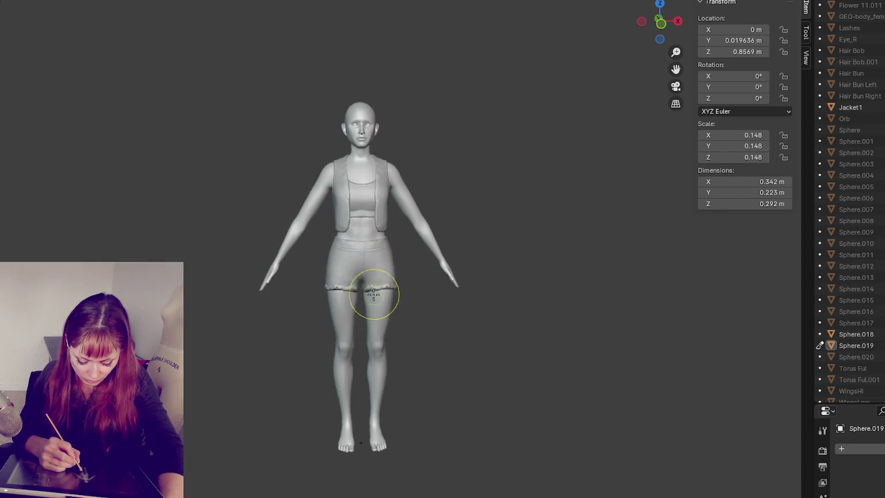
pyautogui.moveTo(385, 291); pyautogui.dragTo(392, 275, button='middle')
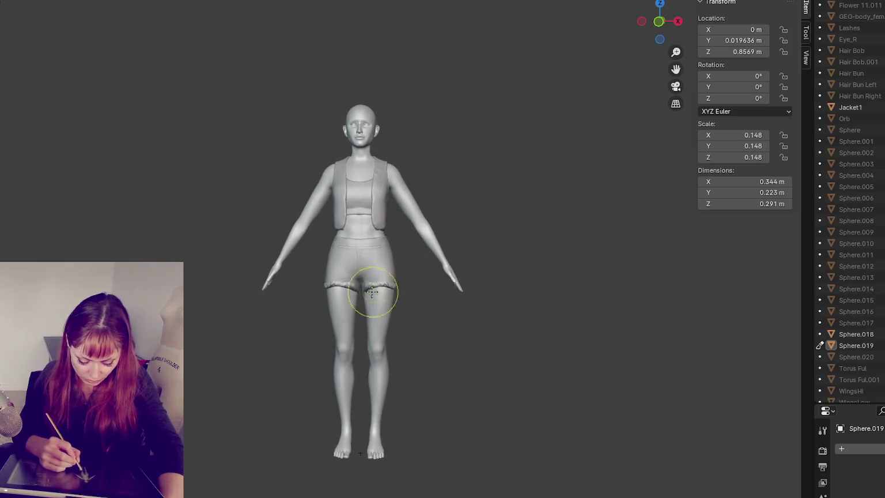
pyautogui.moveTo(351, 311); pyautogui.dragTo(352, 301, button='middle')
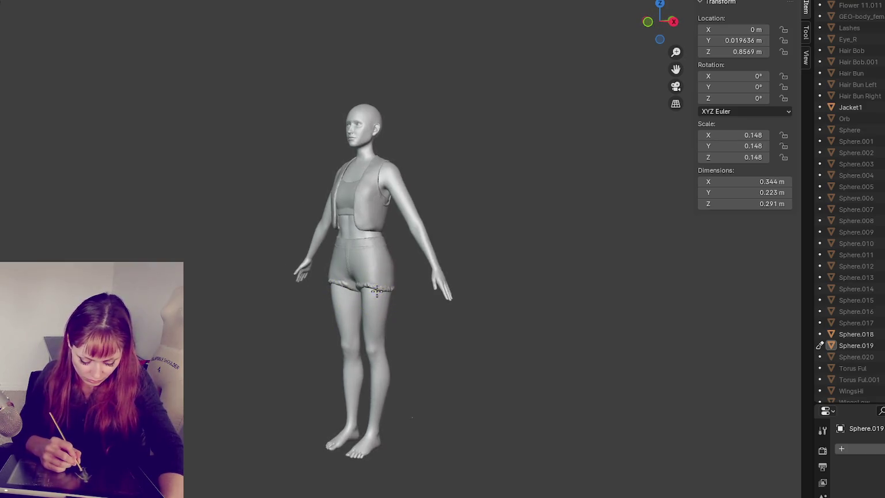
pyautogui.moveTo(385, 286)
pyautogui.mouseDown(button='middle')
pyautogui.moveTo(346, 292)
pyautogui.moveTo(395, 276)
pyautogui.moveTo(451, 284)
pyautogui.mouseUp(button='middle')
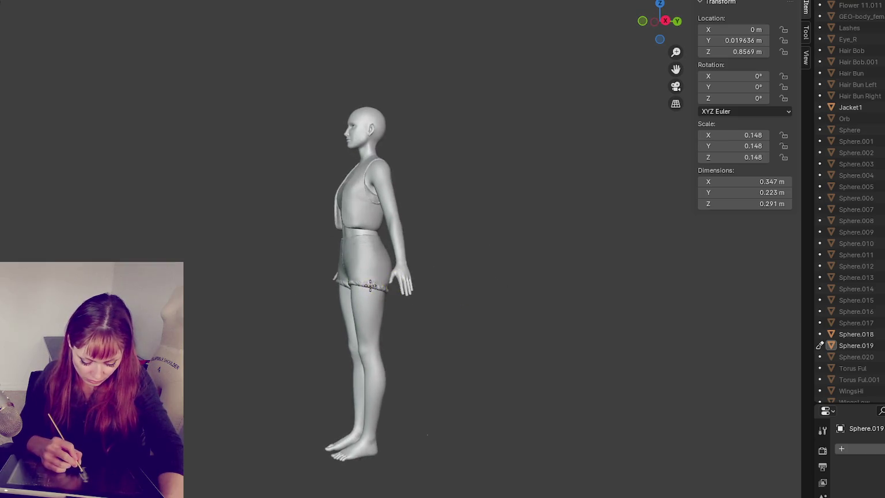
pyautogui.moveTo(369, 285); pyautogui.dragTo(461, 303, button='middle')
pyautogui.moveTo(376, 283); pyautogui.dragTo(393, 280, button='middle')
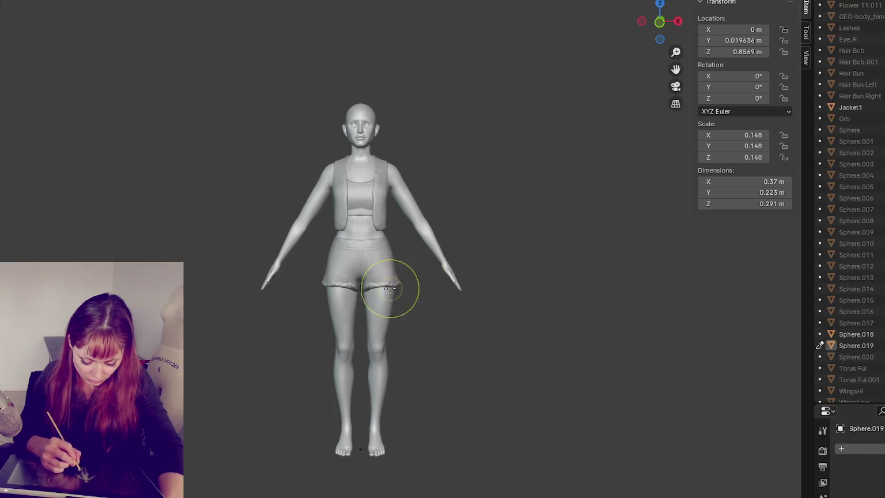
pyautogui.moveTo(399, 291)
pyautogui.mouseDown(button='middle')
pyautogui.moveTo(395, 282)
pyautogui.moveTo(383, 294)
pyautogui.moveTo(412, 282)
pyautogui.moveTo(399, 282)
pyautogui.moveTo(395, 340)
pyautogui.moveTo(518, 280)
pyautogui.mouseUp(button='middle')
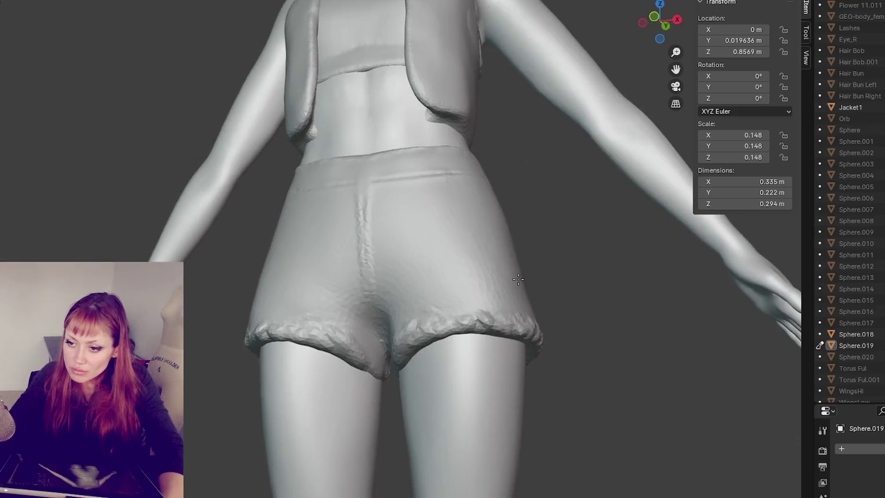
# - Sculpt the back of the shorts and along the right leg hem toward the crotch
pyautogui.moveTo(484, 184)
pyautogui.mouseDown()
pyautogui.moveTo(306, 286)
pyautogui.moveTo(296, 276)
pyautogui.moveTo(262, 298)
pyautogui.moveTo(296, 312)
pyautogui.mouseUp()
pyautogui.moveTo(296, 312); pyautogui.dragTo(227, 317, button='middle')
pyautogui.moveTo(227, 316); pyautogui.dragTo(389, 372)
pyautogui.moveTo(389, 372)
pyautogui.mouseDown(button='middle')
pyautogui.moveTo(506, 364)
pyautogui.moveTo(474, 336)
pyautogui.moveTo(490, 332)
pyautogui.mouseUp(button='middle')
pyautogui.moveTo(465, 332)
pyautogui.mouseDown()
pyautogui.moveTo(424, 369)
pyautogui.moveTo(432, 360)
pyautogui.mouseUp()
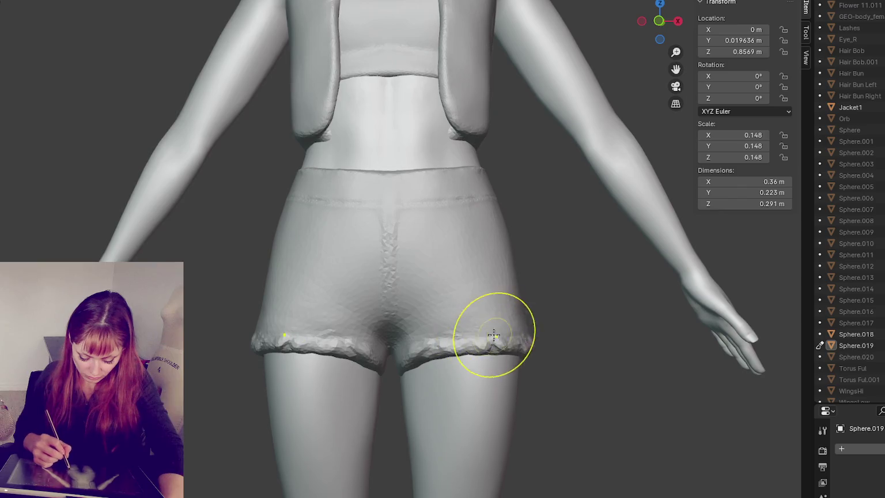
pyautogui.moveTo(524, 337)
pyautogui.mouseDown(button='middle')
pyautogui.moveTo(586, 346)
pyautogui.moveTo(518, 326)
pyautogui.moveTo(403, 357)
pyautogui.moveTo(330, 363)
pyautogui.mouseUp(button='middle')
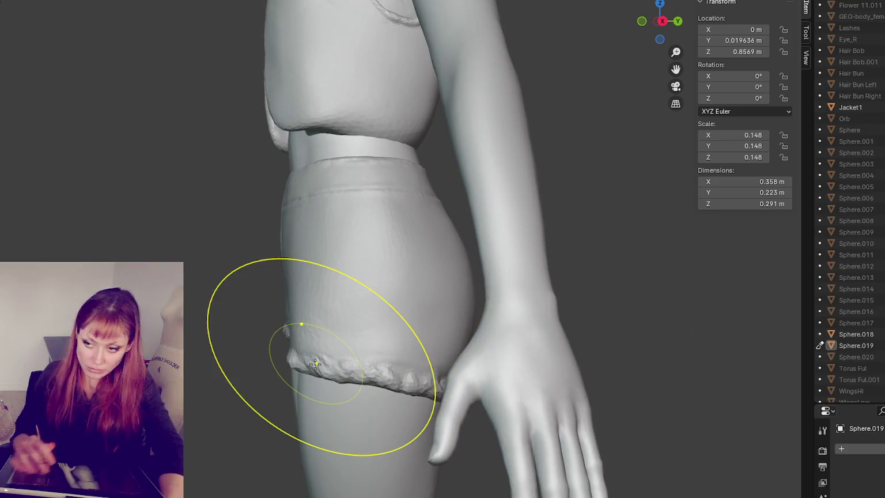
# - From the front, reshape the hem at the inner leg, then return to a level back view
pyautogui.scroll(-3, 403, 322)
pyautogui.moveTo(403, 323); pyautogui.dragTo(472, 237, button='middle')
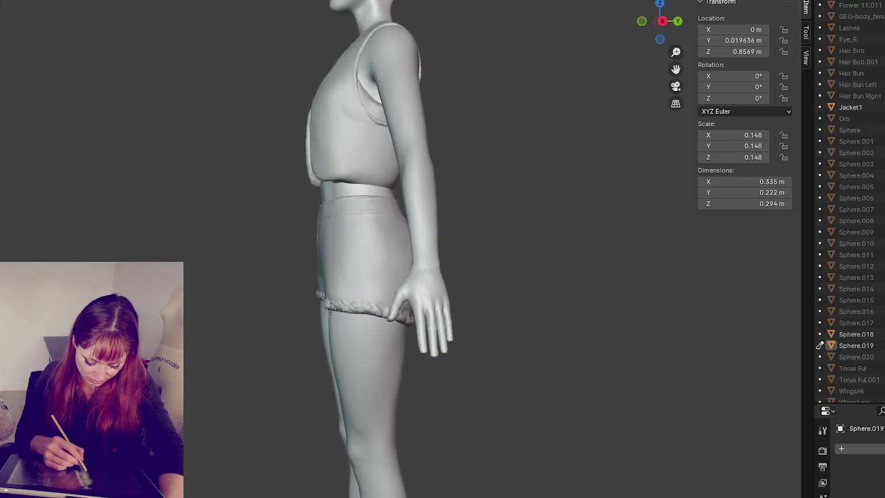
pyautogui.moveTo(336, 316); pyautogui.dragTo(340, 340, button='middle')
pyautogui.moveTo(410, 302); pyautogui.dragTo(370, 358, button='middle')
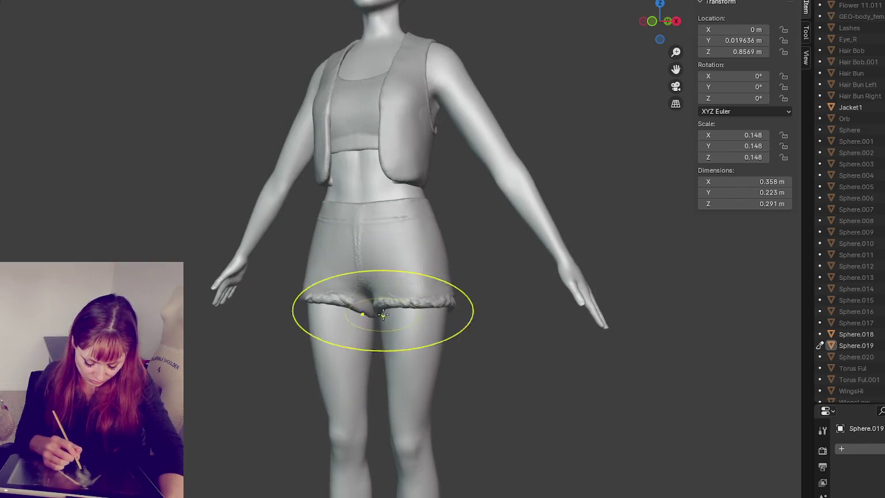
pyautogui.scroll(2, 313, 330)
pyautogui.moveTo(362, 301); pyautogui.dragTo(369, 297, button='middle')
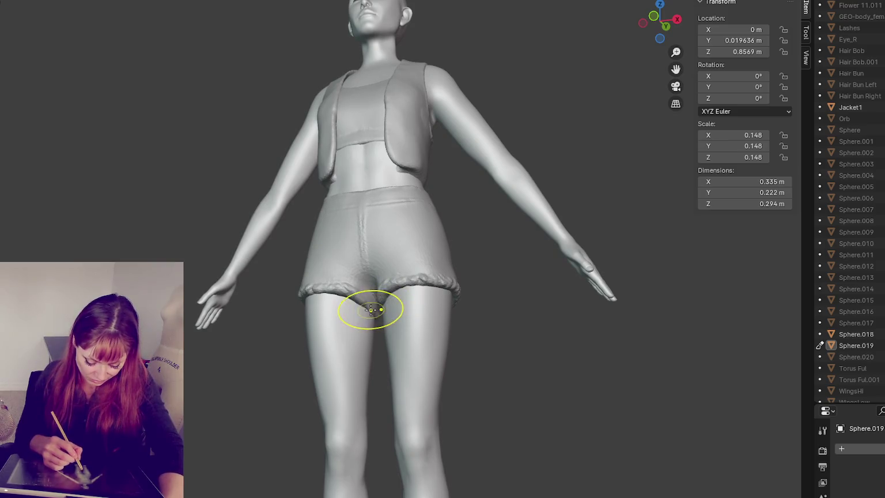
pyautogui.scroll(-3, 373, 309)
pyautogui.moveTo(374, 310)
pyautogui.mouseDown(button='middle')
pyautogui.moveTo(377, 291)
pyautogui.moveTo(382, 304)
pyautogui.moveTo(371, 301)
pyautogui.moveTo(421, 309)
pyautogui.moveTo(350, 305)
pyautogui.mouseUp(button='middle')
pyautogui.scroll(3, 377, 291)
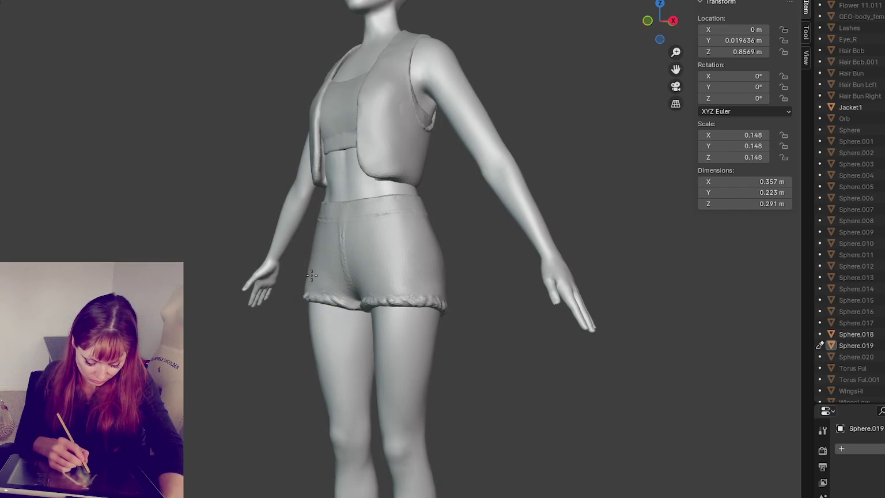
# - Undo the hip bulge and push the right hip of the shorts slightly outward
pyautogui.moveTo(320, 277); pyautogui.dragTo(311, 281)
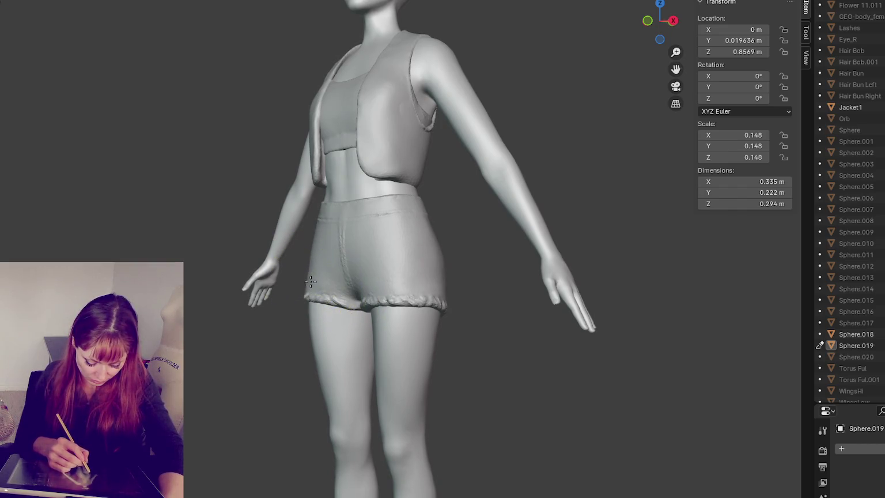
pyautogui.hotkey('ctrl', 'z')
pyautogui.moveTo(425, 276)
pyautogui.mouseDown()
pyautogui.moveTo(455, 278)
pyautogui.moveTo(458, 287)
pyautogui.mouseUp()
pyautogui.press('KP_1')
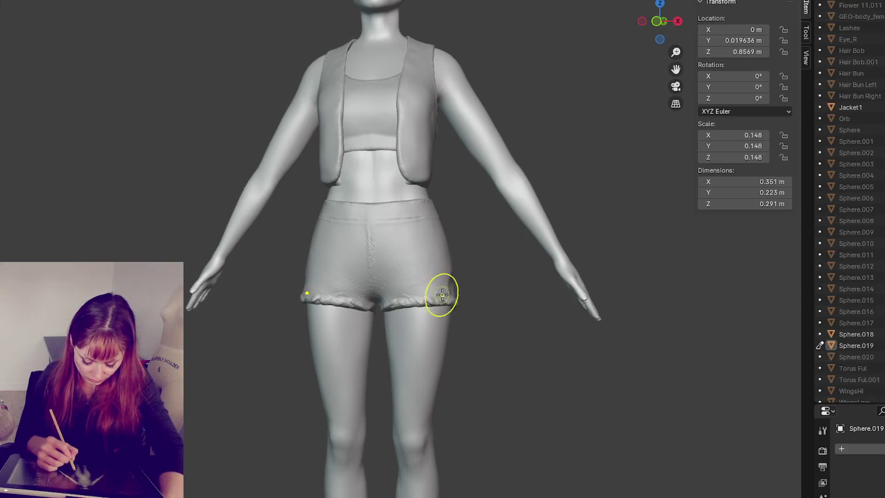
pyautogui.hotkey('ctrl', 'shift', 'z')
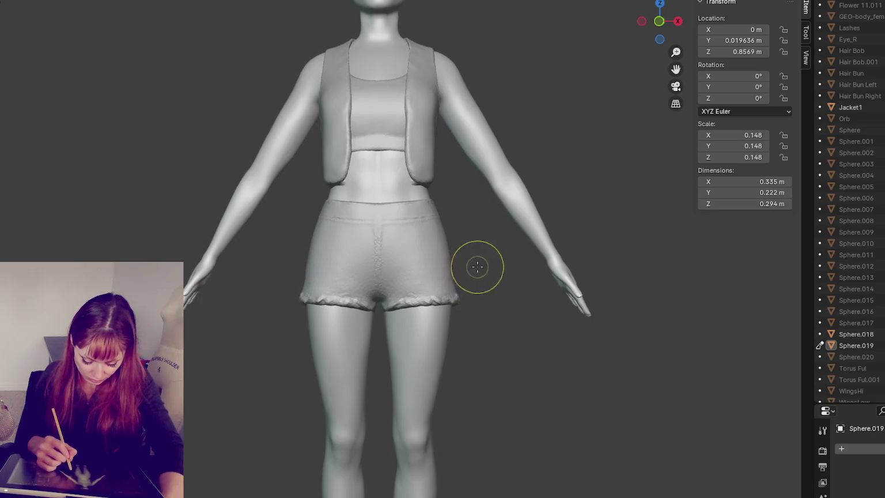
pyautogui.hotkey('ctrl', 'z')
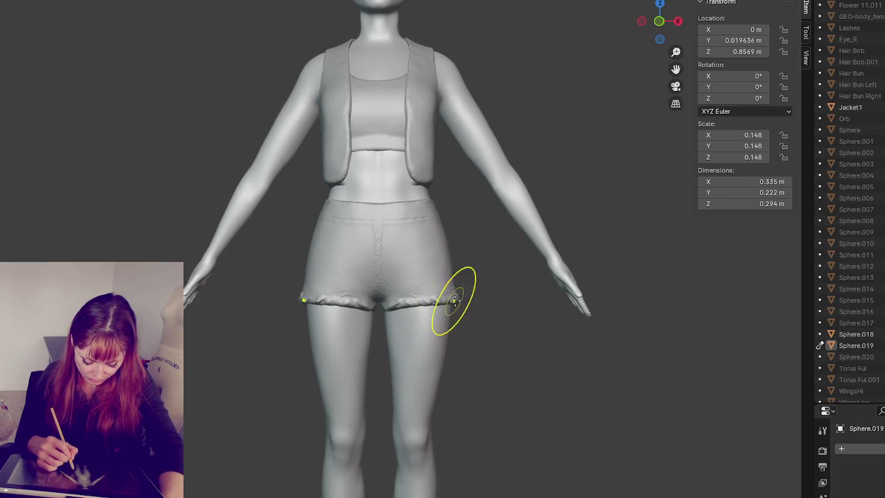
pyautogui.moveTo(455, 299); pyautogui.dragTo(462, 276)
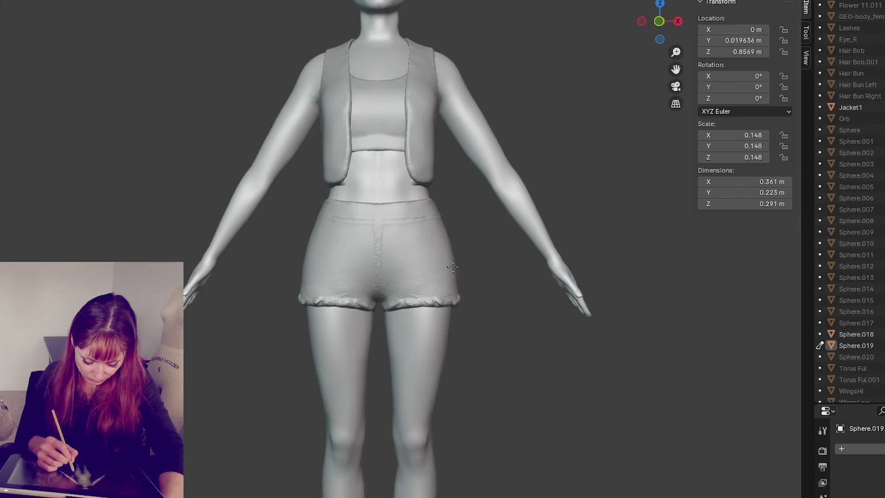
# - Orbit around to the back of the shorts and zoom in
pyautogui.moveTo(448, 229)
pyautogui.mouseDown(button='middle')
pyautogui.moveTo(572, 279)
pyautogui.moveTo(424, 276)
pyautogui.mouseUp(button='middle')
pyautogui.keyDown('shift'); pyautogui.moveTo(425, 276); pyautogui.dragTo(395, 236); pyautogui.keyUp('shift')
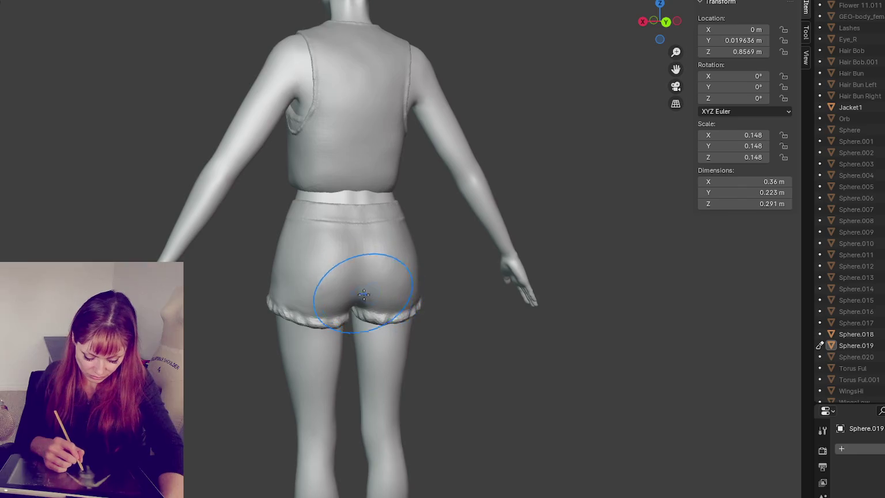
pyautogui.moveTo(395, 236); pyautogui.dragTo(350, 258, button='middle')
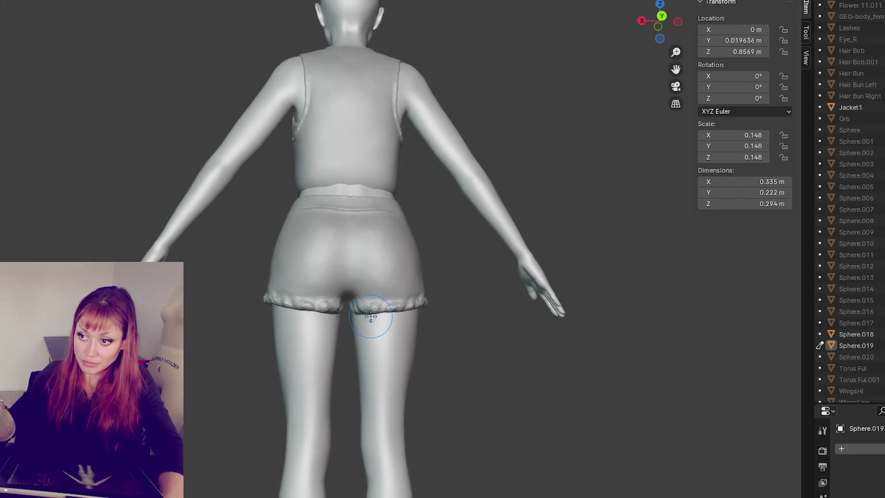
pyautogui.scroll(3, 370, 316)
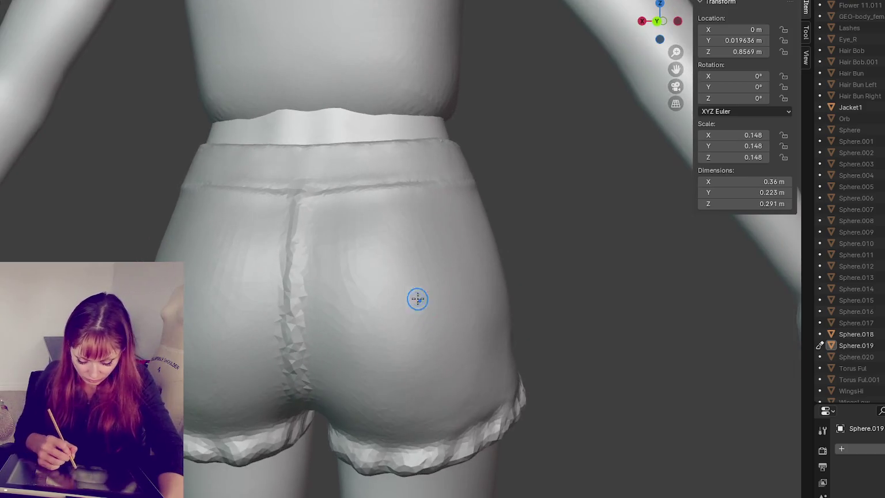
# - Crease the mirrored side edges of the two back pockets
pyautogui.moveTo(466, 226)
pyautogui.mouseDown(button='middle')
pyautogui.moveTo(360, 244)
pyautogui.moveTo(468, 246)
pyautogui.mouseUp(button='middle')
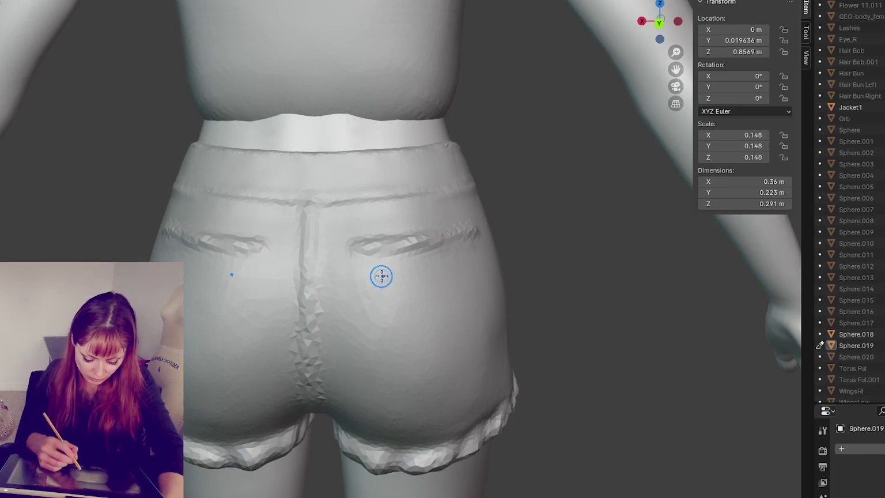
pyautogui.moveTo(341, 245); pyautogui.dragTo(347, 341)
pyautogui.moveTo(430, 319); pyautogui.dragTo(408, 245, button='middle')
pyautogui.moveTo(393, 206); pyautogui.dragTo(410, 340)
pyautogui.moveTo(411, 328); pyautogui.dragTo(445, 325, button='middle')
# - Crease the pockets' lower edges, then inspect them from the side and above
pyautogui.moveTo(445, 324); pyautogui.dragTo(391, 361)
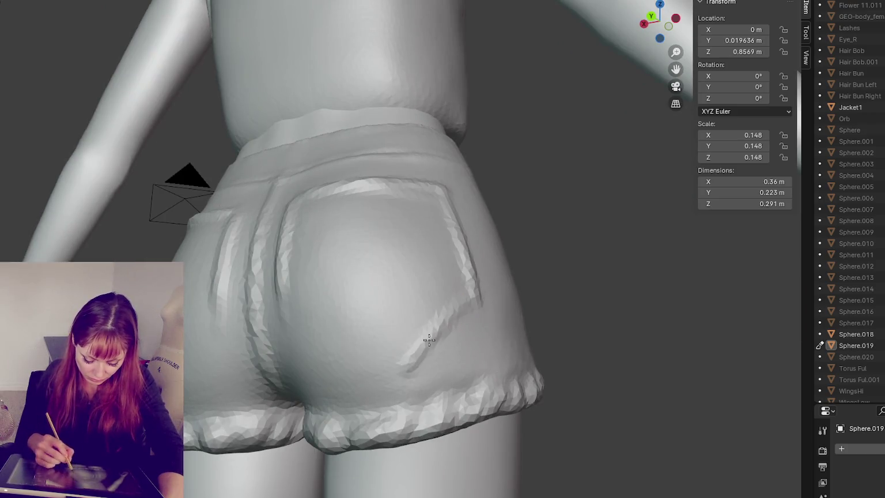
pyautogui.moveTo(391, 361)
pyautogui.mouseDown(button='middle')
pyautogui.moveTo(410, 366)
pyautogui.moveTo(363, 319)
pyautogui.mouseUp(button='middle')
pyautogui.moveTo(363, 319); pyautogui.dragTo(450, 360)
pyautogui.moveTo(450, 360)
pyautogui.mouseDown(button='middle')
pyautogui.moveTo(406, 398)
pyautogui.moveTo(331, 329)
pyautogui.moveTo(291, 349)
pyautogui.moveTo(272, 379)
pyautogui.moveTo(309, 396)
pyautogui.mouseUp(button='middle')
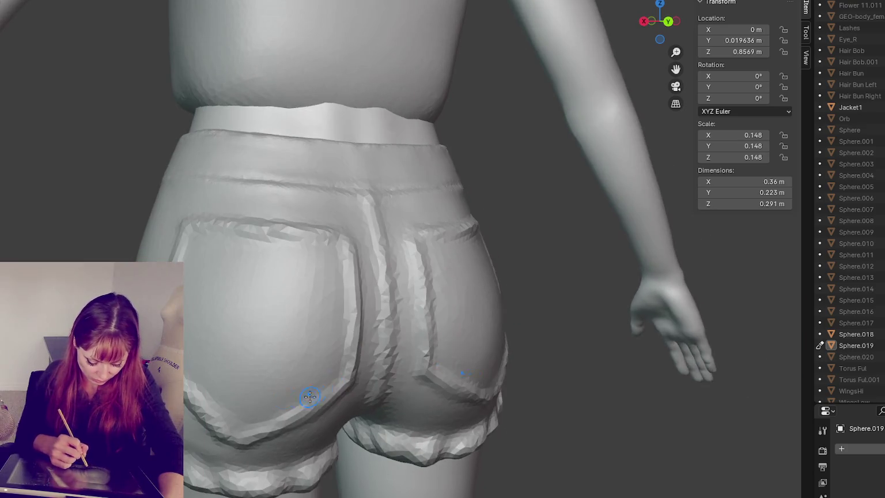
pyautogui.moveTo(208, 399); pyautogui.dragTo(344, 371, button='middle')
pyautogui.moveTo(340, 438)
pyautogui.mouseDown(button='middle')
pyautogui.moveTo(274, 409)
pyautogui.moveTo(263, 378)
pyautogui.moveTo(292, 249)
pyautogui.mouseUp(button='middle')
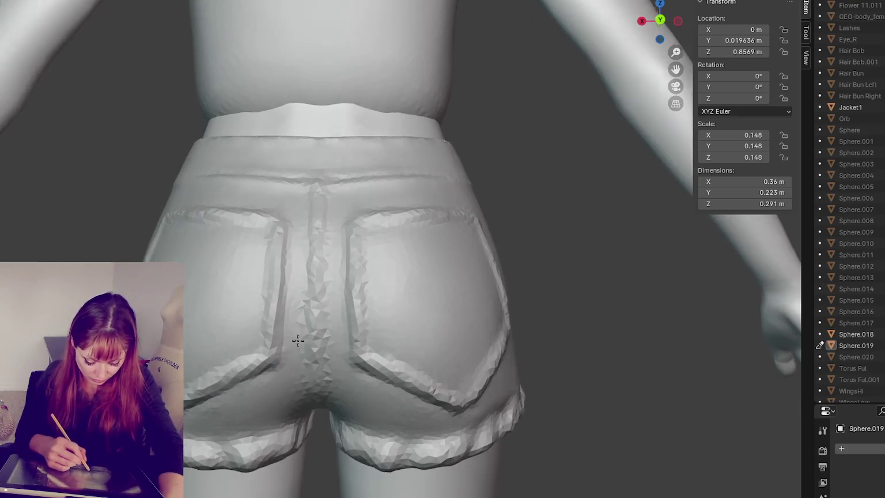
pyautogui.moveTo(348, 322); pyautogui.dragTo(330, 242, button='middle')
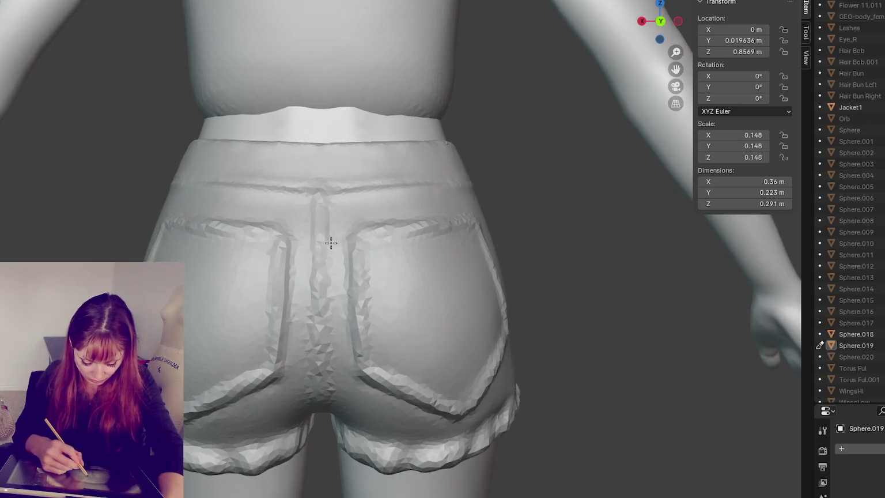
pyautogui.moveTo(328, 387); pyautogui.dragTo(329, 308, button='middle')
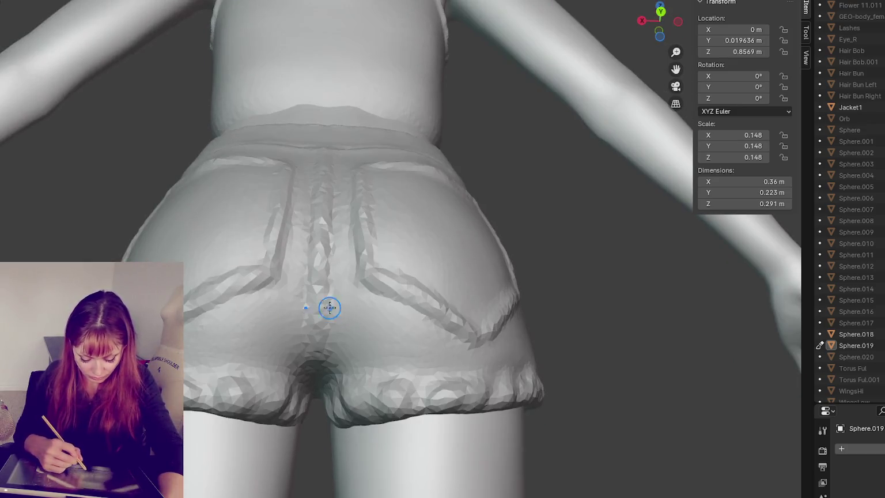
pyautogui.moveTo(323, 371); pyautogui.dragTo(328, 296, button='middle')
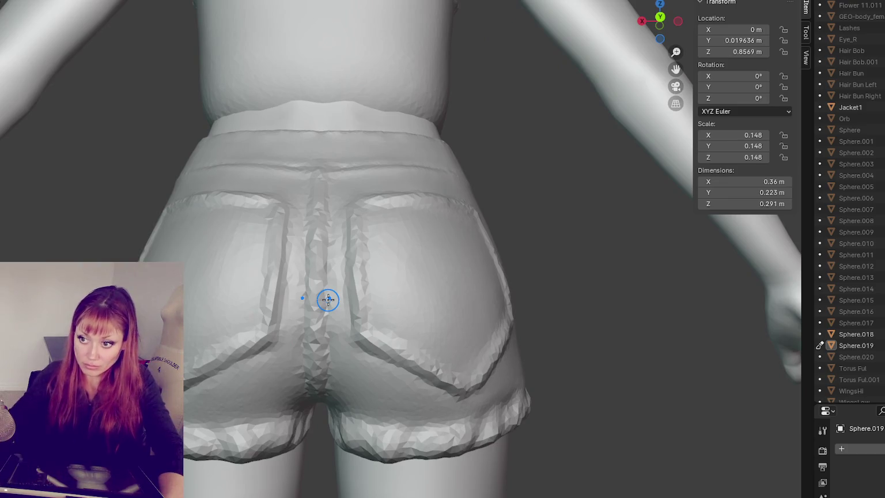
pyautogui.scroll(2, 328, 299)
# - Enlarge the brush, discard a stray centre seam stroke and refine the right pocket's outer edge
pyautogui.press('f')
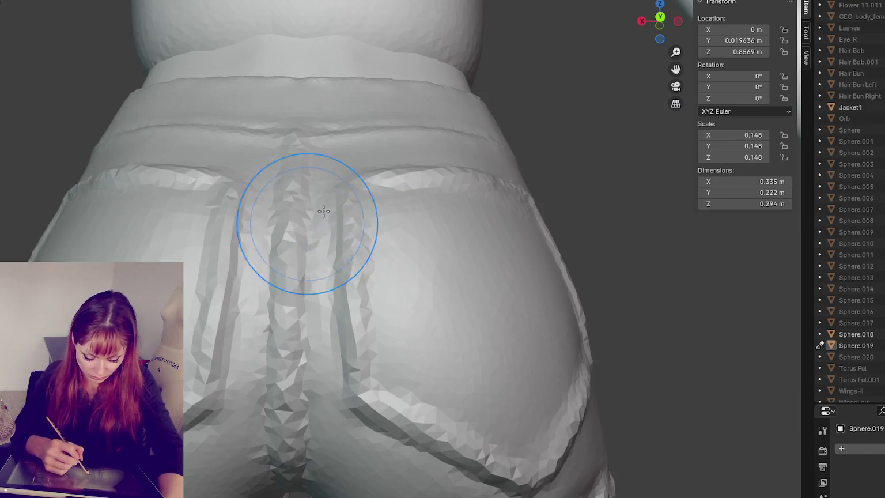
pyautogui.moveTo(311, 250); pyautogui.dragTo(309, 402)
pyautogui.hotkey('ctrl', 'z')
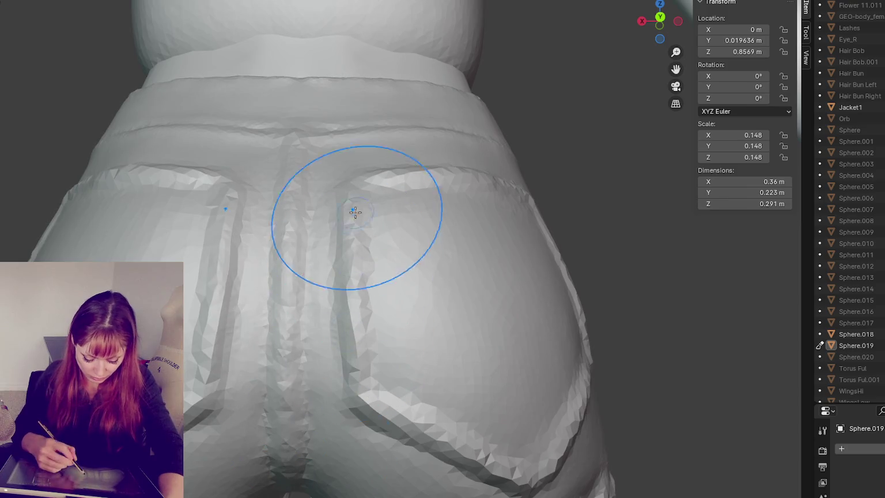
pyautogui.moveTo(355, 207); pyautogui.dragTo(375, 364, button='middle')
pyautogui.moveTo(561, 360); pyautogui.dragTo(502, 310, button='middle')
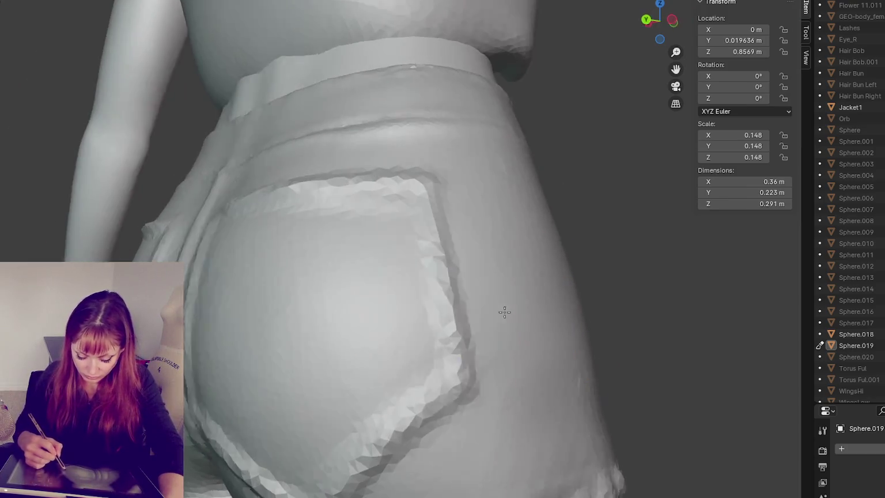
pyautogui.moveTo(439, 316); pyautogui.dragTo(405, 192)
pyautogui.scroll(2, 405, 192)
pyautogui.click(407, 220)
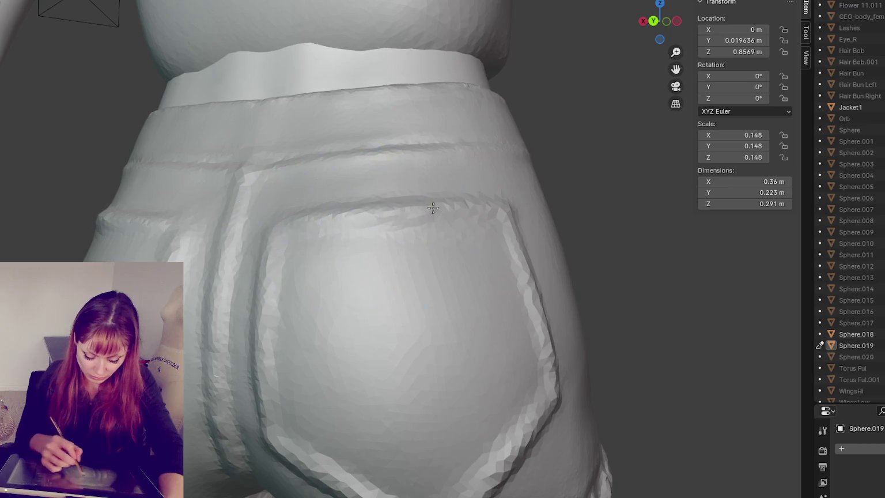
# - Deepen both lines of the centre back seam up to the waistband, then smooth them
pyautogui.moveTo(329, 443); pyautogui.dragTo(346, 263, button='middle')
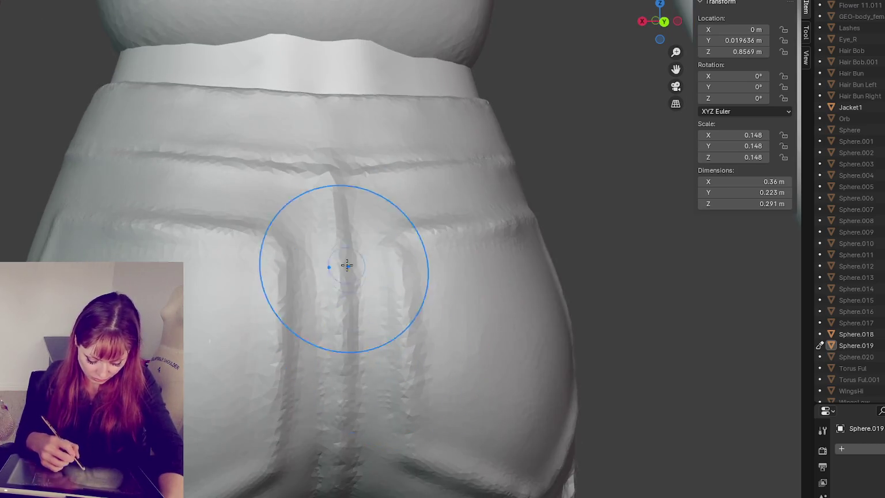
pyautogui.scroll(2, 339, 306)
pyautogui.moveTo(340, 306)
pyautogui.mouseDown()
pyautogui.moveTo(287, 271)
pyautogui.moveTo(296, 202)
pyautogui.moveTo(309, 270)
pyautogui.mouseUp()
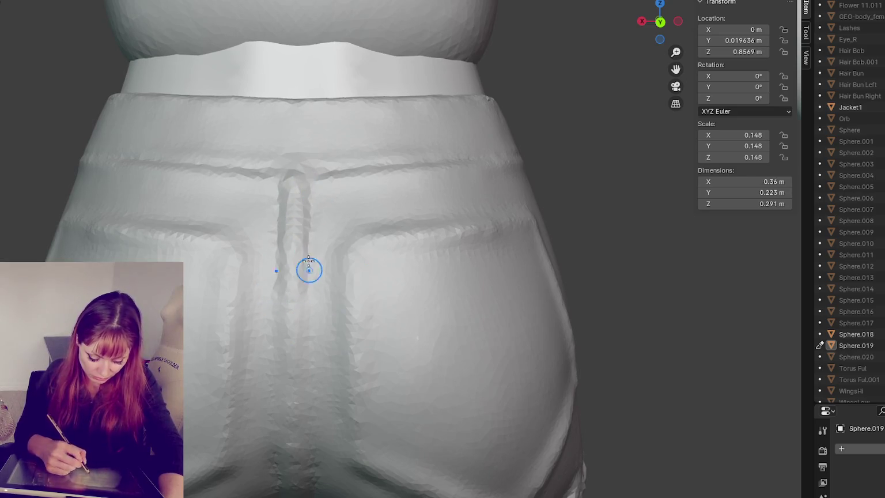
pyautogui.moveTo(275, 232); pyautogui.dragTo(275, 300)
pyautogui.moveTo(310, 305); pyautogui.dragTo(318, 308, button='middle')
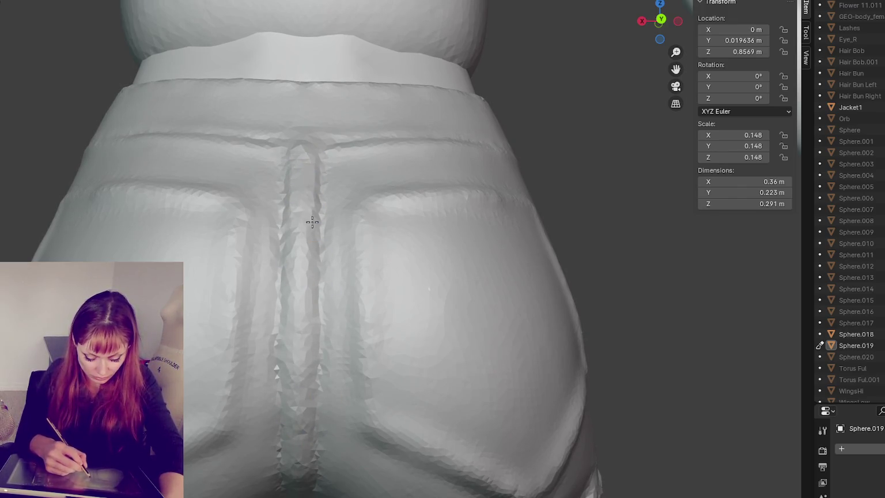
pyautogui.moveTo(314, 266); pyautogui.dragTo(315, 310)
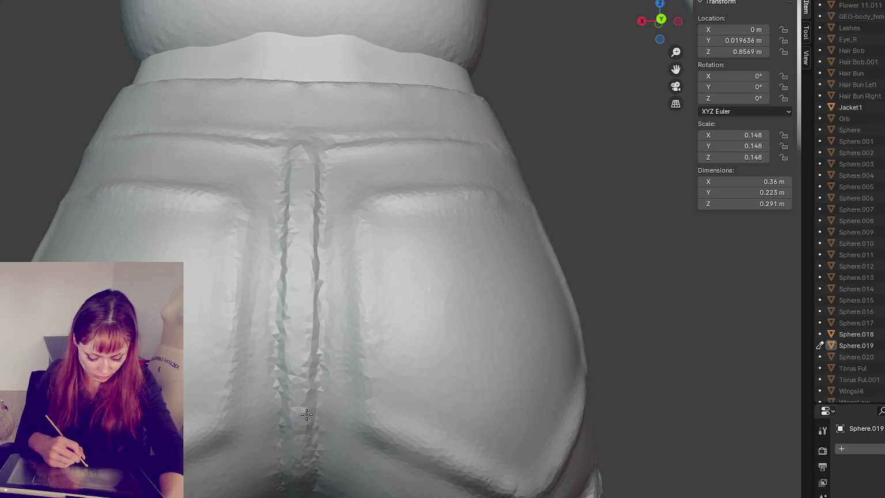
pyautogui.moveTo(309, 464)
pyautogui.keyDown('shift'); pyautogui.mouseDown()
pyautogui.moveTo(319, 328)
pyautogui.moveTo(279, 231)
pyautogui.mouseUp(); pyautogui.keyUp('shift')
pyautogui.moveTo(320, 271)
pyautogui.keyDown('shift'); pyautogui.mouseDown()
pyautogui.moveTo(320, 175)
pyautogui.moveTo(340, 282)
pyautogui.moveTo(351, 225)
pyautogui.mouseUp(); pyautogui.keyUp('shift')
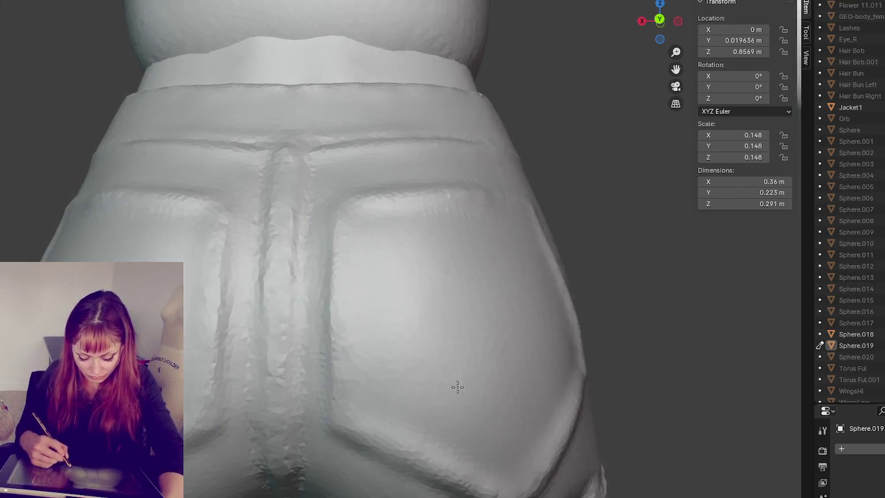
# - Reshape and deepen the pocket's side and lower edge creases into sharp grooves
pyautogui.moveTo(456, 387); pyautogui.dragTo(388, 364, button='middle')
pyautogui.moveTo(444, 217); pyautogui.dragTo(472, 391)
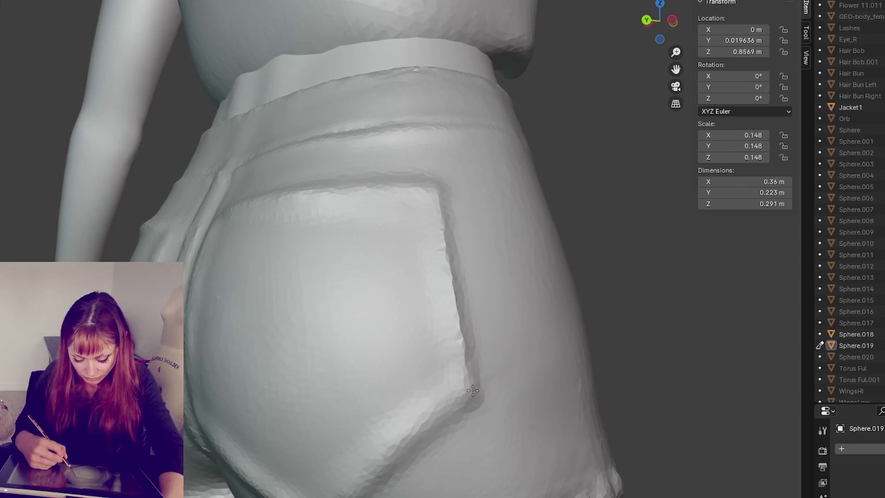
pyautogui.moveTo(496, 380); pyautogui.dragTo(483, 318, button='middle')
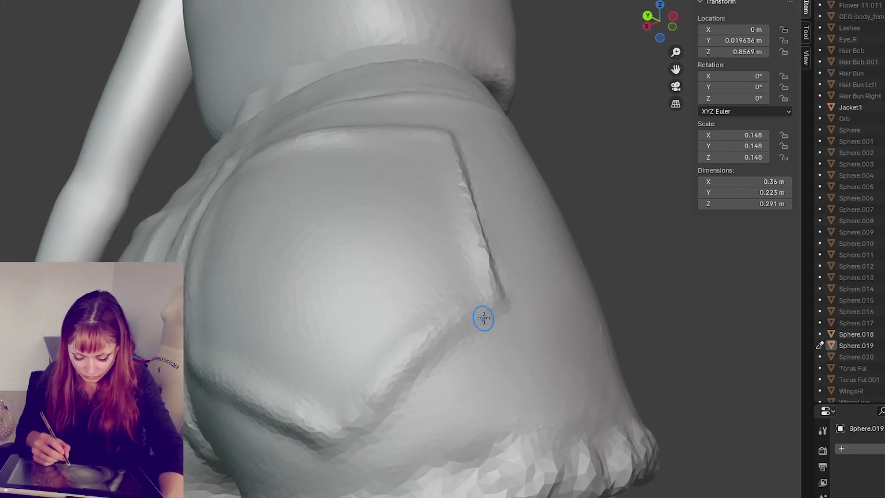
pyautogui.moveTo(465, 326); pyautogui.dragTo(489, 307)
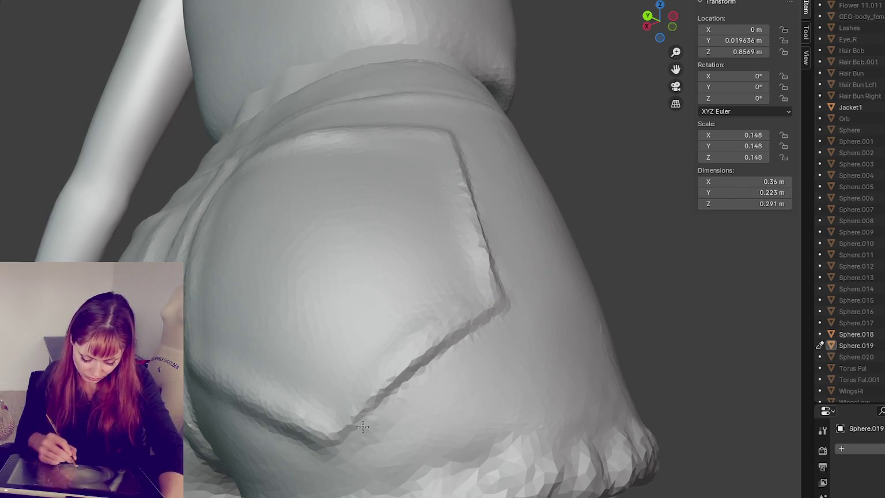
pyautogui.moveTo(362, 426); pyautogui.dragTo(425, 417, button='middle')
pyautogui.moveTo(361, 292); pyautogui.dragTo(473, 365)
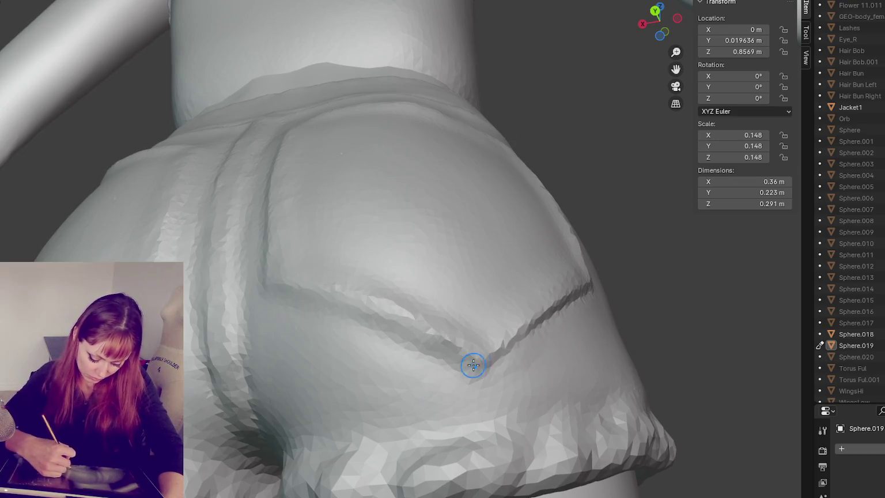
pyautogui.hotkey('ctrl', 'z')
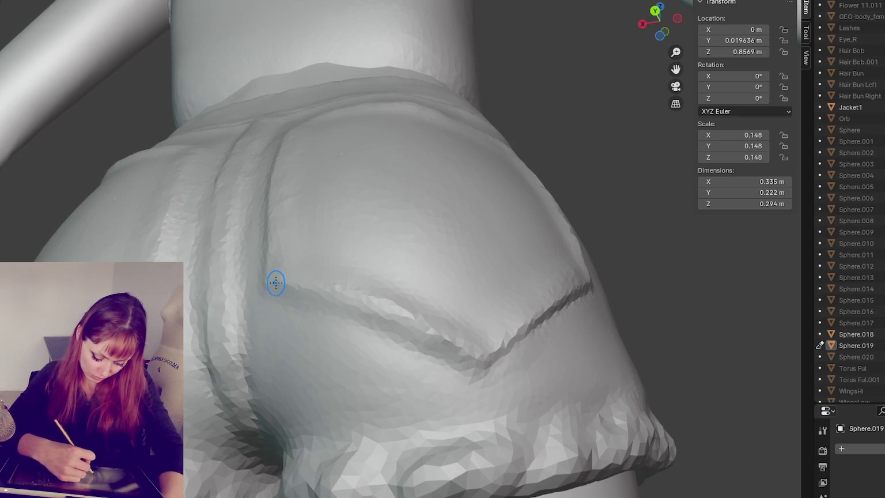
pyautogui.moveTo(276, 292); pyautogui.dragTo(461, 374)
pyautogui.scroll(-5, 464, 372)
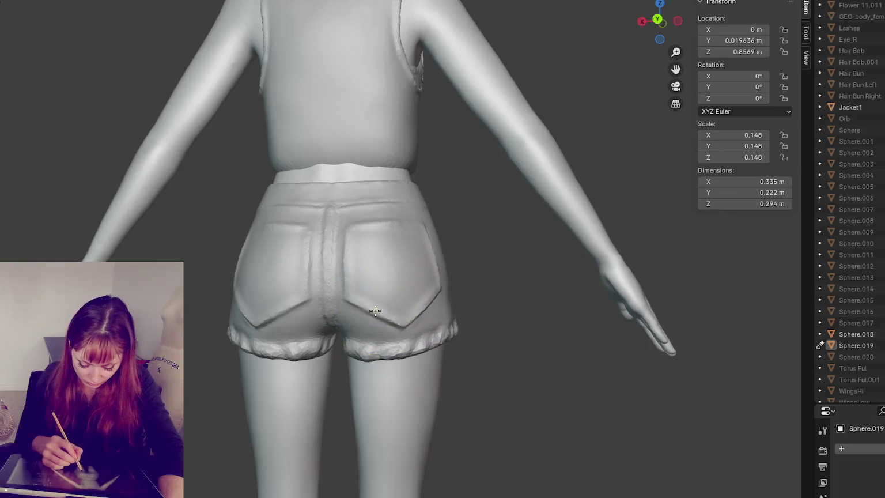
# - Move the oval piece Sphere.019 slightly down and right, then face the figure's front
pyautogui.scroll(-2, 415, 307)
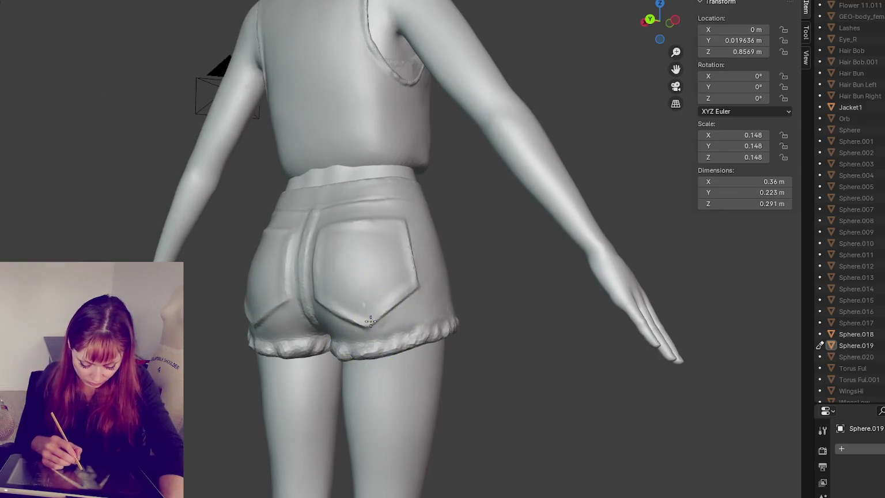
pyautogui.scroll(2, 424, 286)
pyautogui.moveTo(366, 317); pyautogui.dragTo(411, 348, button='middle')
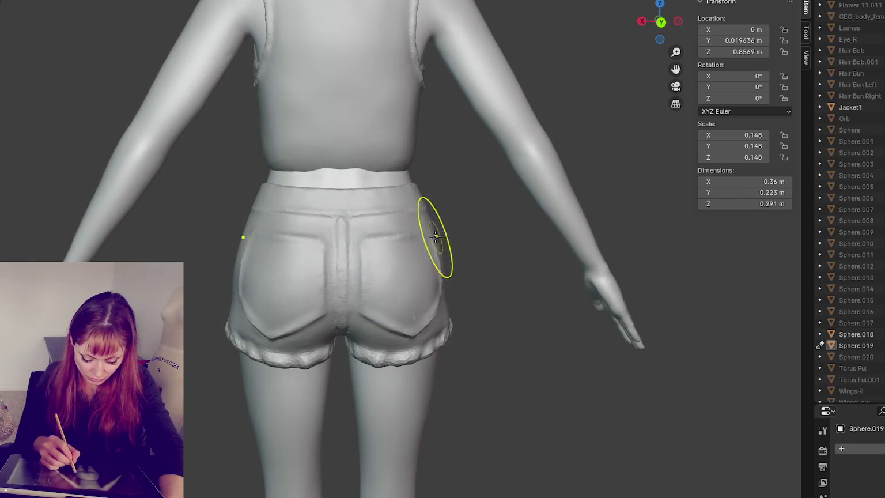
pyautogui.moveTo(440, 238); pyautogui.dragTo(399, 244, button='middle')
pyautogui.moveTo(366, 346)
pyautogui.mouseDown(button='middle')
pyautogui.moveTo(347, 320)
pyautogui.moveTo(430, 314)
pyautogui.mouseUp(button='middle')
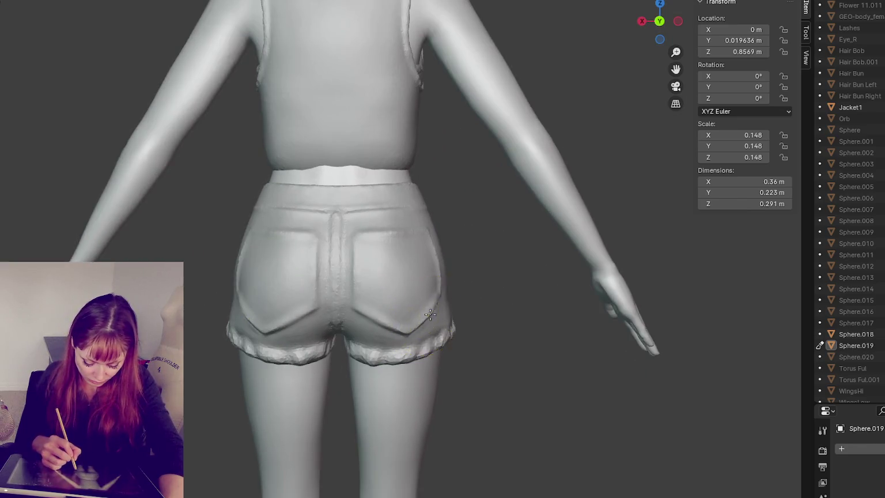
pyautogui.moveTo(445, 298); pyautogui.dragTo(448, 304)
pyautogui.moveTo(421, 300)
pyautogui.mouseDown(button='middle')
pyautogui.moveTo(493, 327)
pyautogui.moveTo(444, 287)
pyautogui.mouseUp(button='middle')
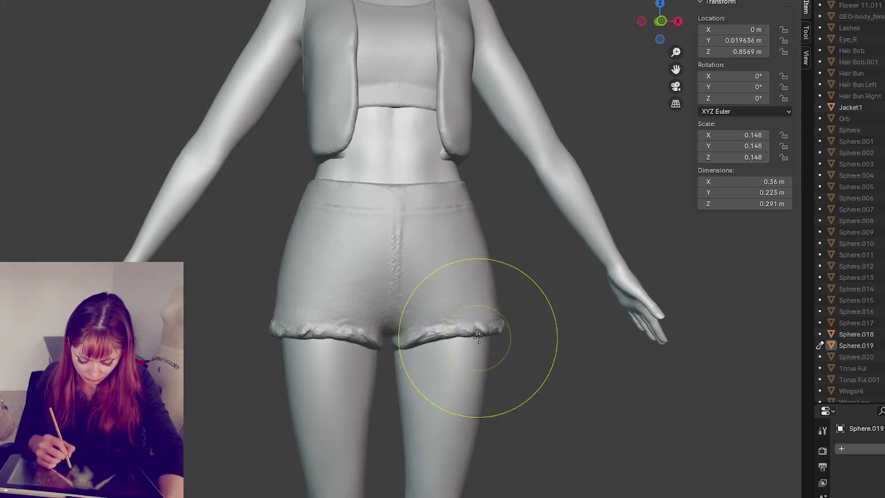
# - Undo a stray hem stroke, then resculpt the front hem and left side of the shorts
pyautogui.moveTo(300, 340); pyautogui.dragTo(275, 340)
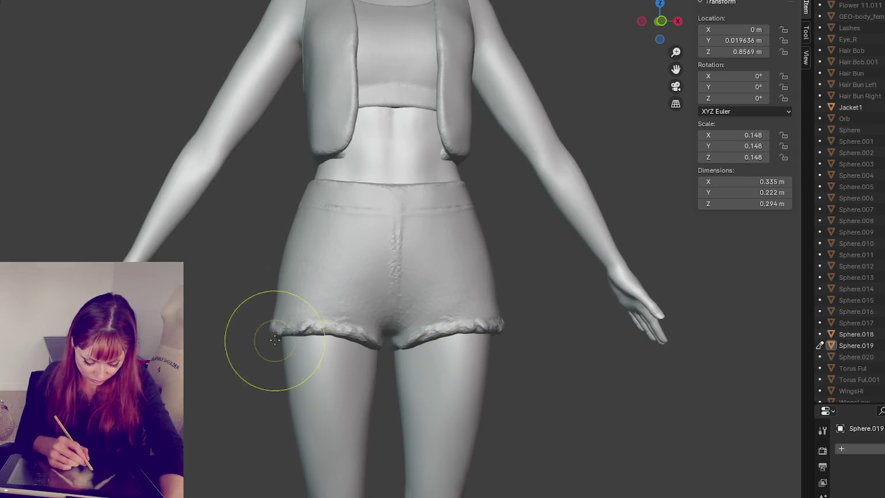
pyautogui.hotkey('ctrl', 'z')
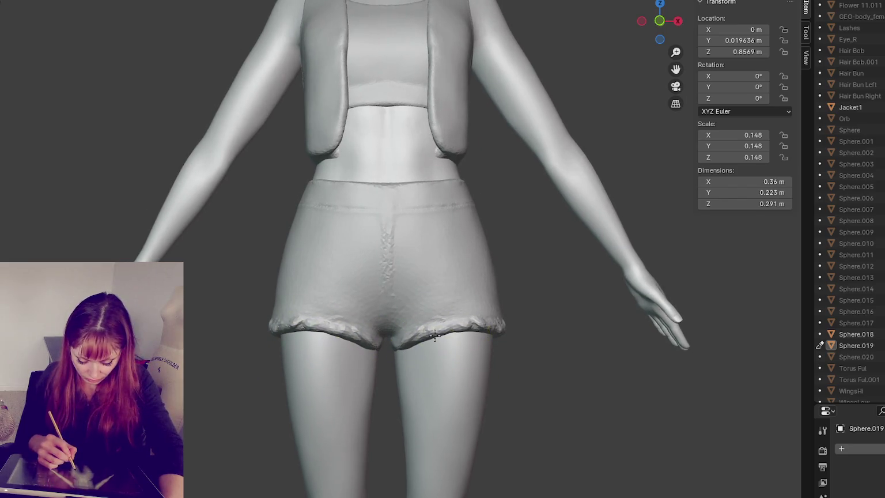
pyautogui.moveTo(545, 278)
pyautogui.mouseDown(button='middle')
pyautogui.moveTo(542, 321)
pyautogui.moveTo(403, 325)
pyautogui.mouseUp(button='middle')
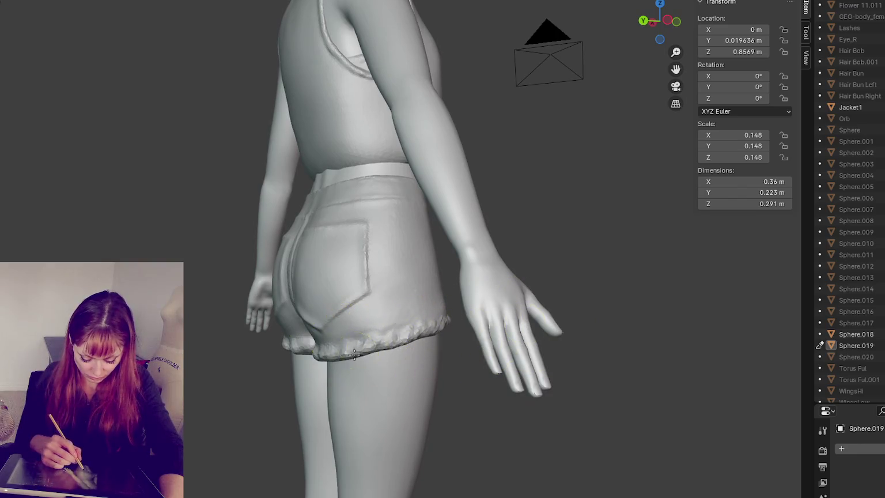
pyautogui.moveTo(354, 353); pyautogui.dragTo(335, 375, button='middle')
pyautogui.moveTo(346, 322); pyautogui.dragTo(256, 351, button='middle')
pyautogui.scroll(2, 302, 338)
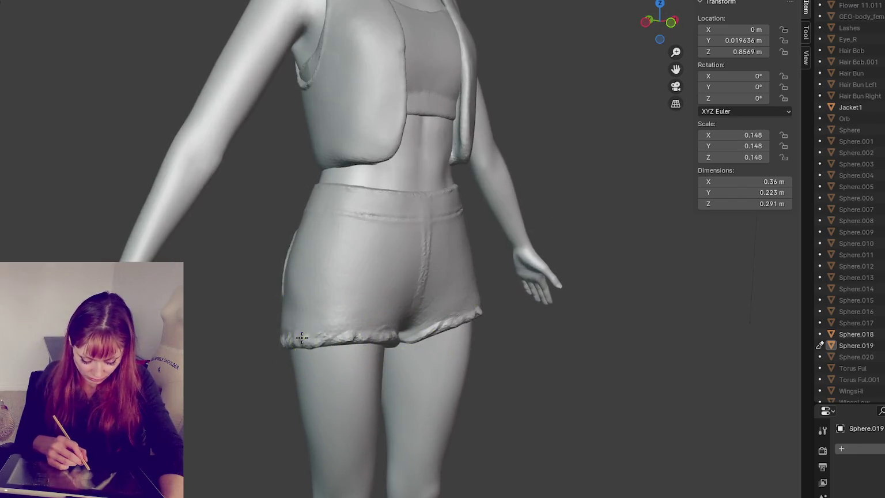
pyautogui.moveTo(302, 337); pyautogui.dragTo(322, 343)
pyautogui.moveTo(322, 343); pyautogui.dragTo(362, 340, button='middle')
pyautogui.moveTo(296, 346); pyautogui.dragTo(295, 311)
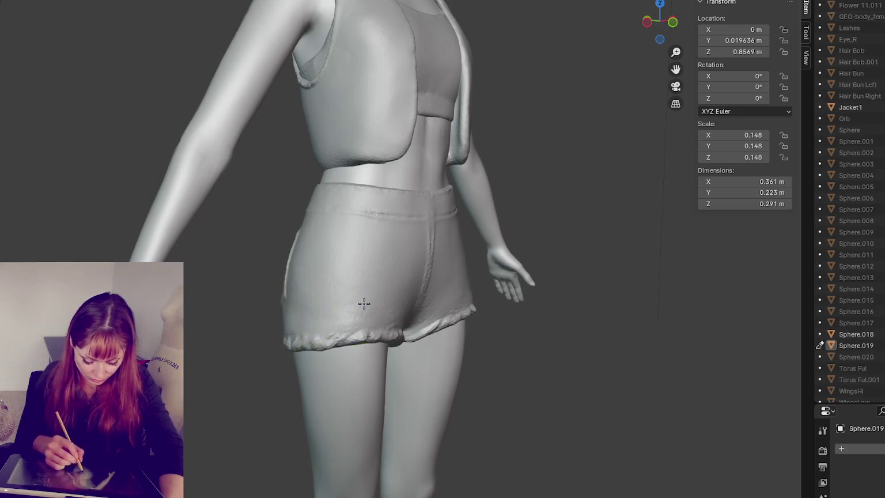
pyautogui.moveTo(364, 303); pyautogui.dragTo(466, 281, button='middle')
pyautogui.moveTo(466, 281); pyautogui.dragTo(411, 267)
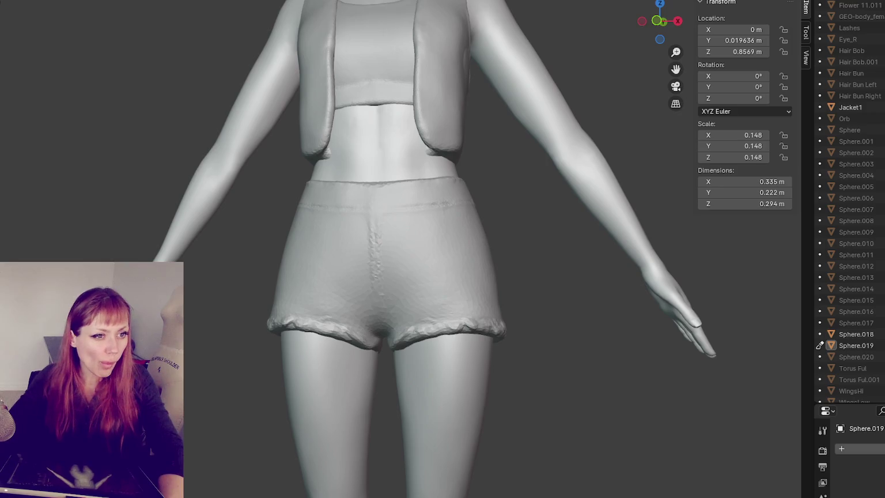
# - Zoom in and sculpt the surface on the back of the shorts
pyautogui.scroll(3, 520, 277)
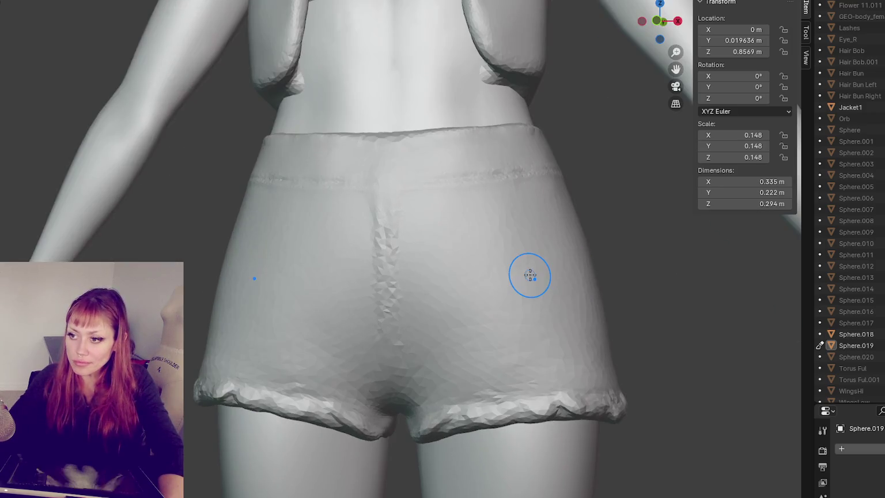
pyautogui.moveTo(527, 272); pyautogui.dragTo(361, 254, button='middle')
pyautogui.moveTo(350, 253); pyautogui.dragTo(279, 192)
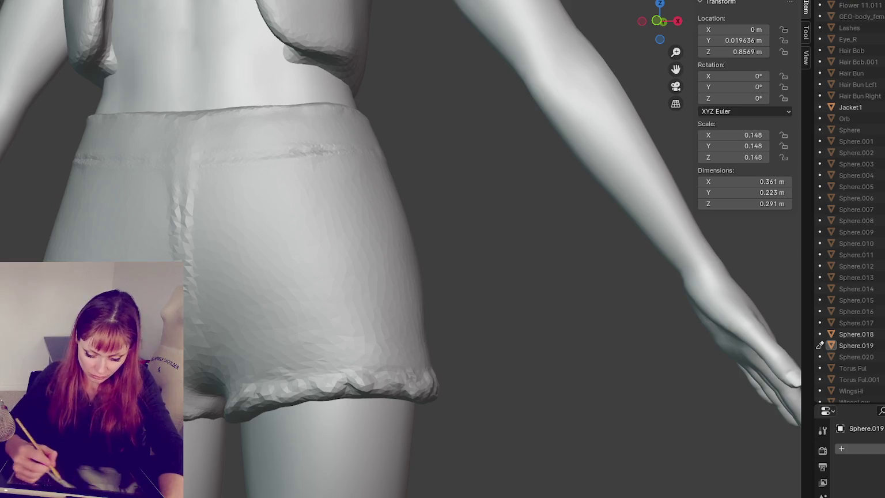
# - Change the Dyntopo detail size from 6.97 px to 6.11 px
pyautogui.click(716, 1)
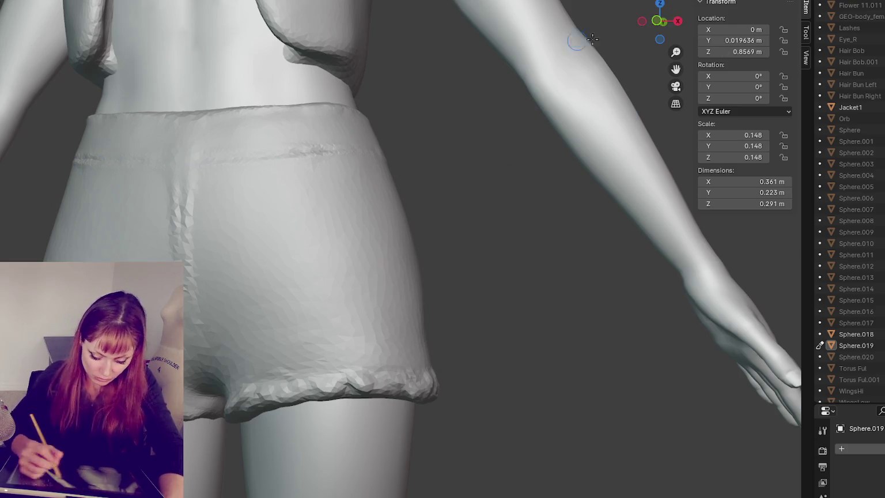
pyautogui.moveTo(716, 8); pyautogui.dragTo(704, 19)
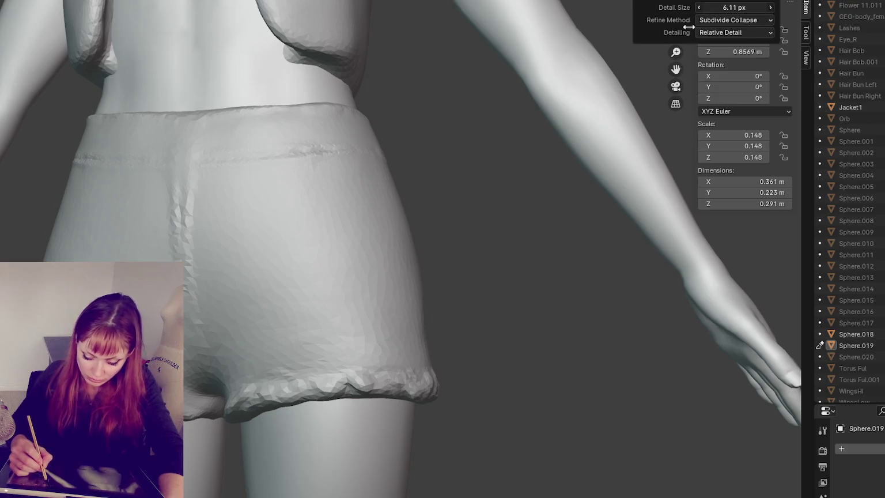
pyautogui.moveTo(285, 189)
pyautogui.mouseDown(button='middle')
pyautogui.moveTo(328, 192)
pyautogui.moveTo(336, 205)
pyautogui.mouseUp(button='middle')
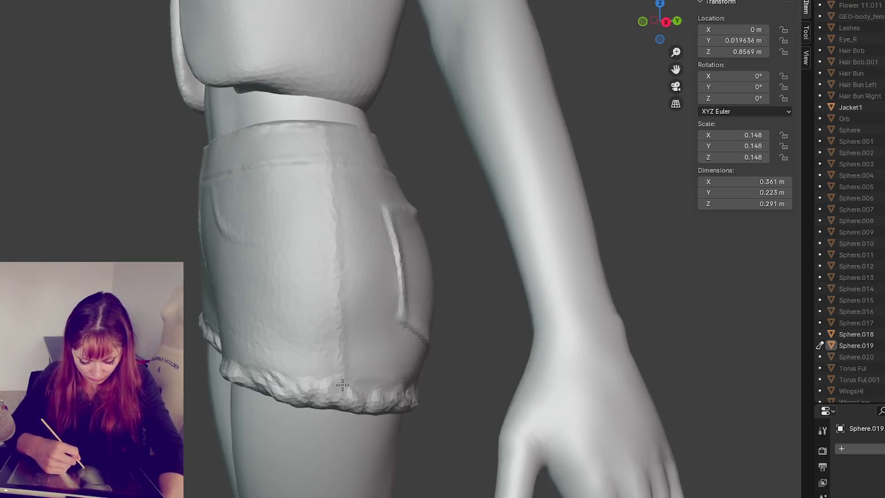
# - Draw a downward seam crease on the upper back of the shorts below the waistband
pyautogui.moveTo(345, 385); pyautogui.dragTo(342, 288, button='middle')
pyautogui.moveTo(379, 255)
pyautogui.mouseDown(button='middle')
pyautogui.moveTo(341, 227)
pyautogui.moveTo(392, 190)
pyautogui.moveTo(327, 223)
pyautogui.moveTo(271, 205)
pyautogui.mouseUp(button='middle')
pyautogui.moveTo(320, 254); pyautogui.dragTo(323, 393)
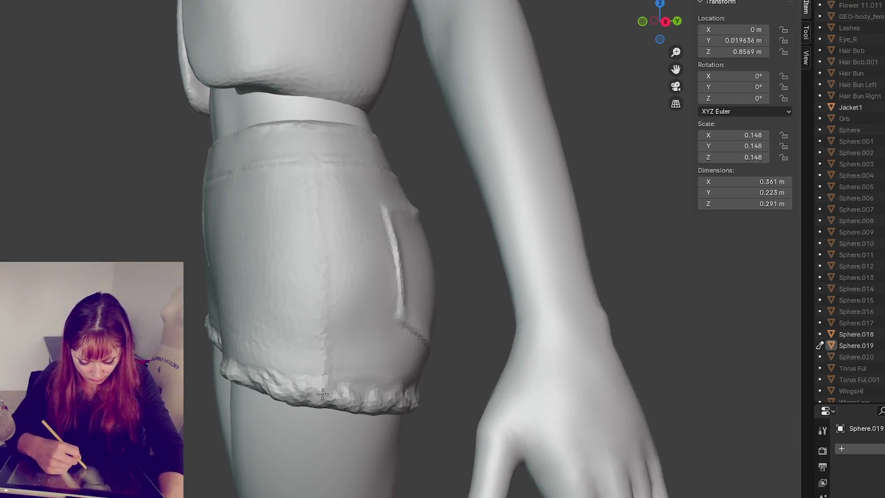
pyautogui.moveTo(317, 251)
pyautogui.mouseDown(button='middle')
pyautogui.moveTo(366, 351)
pyautogui.moveTo(251, 172)
pyautogui.moveTo(320, 175)
pyautogui.moveTo(316, 193)
pyautogui.moveTo(230, 195)
pyautogui.moveTo(359, 212)
pyautogui.moveTo(386, 187)
pyautogui.moveTo(324, 171)
pyautogui.moveTo(290, 212)
pyautogui.moveTo(270, 186)
pyautogui.mouseUp(button='middle')
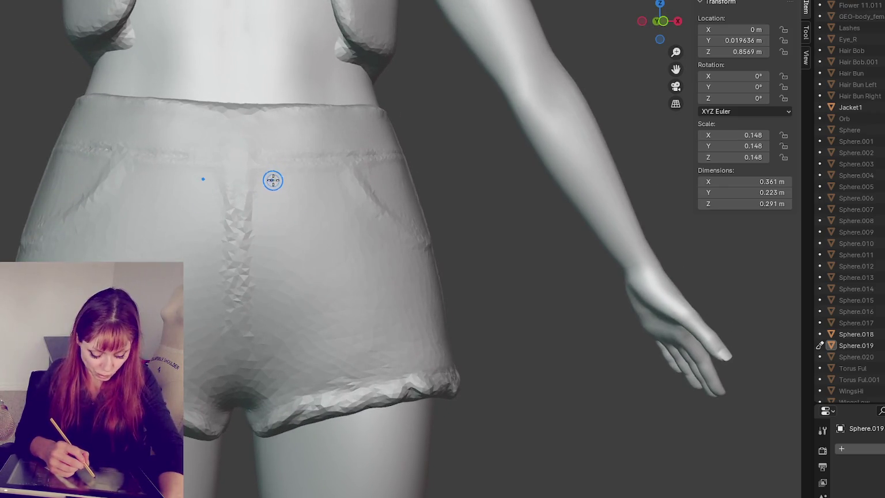
# - Orbit around the hips to inspect the shorts' sides, rear, waistband and belt loops
pyautogui.moveTo(237, 308)
pyautogui.mouseDown(button='middle')
pyautogui.moveTo(424, 221)
pyautogui.moveTo(369, 284)
pyautogui.moveTo(369, 330)
pyautogui.mouseUp(button='middle')
pyautogui.moveTo(354, 271)
pyautogui.mouseDown(button='middle')
pyautogui.moveTo(308, 233)
pyautogui.moveTo(351, 197)
pyautogui.mouseUp(button='middle')
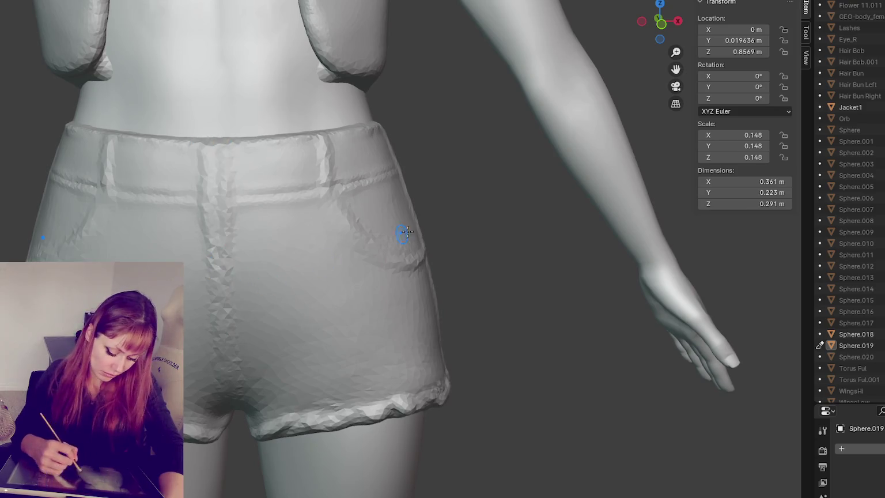
pyautogui.moveTo(400, 237); pyautogui.dragTo(329, 235, button='middle')
pyautogui.moveTo(341, 191)
pyautogui.mouseDown(button='middle')
pyautogui.moveTo(282, 198)
pyautogui.moveTo(301, 187)
pyautogui.mouseUp(button='middle')
pyautogui.moveTo(398, 161)
pyautogui.mouseDown(button='middle')
pyautogui.moveTo(391, 158)
pyautogui.moveTo(450, 154)
pyautogui.moveTo(444, 144)
pyautogui.mouseUp(button='middle')
pyautogui.moveTo(499, 179)
pyautogui.mouseDown(button='middle')
pyautogui.moveTo(560, 180)
pyautogui.moveTo(573, 142)
pyautogui.mouseUp(button='middle')
pyautogui.moveTo(583, 180); pyautogui.dragTo(597, 166, button='middle')
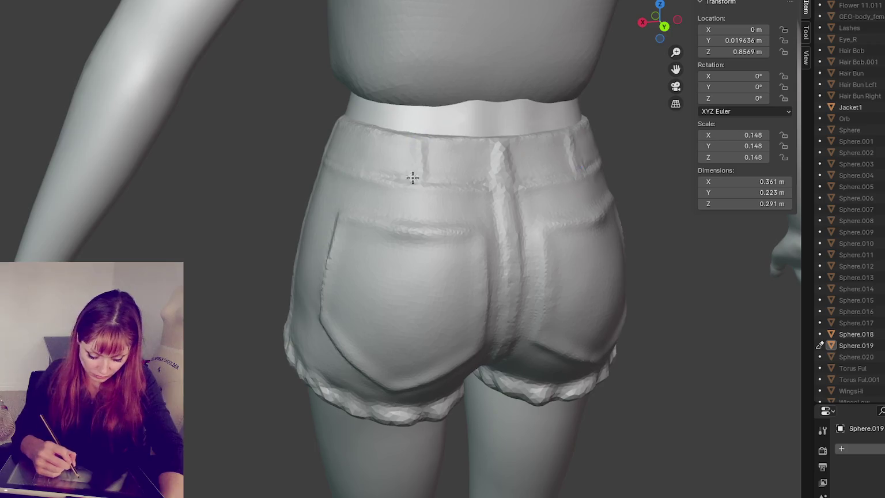
pyautogui.moveTo(409, 166)
pyautogui.mouseDown(button='middle')
pyautogui.moveTo(405, 198)
pyautogui.moveTo(412, 166)
pyautogui.moveTo(605, 162)
pyautogui.mouseUp(button='middle')
pyautogui.moveTo(498, 190)
pyautogui.mouseDown(button='middle')
pyautogui.moveTo(559, 253)
pyautogui.moveTo(488, 152)
pyautogui.moveTo(690, 251)
pyautogui.moveTo(513, 257)
pyautogui.moveTo(355, 168)
pyautogui.moveTo(314, 157)
pyautogui.mouseUp(button='middle')
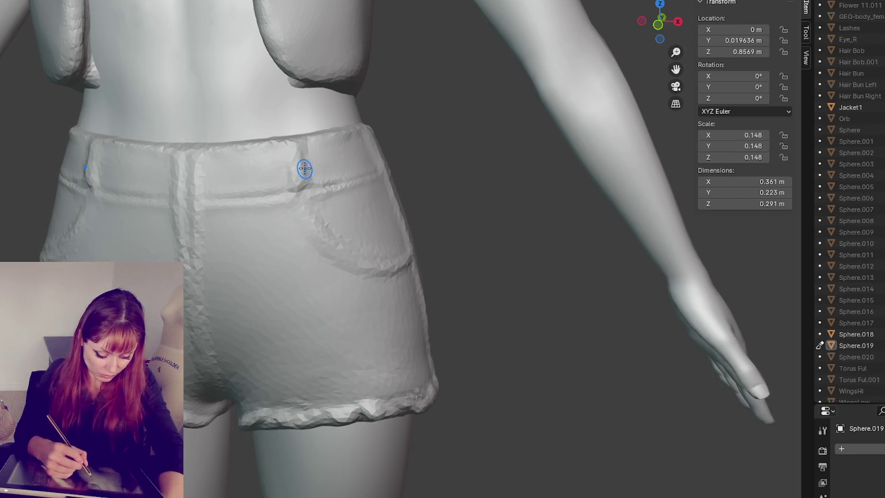
pyautogui.moveTo(99, 176); pyautogui.dragTo(183, 189, button='middle')
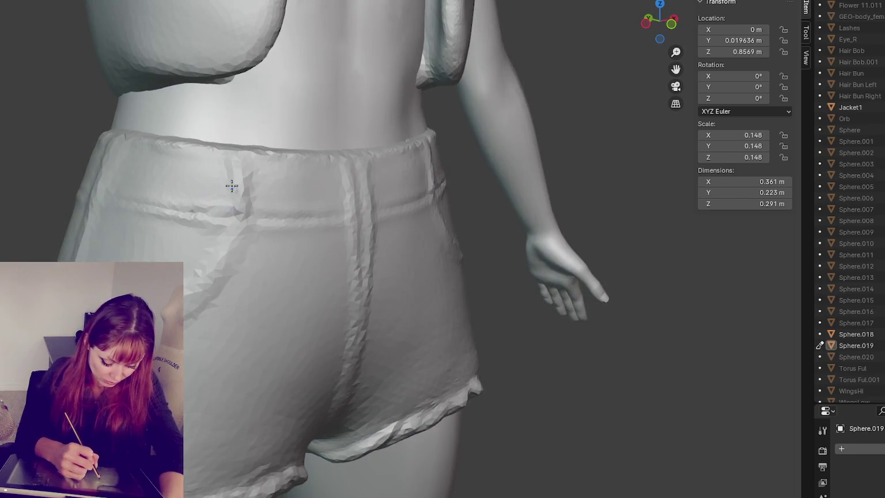
pyautogui.moveTo(323, 180)
pyautogui.mouseDown(button='middle')
pyautogui.moveTo(303, 150)
pyautogui.moveTo(266, 201)
pyautogui.mouseUp(button='middle')
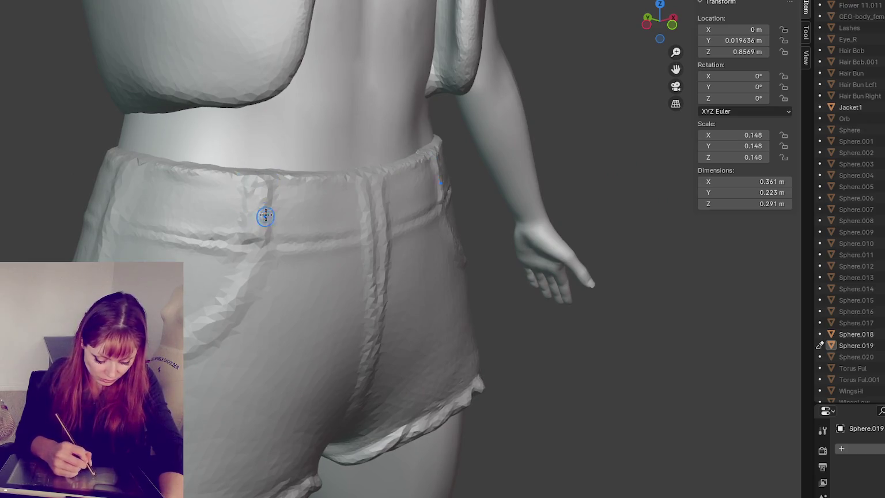
pyautogui.moveTo(260, 215); pyautogui.dragTo(296, 199, button='middle')
pyautogui.moveTo(213, 192)
pyautogui.mouseDown(button='middle')
pyautogui.moveTo(246, 199)
pyautogui.moveTo(219, 202)
pyautogui.moveTo(172, 228)
pyautogui.moveTo(470, 197)
pyautogui.moveTo(408, 188)
pyautogui.mouseUp(button='middle')
# - Zoom and orbit around the back pocket and sides of the shorts
pyautogui.scroll(1, 408, 188)
pyautogui.scroll(-1, 406, 173)
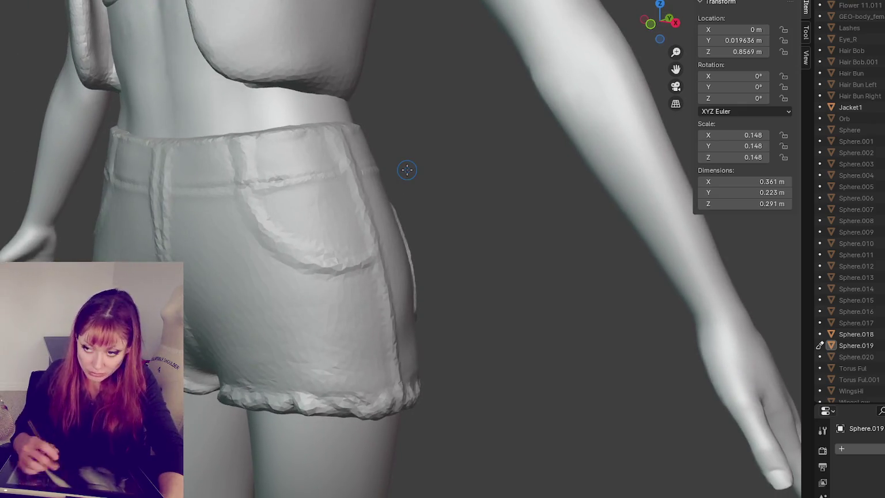
pyautogui.scroll(3, 407, 169)
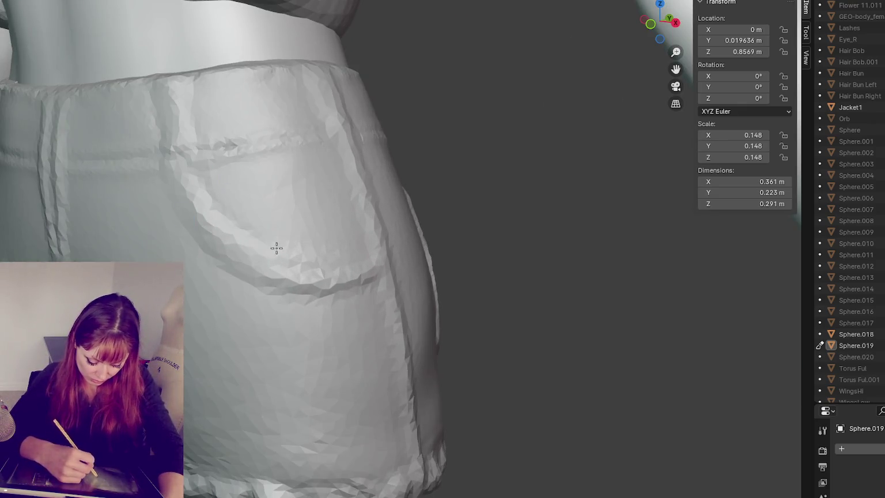
pyautogui.scroll(-3, 294, 246)
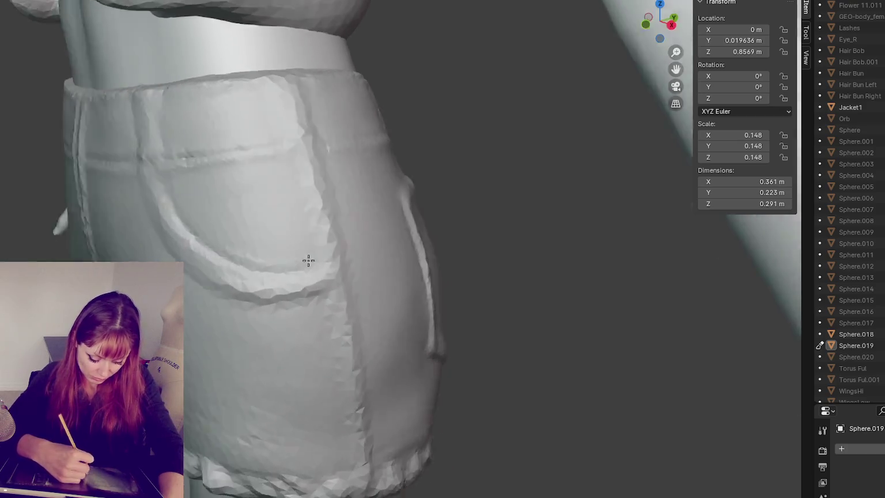
pyautogui.moveTo(364, 258); pyautogui.dragTo(167, 184, button='middle')
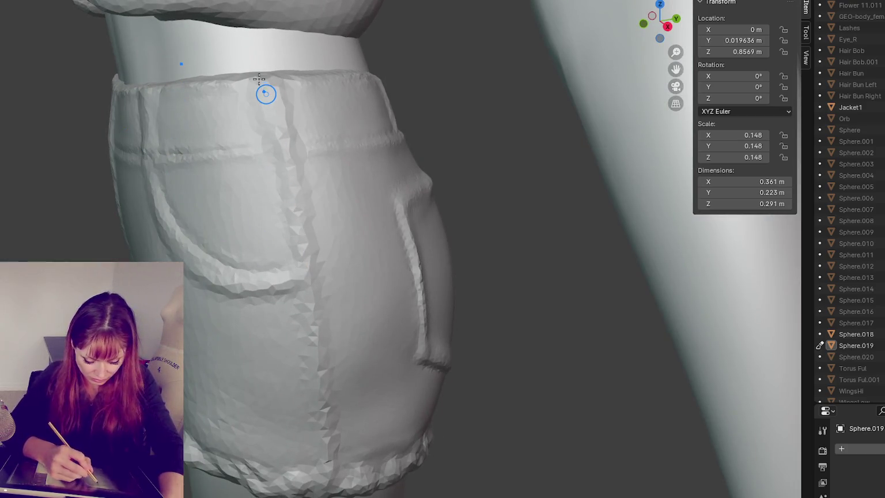
pyautogui.moveTo(305, 194); pyautogui.dragTo(298, 176, button='middle')
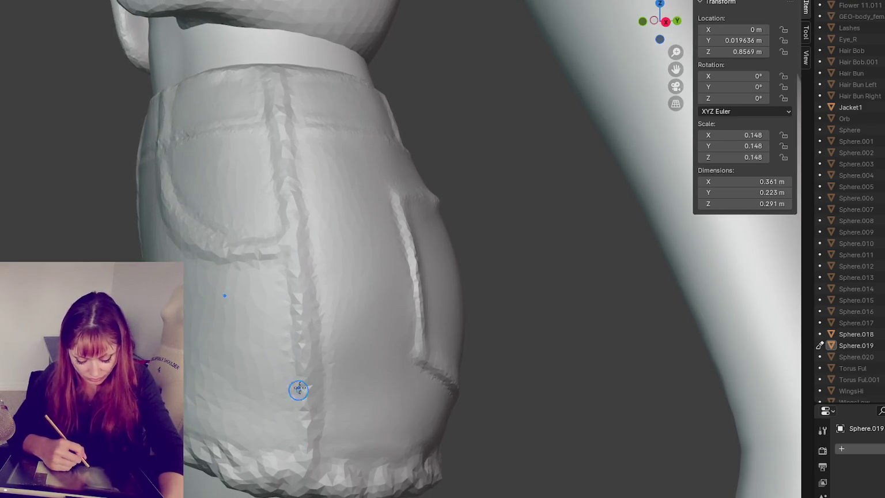
pyautogui.moveTo(322, 423); pyautogui.dragTo(388, 410, button='middle')
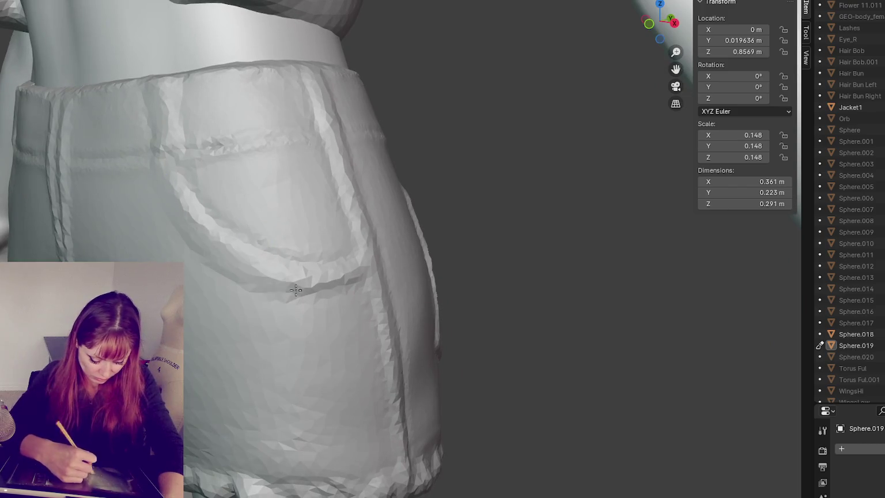
pyautogui.moveTo(310, 286); pyautogui.dragTo(148, 165, button='middle')
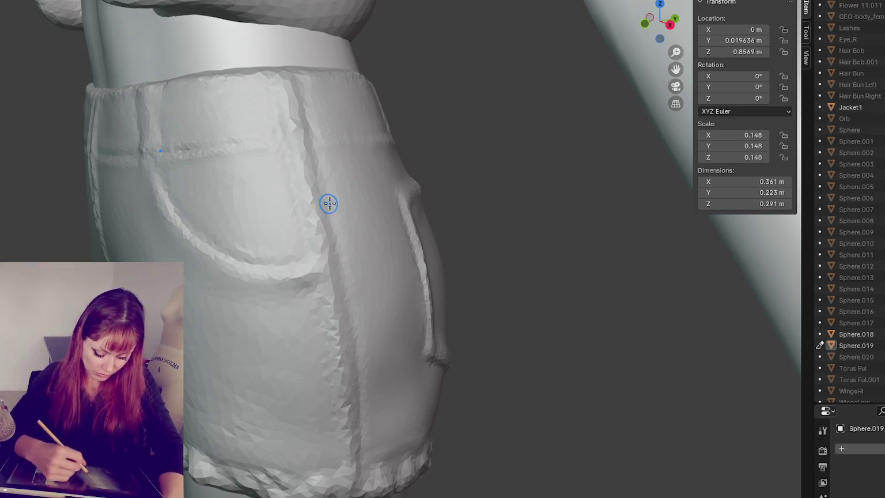
pyautogui.moveTo(330, 203); pyautogui.dragTo(300, 152, button='middle')
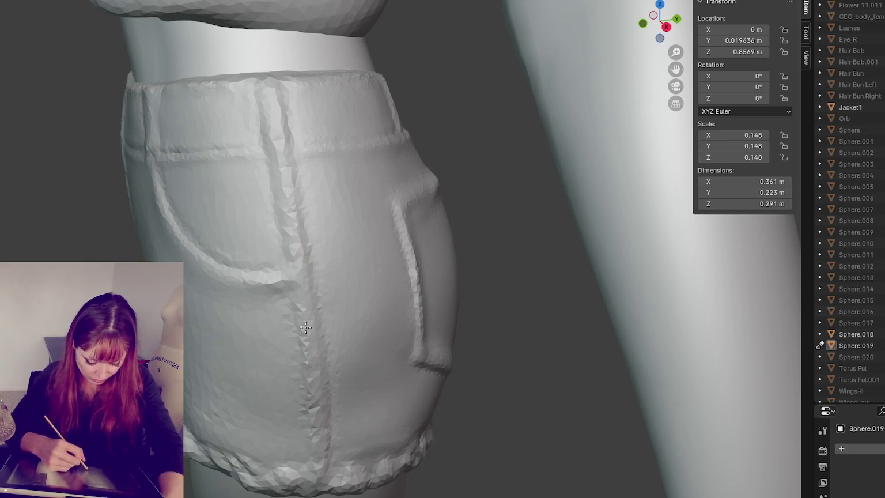
pyautogui.moveTo(306, 369); pyautogui.dragTo(322, 271, button='middle')
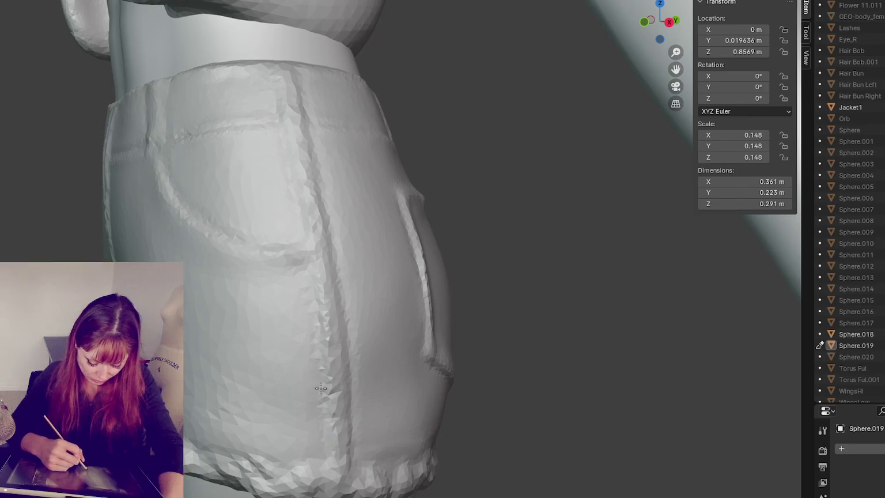
pyautogui.moveTo(324, 422)
pyautogui.mouseDown(button='middle')
pyautogui.moveTo(269, 385)
pyautogui.moveTo(300, 350)
pyautogui.mouseUp(button='middle')
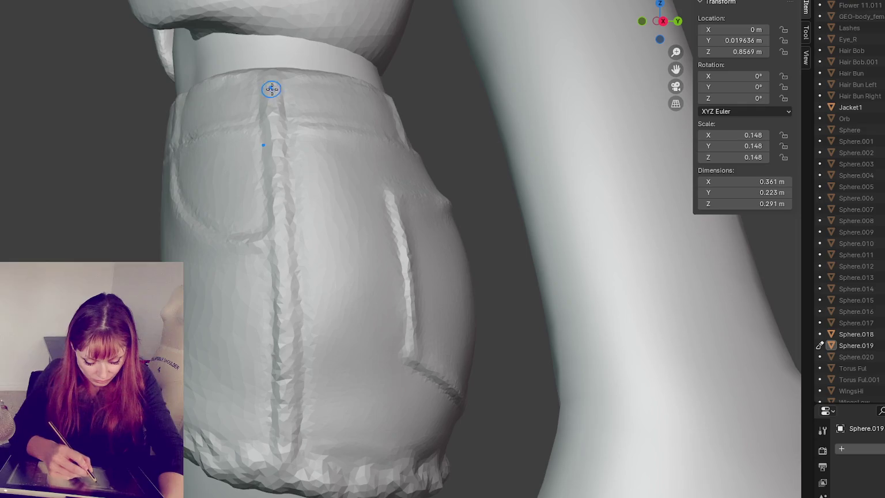
pyautogui.moveTo(281, 397); pyautogui.dragTo(346, 397, button='middle')
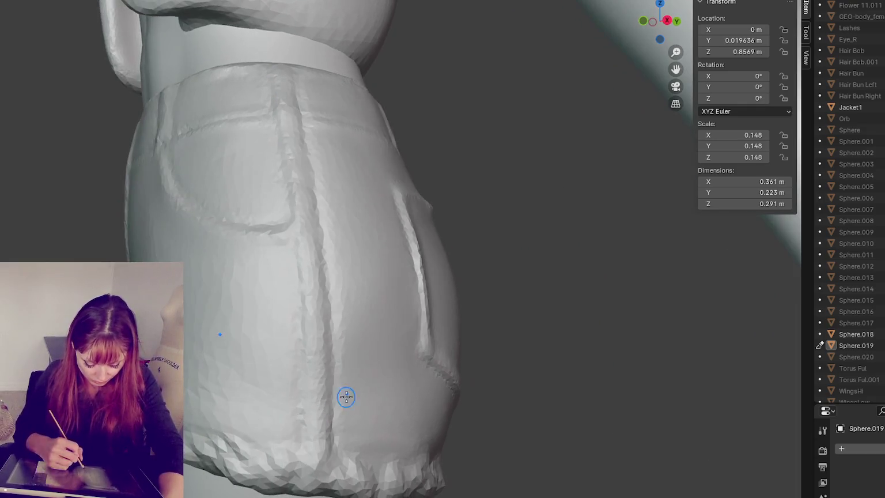
pyautogui.moveTo(310, 420)
pyautogui.mouseDown(button='middle')
pyautogui.moveTo(360, 391)
pyautogui.moveTo(371, 253)
pyautogui.moveTo(427, 263)
pyautogui.moveTo(319, 265)
pyautogui.mouseUp(button='middle')
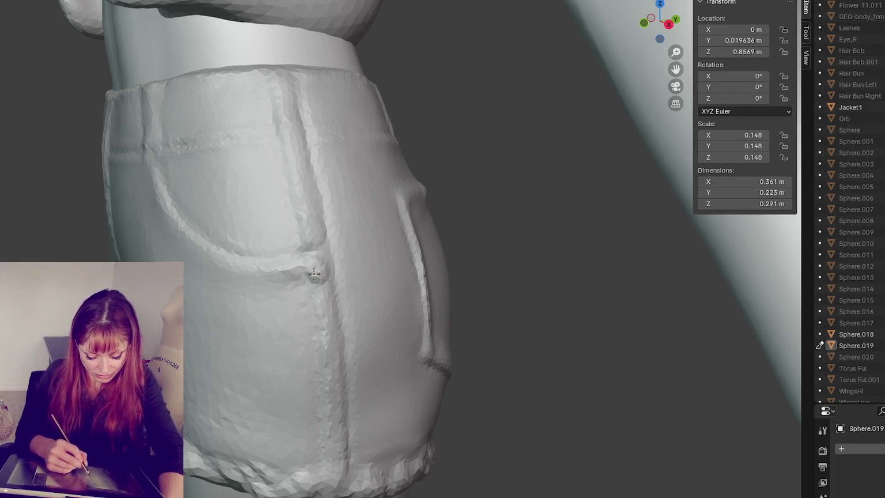
pyautogui.scroll(1, 375, 270)
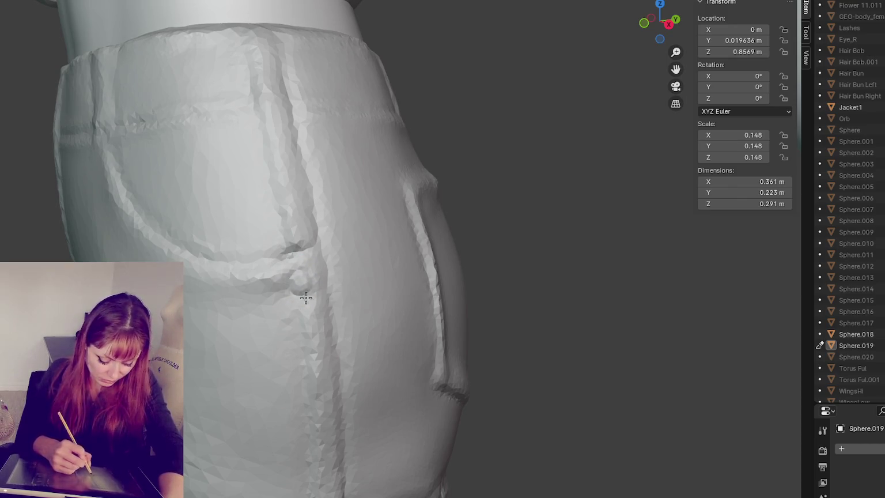
# - Smooth the waistband seam beside the pocket, then return to the front view
pyautogui.moveTo(316, 142)
pyautogui.mouseDown(button='middle')
pyautogui.moveTo(357, 139)
pyautogui.moveTo(230, 167)
pyautogui.mouseUp(button='middle')
pyautogui.moveTo(240, 165); pyautogui.dragTo(235, 184)
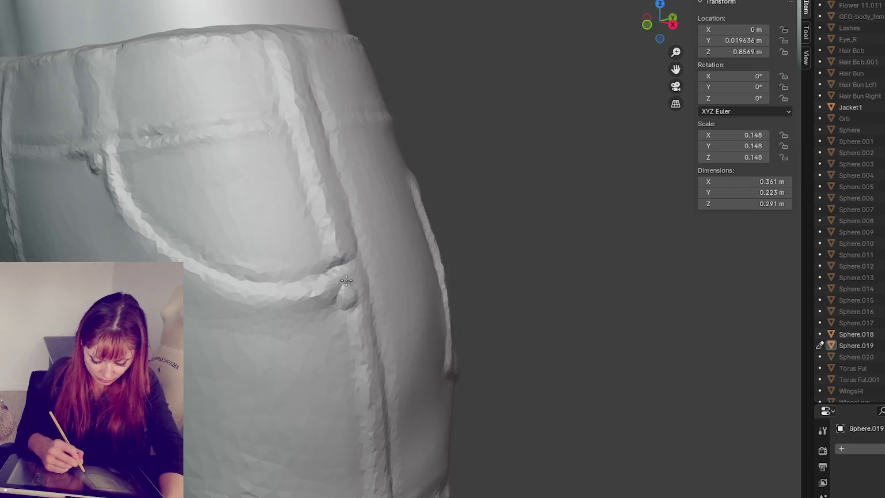
pyautogui.click(353, 294)
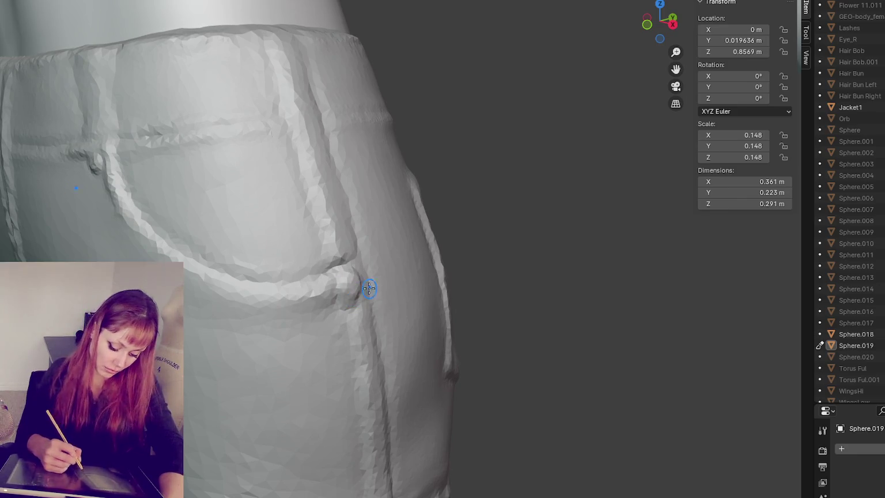
pyautogui.moveTo(355, 286); pyautogui.dragTo(365, 291, button='middle')
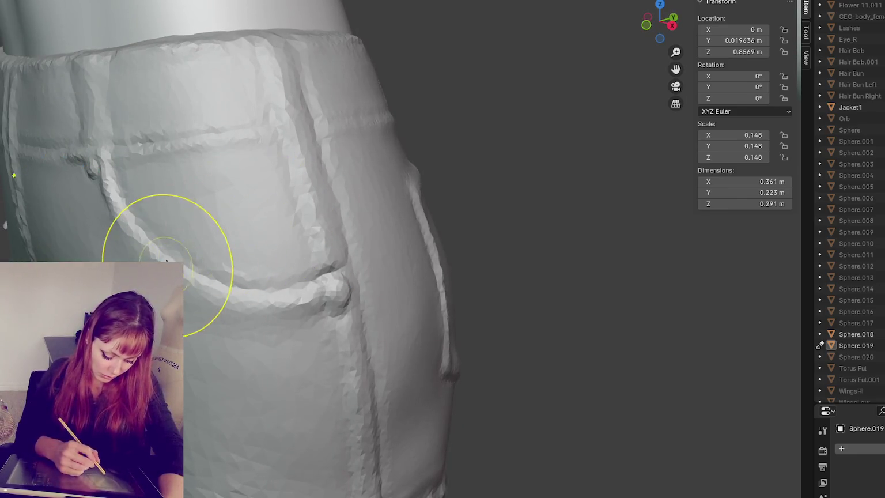
pyautogui.scroll(-5, 116, 259)
pyautogui.press('KP_1')
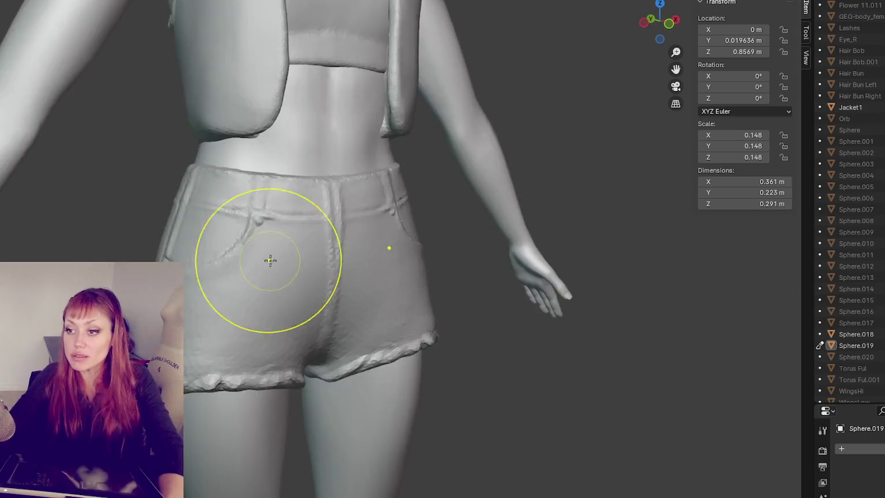
pyautogui.scroll(-4, 384, 253)
pyautogui.scroll(4, 384, 253)
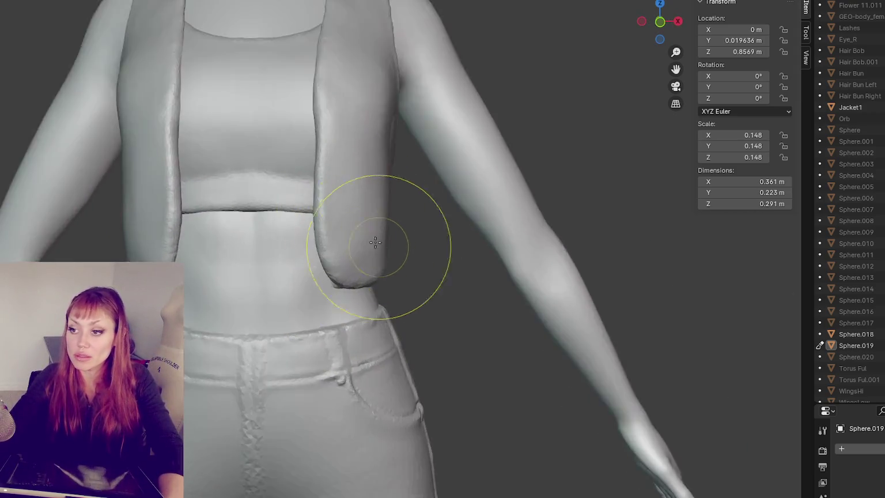
pyautogui.scroll(-4, 384, 253)
pyautogui.moveTo(384, 254); pyautogui.dragTo(674, 237, button='middle')
pyautogui.scroll(2, 674, 237)
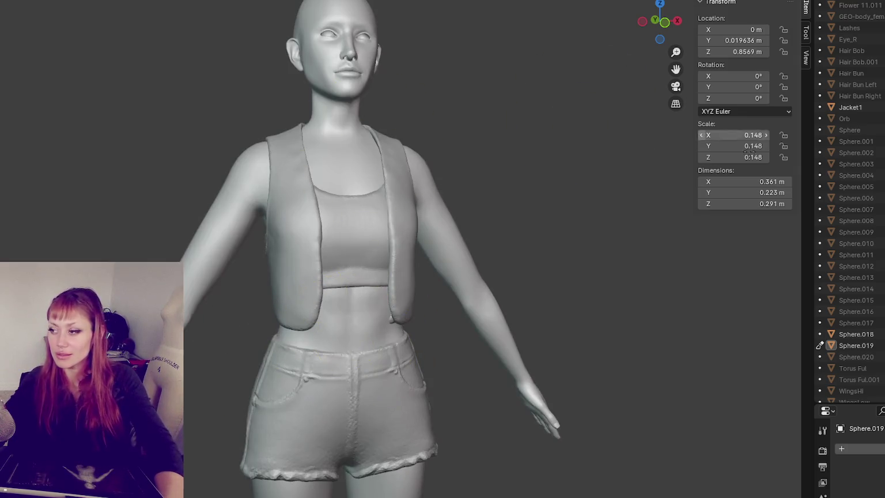
pyautogui.click(856, 345)
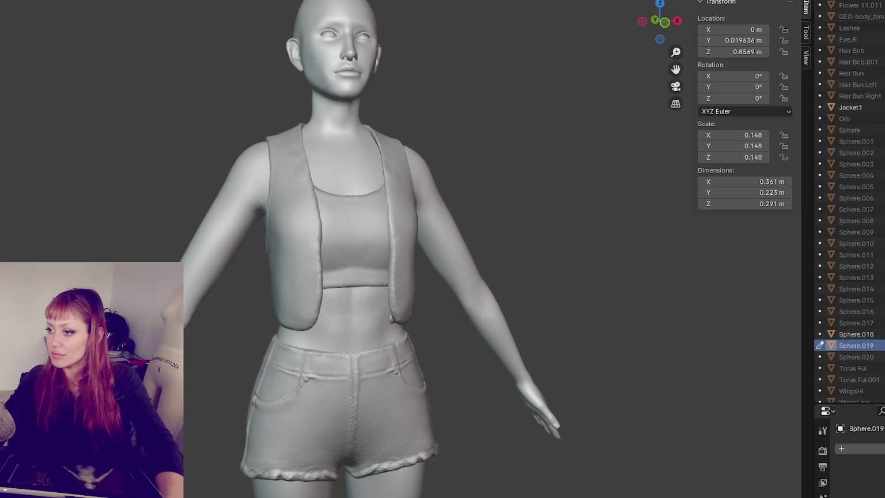
# - Rename Sphere.019 to 'Shorts - Jean' and Sphere.018 to 'Top - Sportsbra' in the Outliner
pyautogui.doubleClick(856, 345)
pyautogui.scroll(-1, 869, 344)
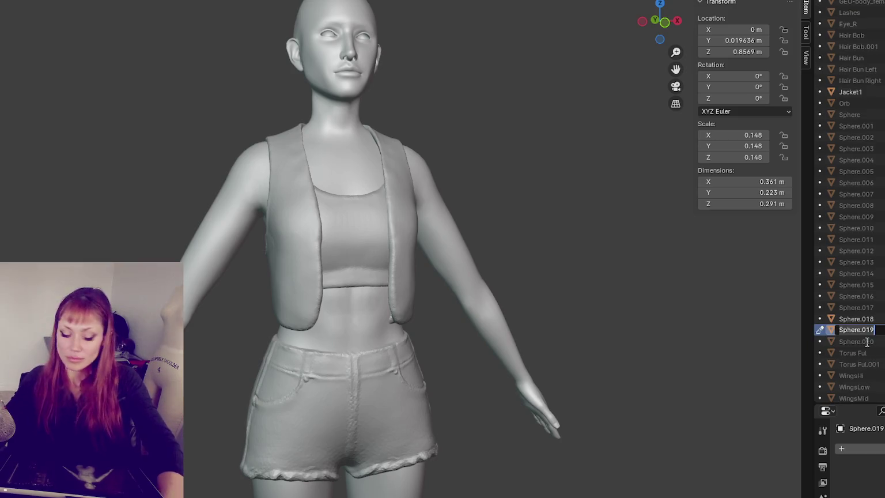
pyautogui.write('Shorts - Jean')
pyautogui.press('Return')
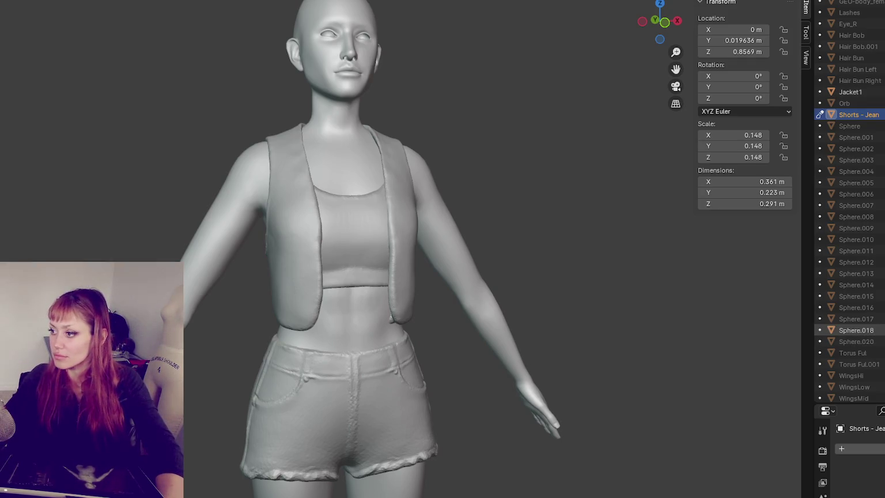
pyautogui.click(840, 330)
pyautogui.write('Top - Sportsba')
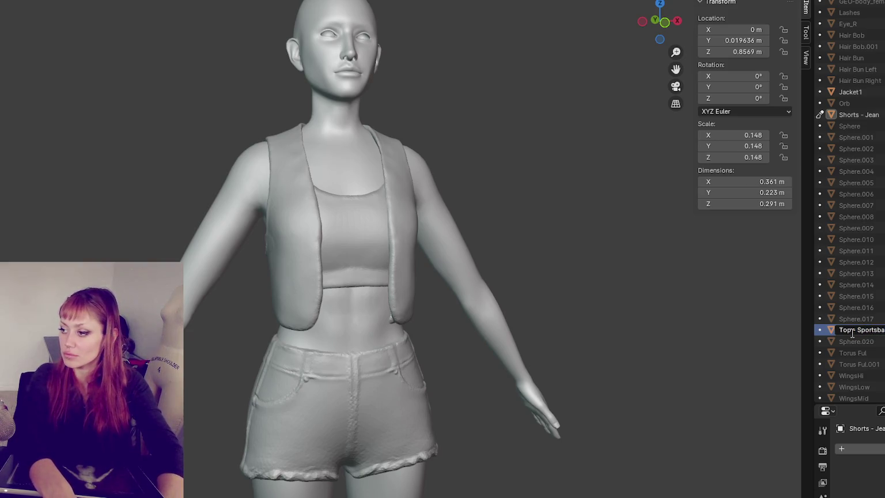
pyautogui.press('Return')
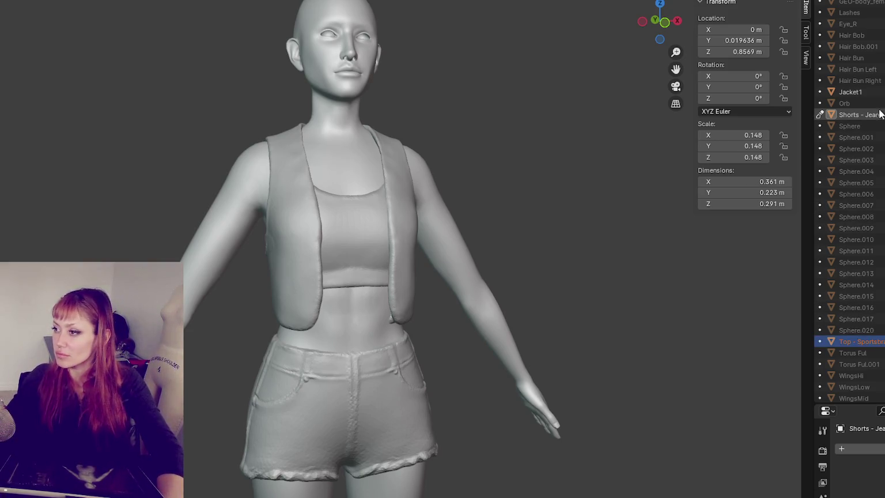
# - Rename the shorts to 'Bottoms - Jean' and Jacket1 to 'Top - Jacket'
pyautogui.doubleClick(859, 115)
pyautogui.scroll(3, 856, 112)
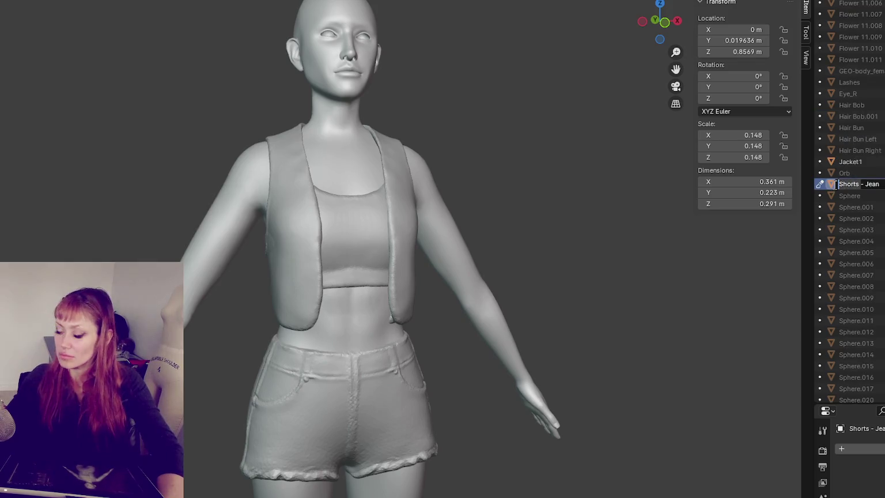
pyautogui.write('Bottoms')
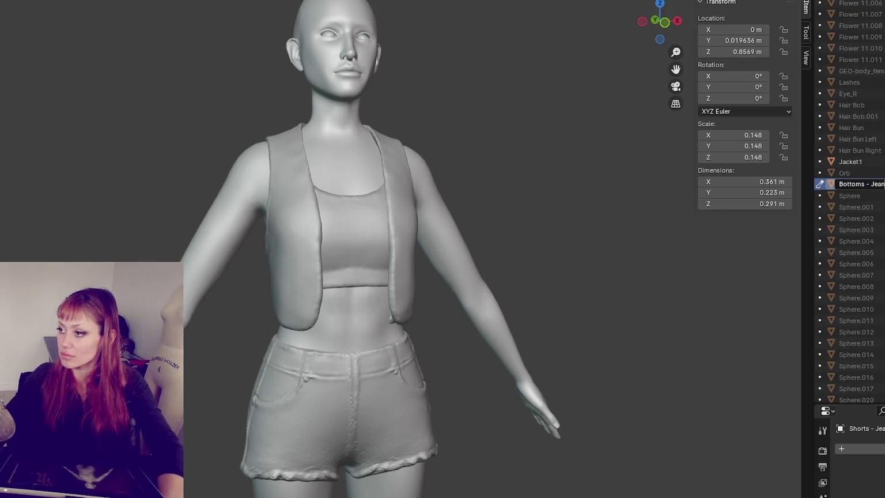
pyautogui.press('Return')
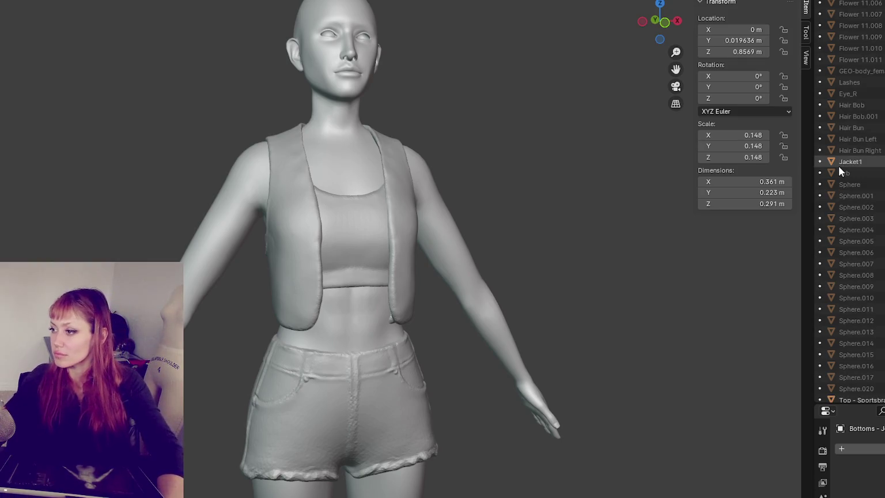
pyautogui.doubleClick(842, 162)
pyautogui.write('Top - J')
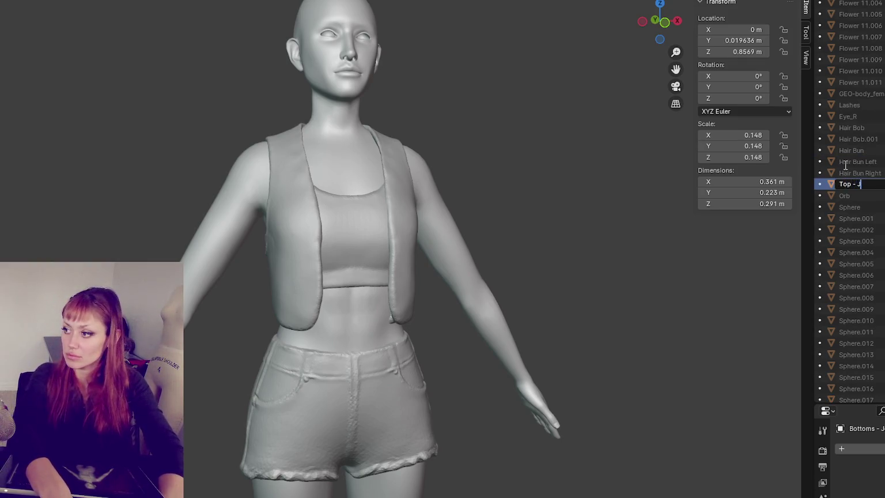
pyautogui.press('Return')
pyautogui.scroll(10, 844, 165)
pyautogui.scroll(-3, 853, 207)
pyautogui.scroll(-3, 853, 208)
pyautogui.scroll(-2, 852, 207)
pyautogui.scroll(-2, 852, 208)
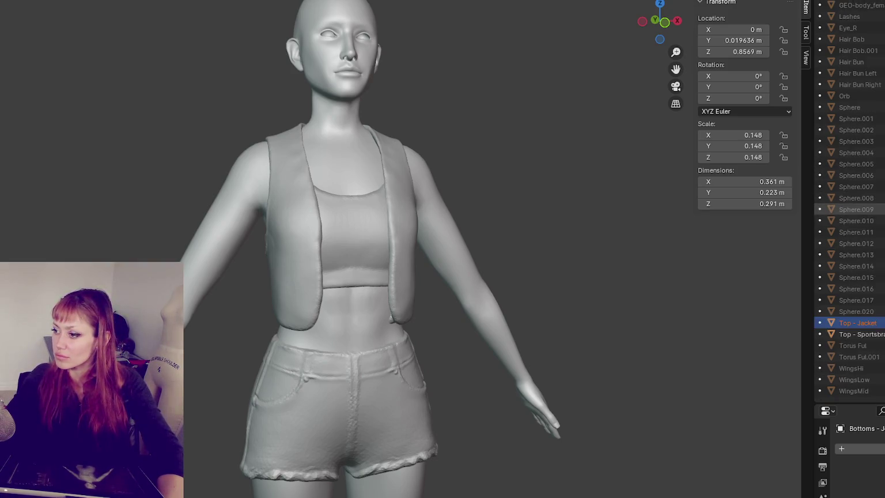
pyautogui.scroll(2, 440, 242)
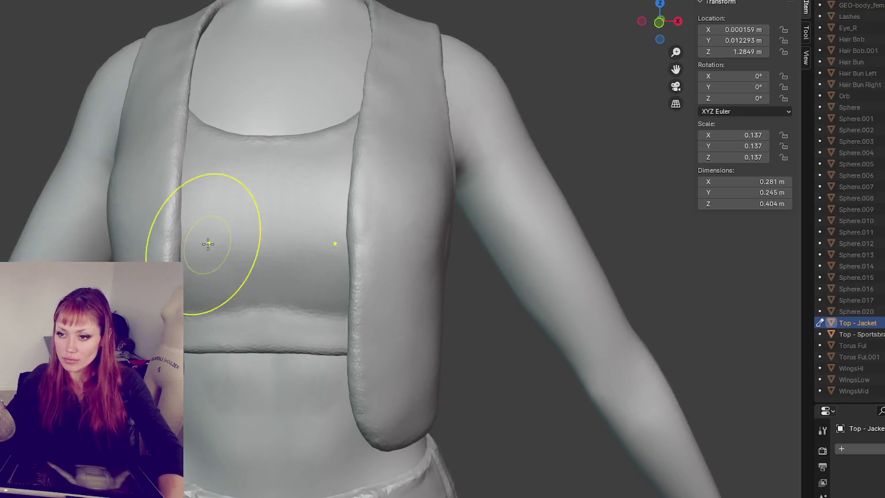
# - Sculpt both vest fronts' inner edges, check the bra underneath, then duplicate the vest
pyautogui.moveTo(188, 227)
pyautogui.mouseDown()
pyautogui.moveTo(157, 227)
pyautogui.moveTo(172, 240)
pyautogui.moveTo(178, 230)
pyautogui.moveTo(168, 248)
pyautogui.moveTo(167, 426)
pyautogui.mouseUp()
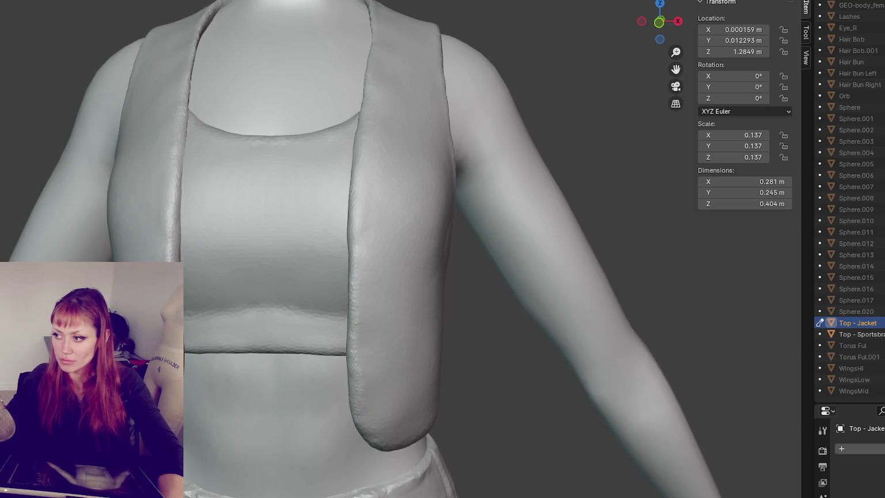
pyautogui.press('h')
pyautogui.hotkey('alt', 'h')
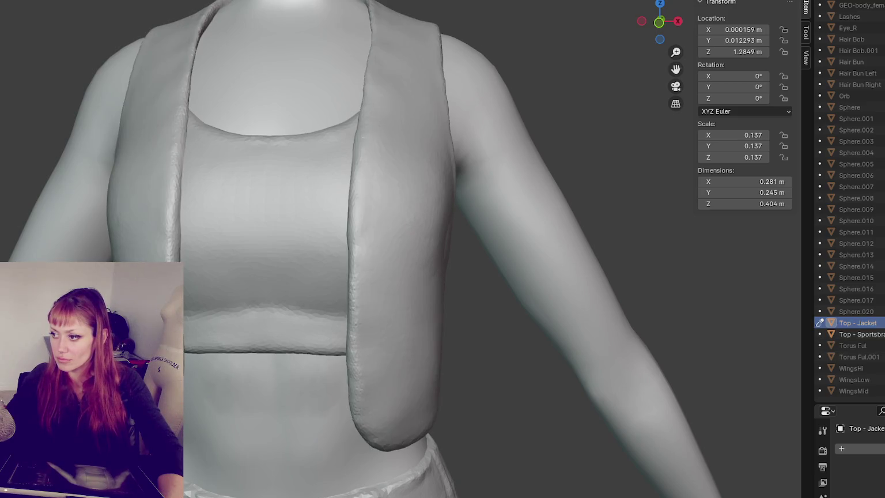
pyautogui.hotkey('shift', 'd')
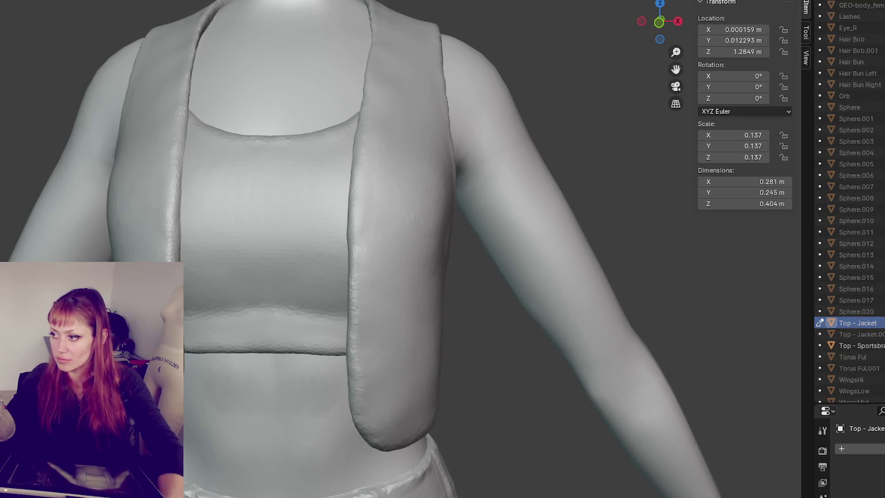
pyautogui.moveTo(240, 410)
pyautogui.mouseDown(button='middle')
pyautogui.moveTo(262, 425)
pyautogui.moveTo(445, 452)
pyautogui.mouseUp(button='middle')
# - Reshape the vest's lower front corner and edge, undoing the pointed attempts
pyautogui.moveTo(365, 411); pyautogui.dragTo(366, 363)
pyautogui.hotkey('ctrl', 'z')
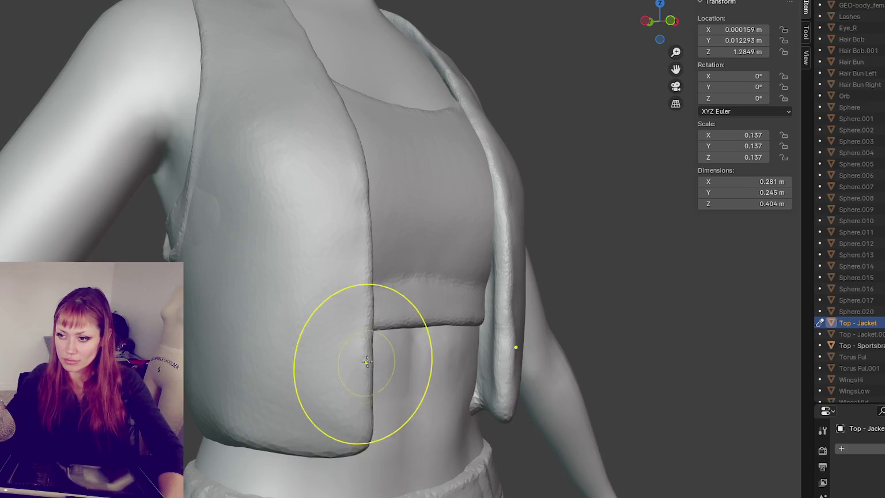
pyautogui.moveTo(355, 424); pyautogui.dragTo(383, 439)
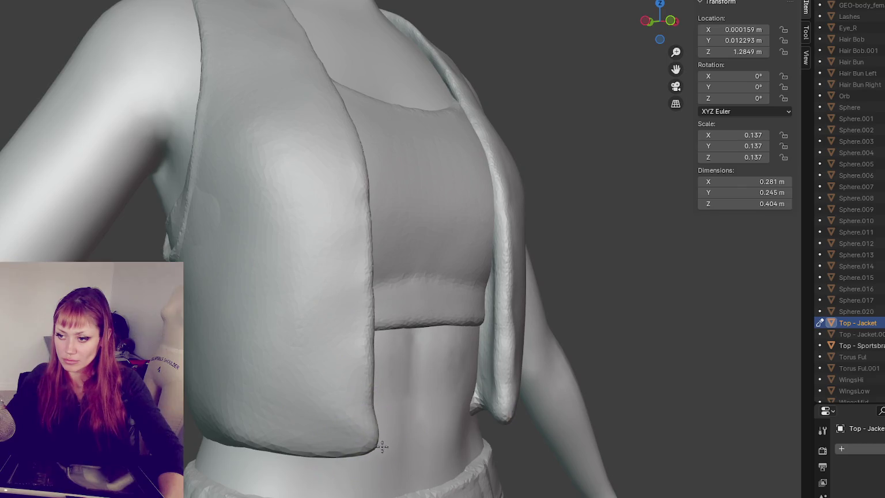
pyautogui.hotkey('ctrl', 'z')
pyautogui.hotkey('ctrl', 'z')
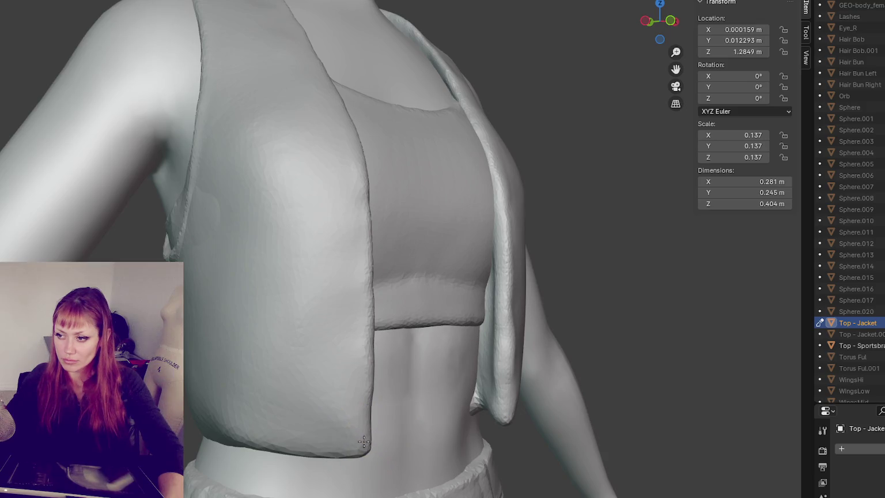
pyautogui.moveTo(473, 369); pyautogui.dragTo(369, 357, button='middle')
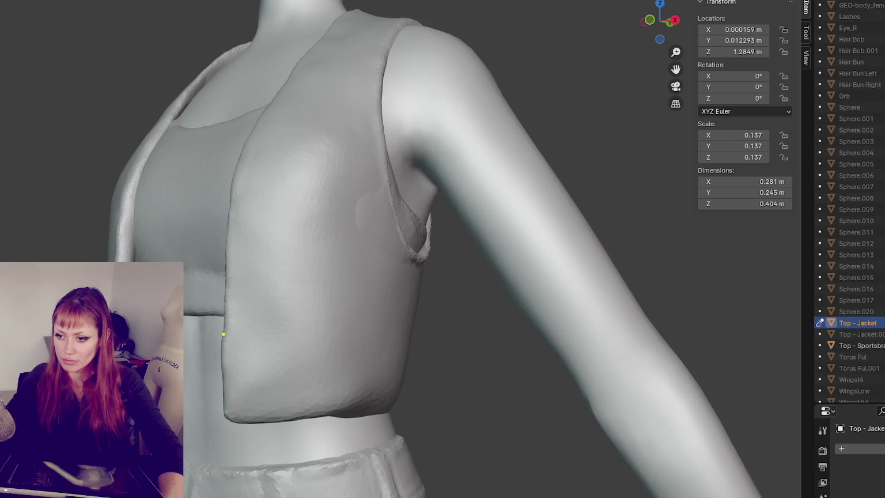
pyautogui.moveTo(234, 375); pyautogui.dragTo(244, 398)
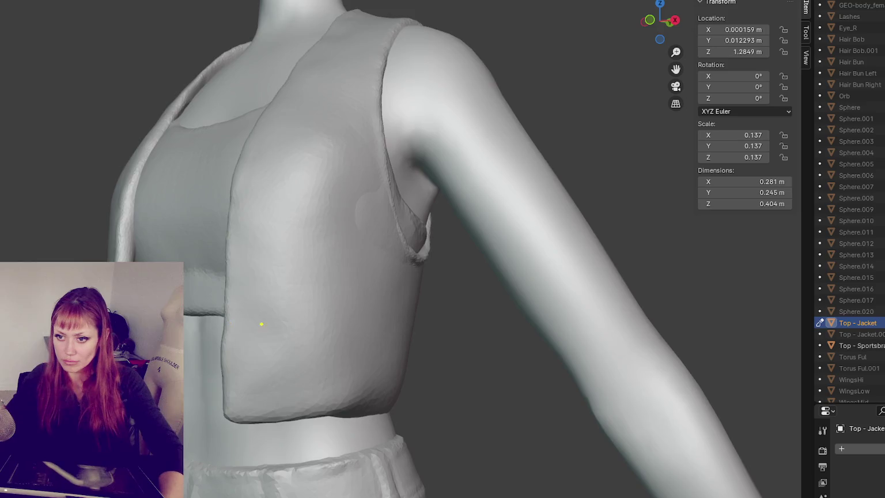
pyautogui.moveTo(258, 322); pyautogui.dragTo(112, 276, button='middle')
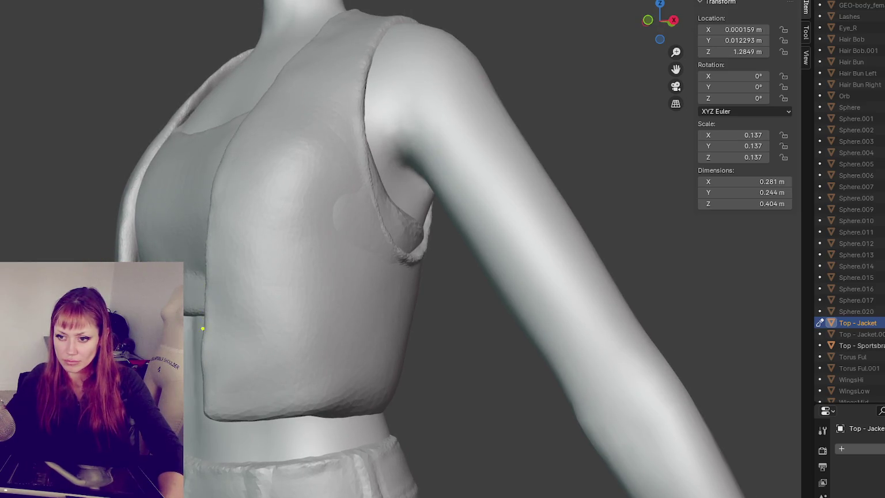
pyautogui.moveTo(205, 394); pyautogui.dragTo(210, 409)
pyautogui.moveTo(210, 409); pyautogui.dragTo(233, 403, button='middle')
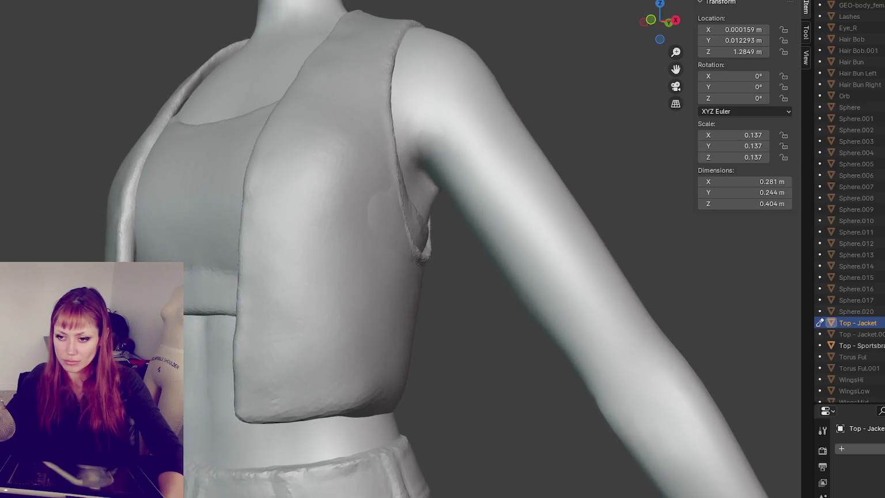
# - Sculpt along the vest's shoulder rim and the upper chest of both panels
pyautogui.moveTo(116, 161); pyautogui.dragTo(118, 253)
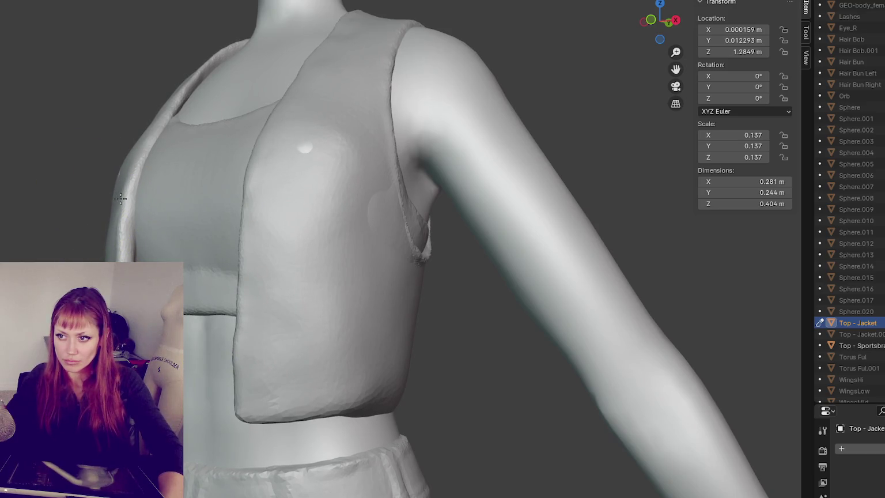
pyautogui.moveTo(117, 198); pyautogui.dragTo(118, 132, button='middle')
pyautogui.moveTo(118, 129); pyautogui.dragTo(101, 219)
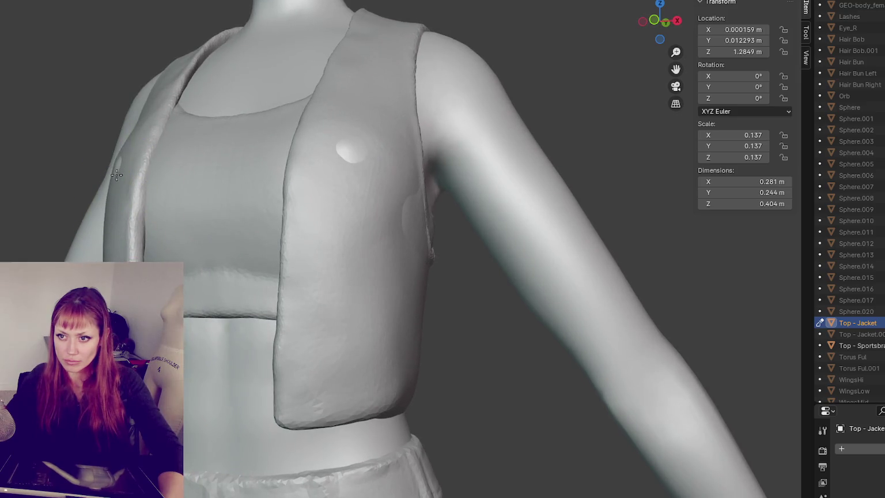
pyautogui.moveTo(112, 138); pyautogui.dragTo(110, 214)
pyautogui.moveTo(115, 190); pyautogui.dragTo(122, 174, button='middle')
pyautogui.moveTo(122, 173); pyautogui.dragTo(112, 172)
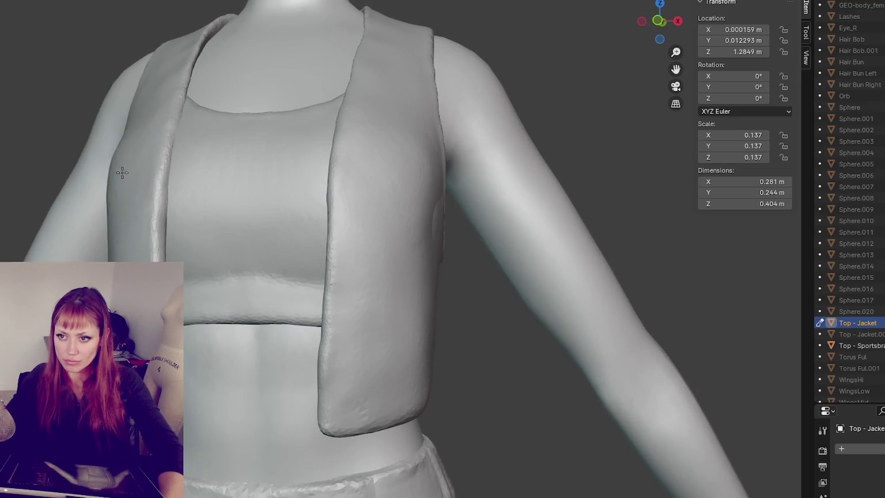
pyautogui.moveTo(111, 166); pyautogui.dragTo(126, 181, button='middle')
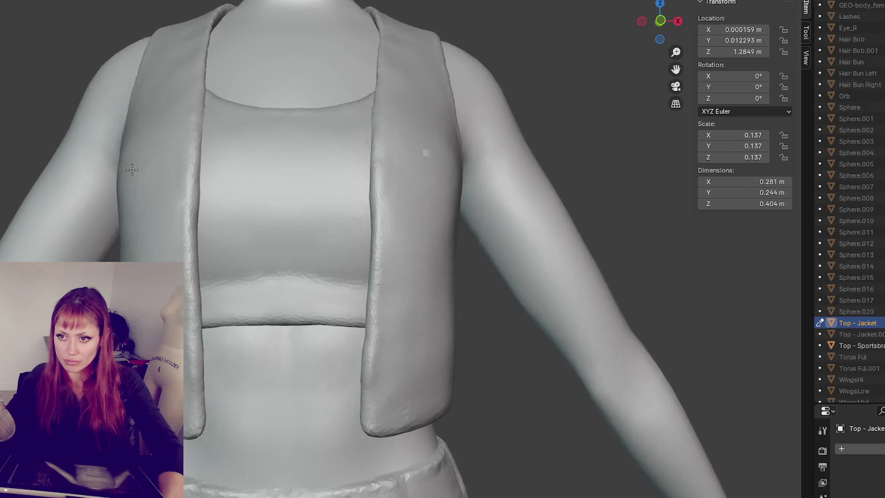
pyautogui.moveTo(129, 181); pyautogui.dragTo(136, 182)
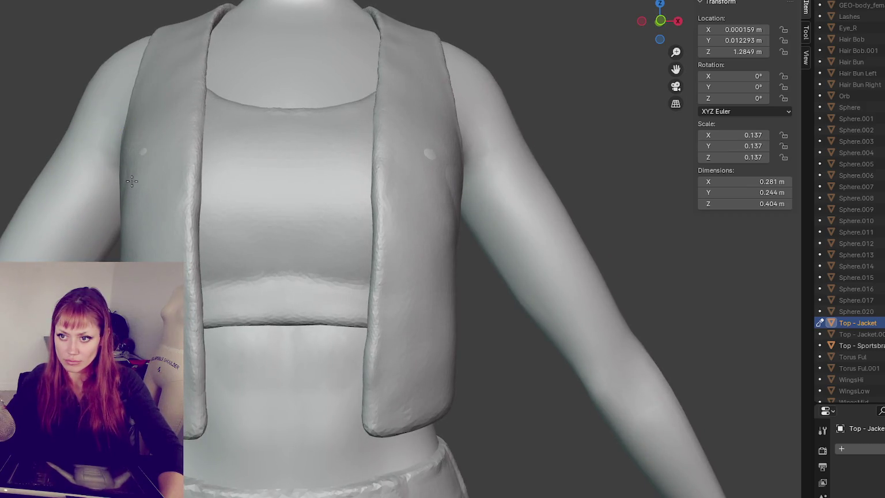
# - Reshape the armhole and side chest of the vest, shrinking the brush size
pyautogui.moveTo(128, 182)
pyautogui.mouseDown(button='middle')
pyautogui.moveTo(254, 203)
pyautogui.moveTo(504, 198)
pyautogui.mouseUp(button='middle')
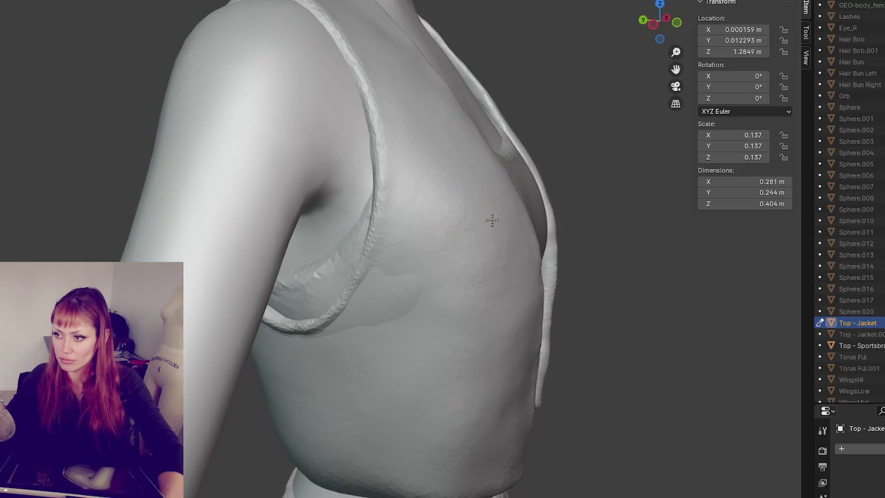
pyautogui.scroll(2, 449, 239)
pyautogui.moveTo(326, 307)
pyautogui.mouseDown(button='middle')
pyautogui.moveTo(178, 247)
pyautogui.moveTo(256, 257)
pyautogui.mouseUp(button='middle')
pyautogui.moveTo(257, 257); pyautogui.dragTo(289, 243)
pyautogui.moveTo(284, 244); pyautogui.dragTo(353, 247, button='middle')
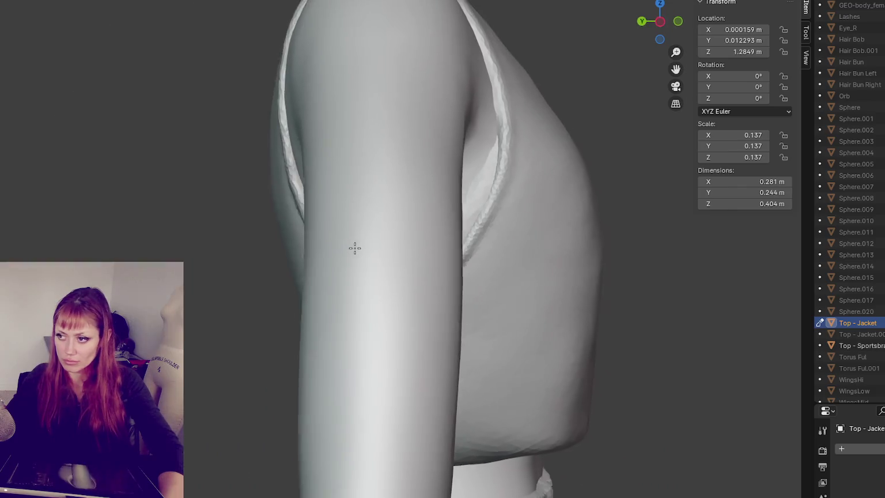
pyautogui.moveTo(571, 257); pyautogui.dragTo(554, 263)
pyautogui.press('f')
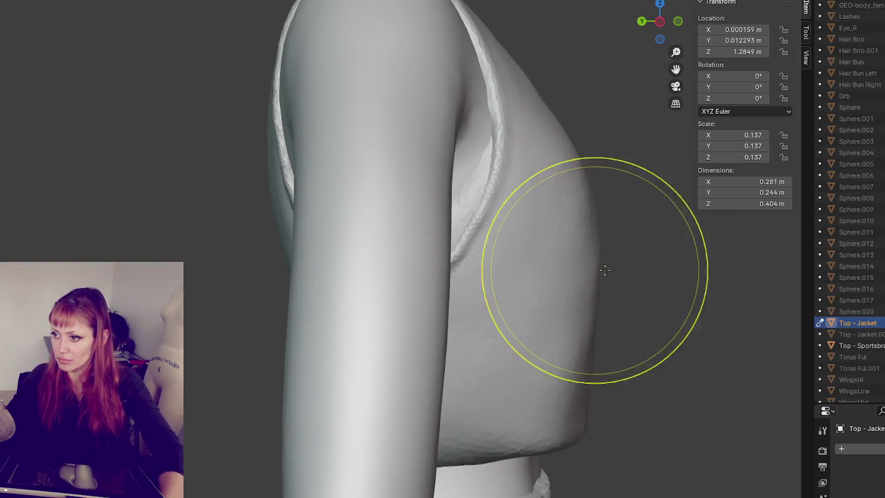
pyautogui.click(612, 257)
pyautogui.moveTo(612, 257)
pyautogui.mouseDown()
pyautogui.moveTo(574, 259)
pyautogui.moveTo(589, 256)
pyautogui.moveTo(574, 367)
pyautogui.mouseUp()
pyautogui.press('f')
pyautogui.click(598, 280)
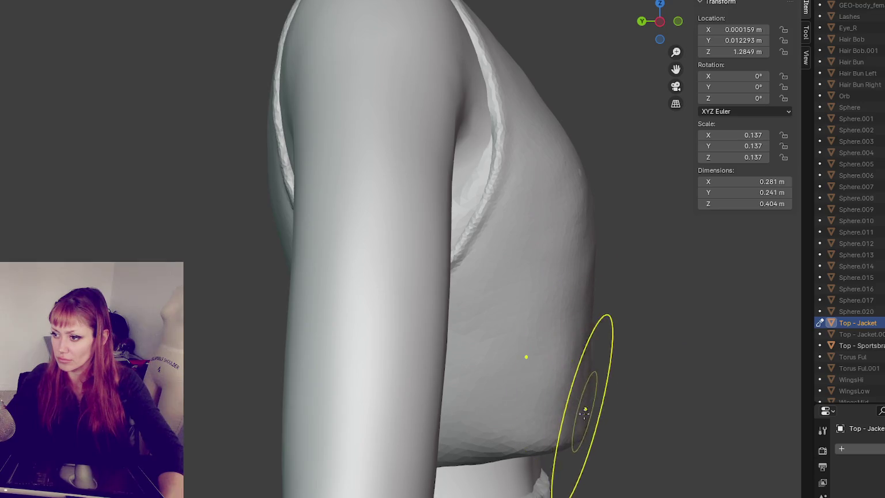
pyautogui.scroll(-3, 507, 345)
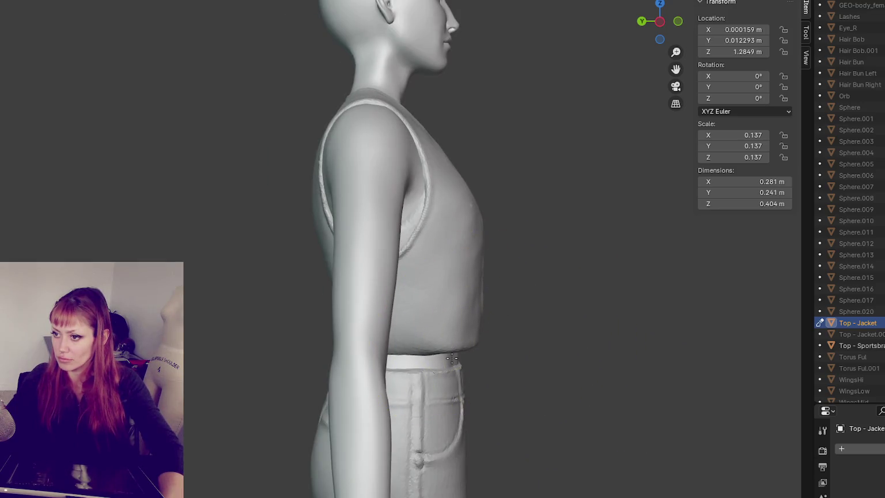
pyautogui.moveTo(450, 247); pyautogui.dragTo(468, 217)
# - Refine the vest's front edge with short strokes, undoing one unwanted stroke
pyautogui.moveTo(474, 219); pyautogui.dragTo(335, 271, button='middle')
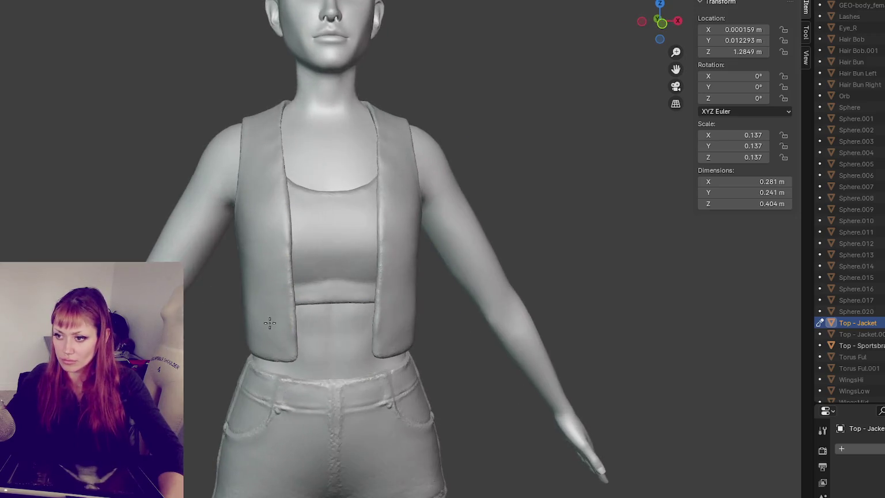
pyautogui.moveTo(213, 317); pyautogui.dragTo(247, 315)
pyautogui.hotkey('ctrl', 'z')
pyautogui.moveTo(419, 312); pyautogui.dragTo(346, 301, button='middle')
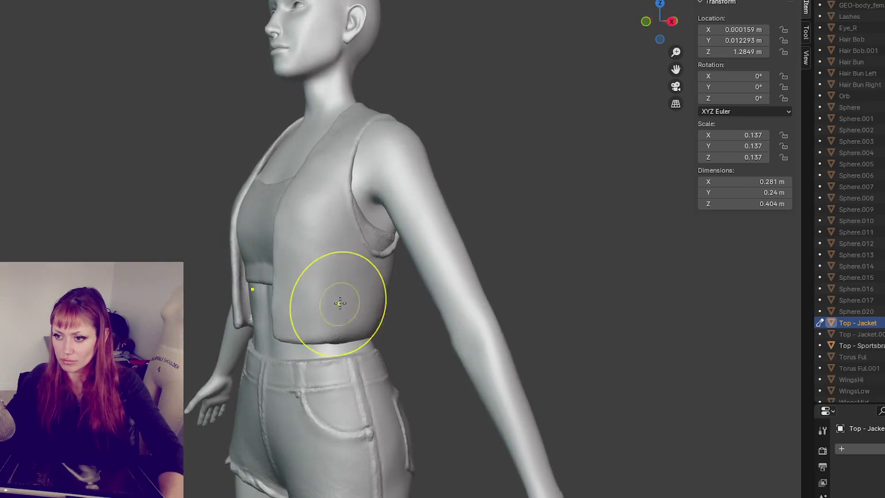
pyautogui.moveTo(296, 320); pyautogui.dragTo(365, 370, button='middle')
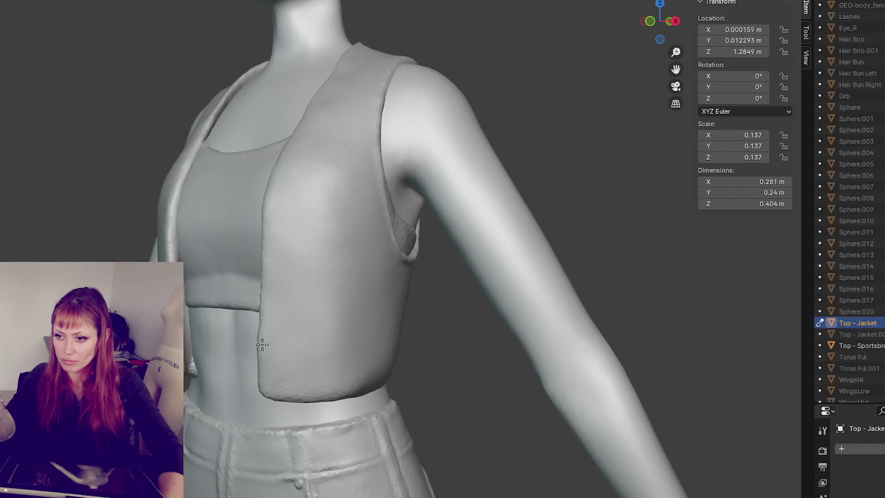
pyautogui.moveTo(266, 346); pyautogui.dragTo(263, 345)
pyautogui.moveTo(273, 322); pyautogui.dragTo(294, 324, button='middle')
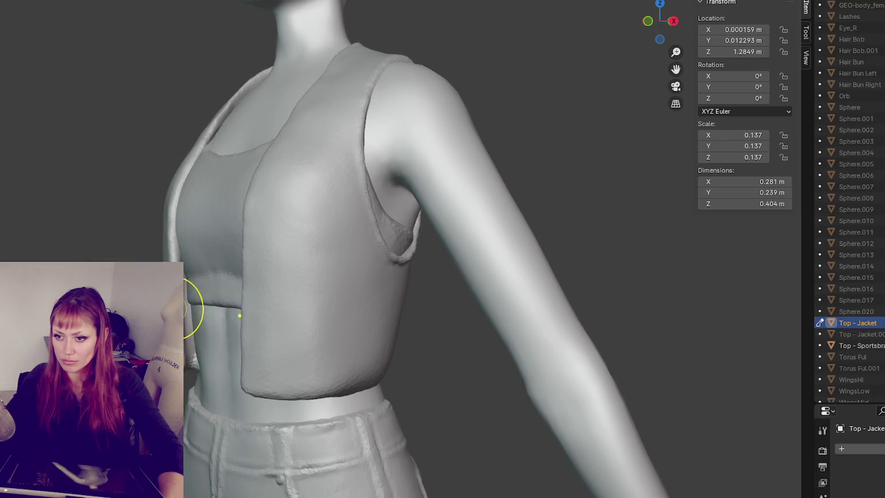
# - Sharpen the crease along the left vest flap's inner edge
pyautogui.press('KP_1')
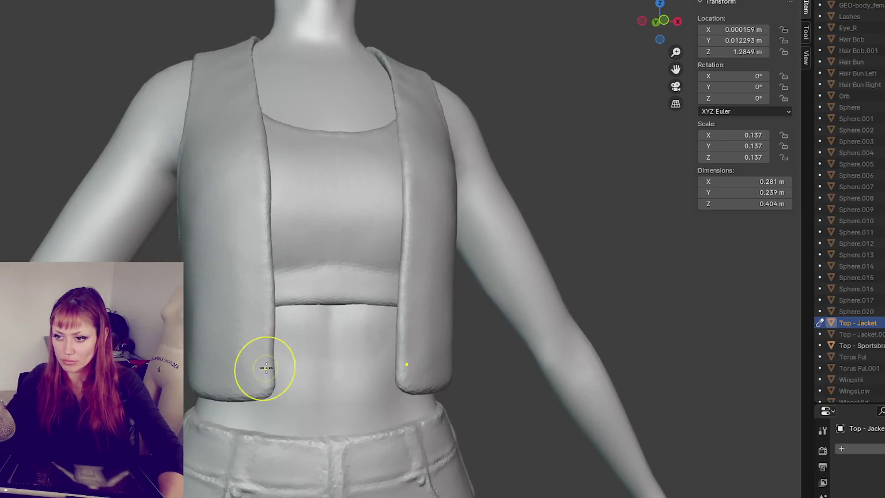
pyautogui.moveTo(286, 357); pyautogui.dragTo(364, 375, button='middle')
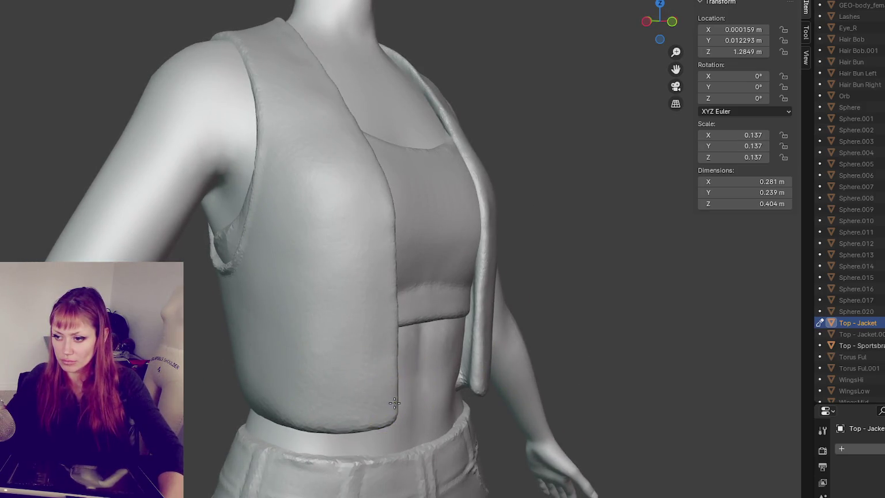
pyautogui.moveTo(402, 419)
pyautogui.mouseDown(button='middle')
pyautogui.moveTo(337, 370)
pyautogui.moveTo(218, 370)
pyautogui.mouseUp(button='middle')
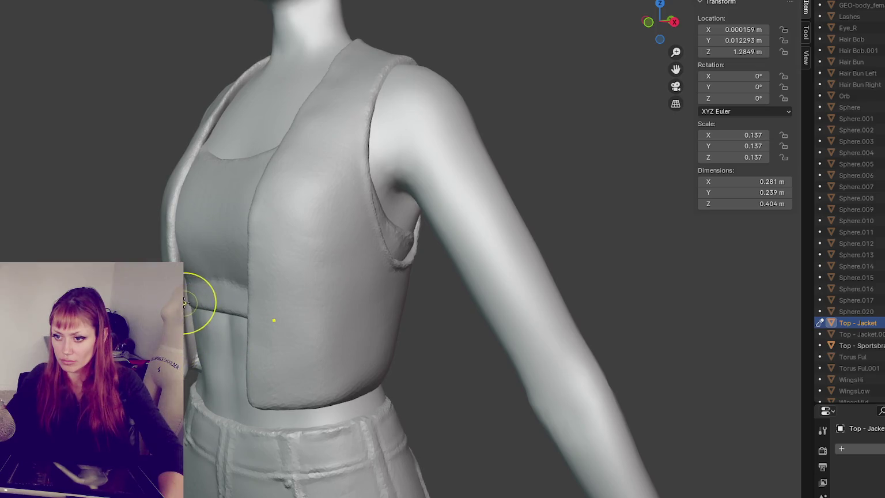
pyautogui.moveTo(188, 269)
pyautogui.mouseDown(button='middle')
pyautogui.moveTo(233, 253)
pyautogui.moveTo(231, 233)
pyautogui.mouseUp(button='middle')
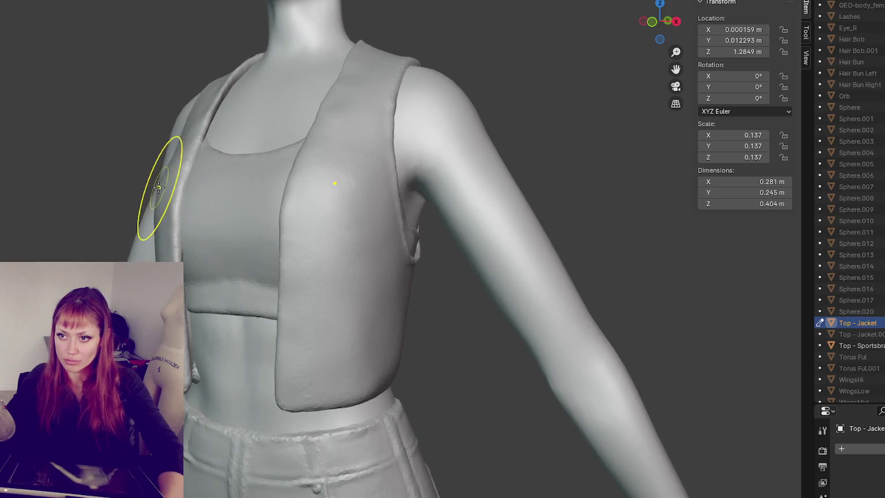
pyautogui.moveTo(159, 187); pyautogui.dragTo(336, 235, button='middle')
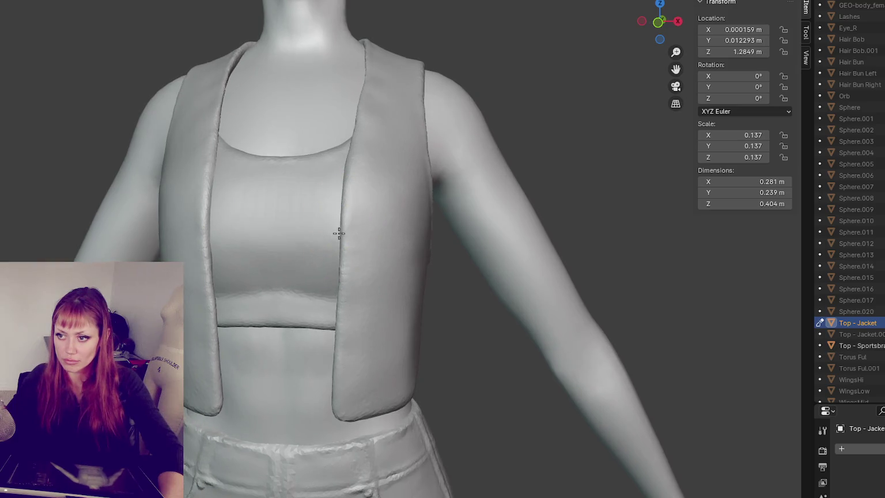
pyautogui.scroll(2, 306, 247)
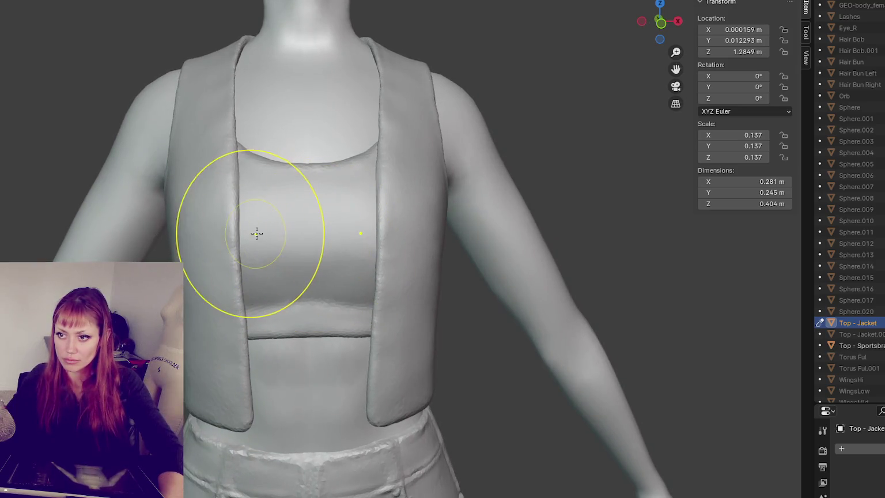
pyautogui.moveTo(237, 241); pyautogui.dragTo(235, 151)
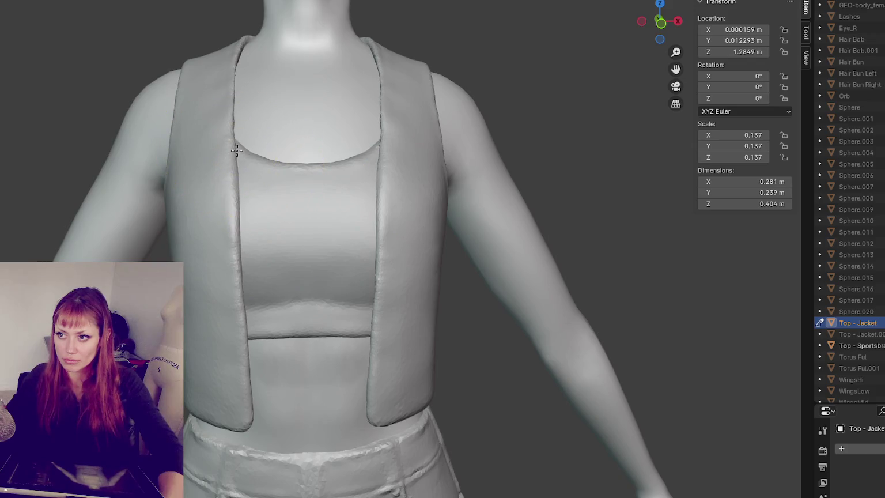
pyautogui.scroll(-3, 236, 150)
# - Reshape the right flap near the neckline, the front panel and lapel edge, undoing a bump
pyautogui.moveTo(237, 162)
pyautogui.mouseDown(button='middle')
pyautogui.moveTo(284, 162)
pyautogui.moveTo(261, 140)
pyautogui.mouseUp(button='middle')
pyautogui.moveTo(362, 147); pyautogui.dragTo(367, 133)
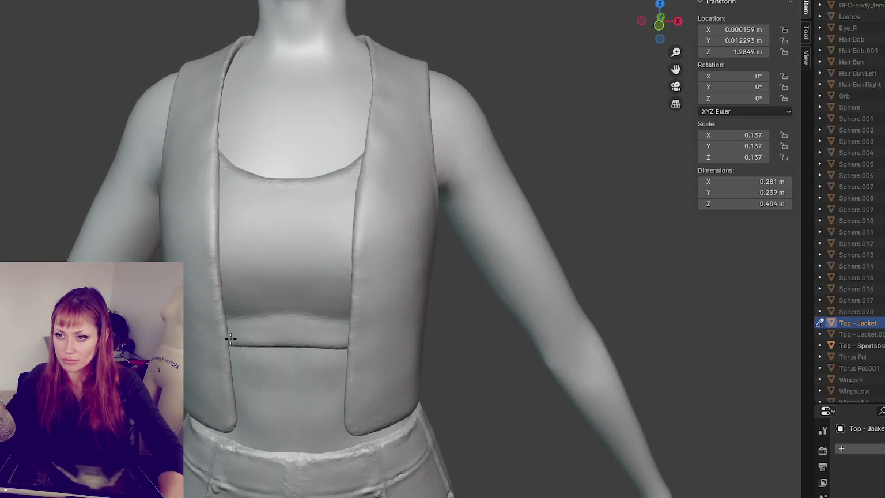
pyautogui.moveTo(328, 182); pyautogui.dragTo(397, 286, button='middle')
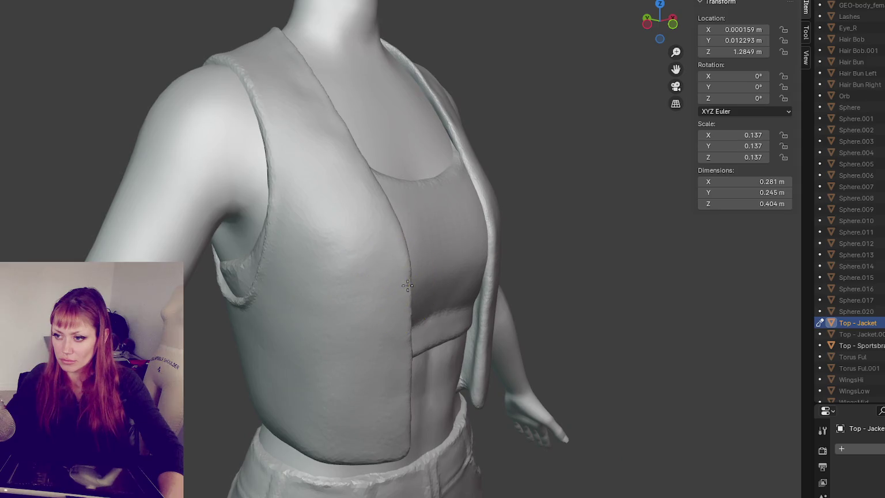
pyautogui.moveTo(412, 288); pyautogui.dragTo(415, 269)
pyautogui.moveTo(411, 266)
pyautogui.mouseDown(button='middle')
pyautogui.moveTo(493, 208)
pyautogui.moveTo(469, 205)
pyautogui.mouseUp(button='middle')
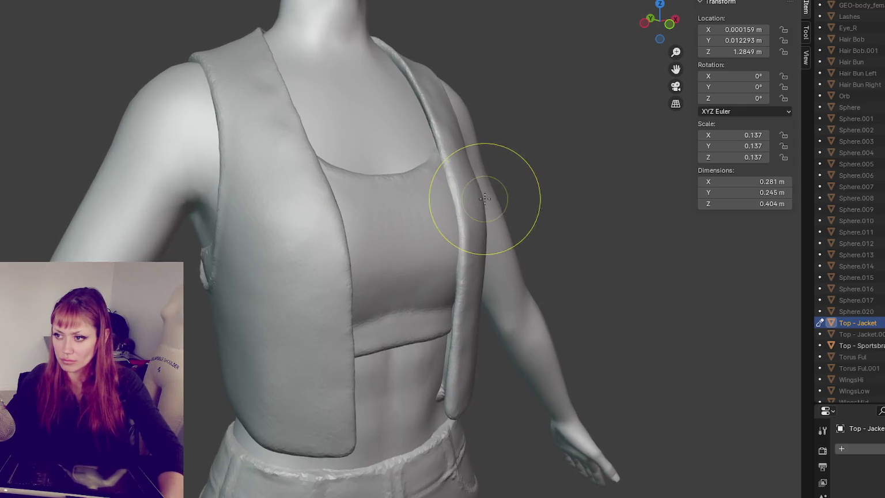
pyautogui.moveTo(484, 198); pyautogui.dragTo(477, 200)
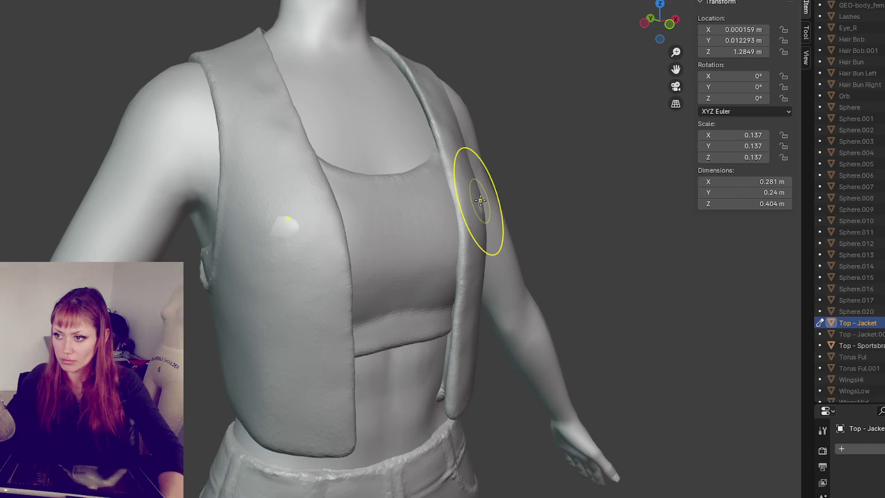
pyautogui.moveTo(483, 200); pyautogui.dragTo(494, 198, button='middle')
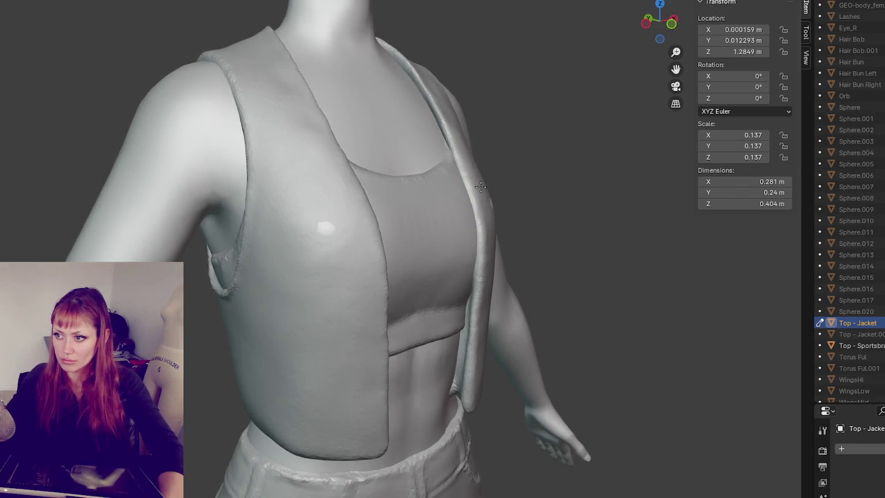
pyautogui.moveTo(484, 187); pyautogui.dragTo(482, 191)
pyautogui.hotkey('ctrl', 'z')
pyautogui.moveTo(508, 212); pyautogui.dragTo(467, 212, button='middle')
# - Leave sculpting and show the full-figure overview of vest, sports bra and shorts
pyautogui.press('q')
pyautogui.scroll(8, 852, 202)
pyautogui.scroll(3, 849, 202)
pyautogui.scroll(4, 849, 202)
pyautogui.scroll(5, 850, 202)
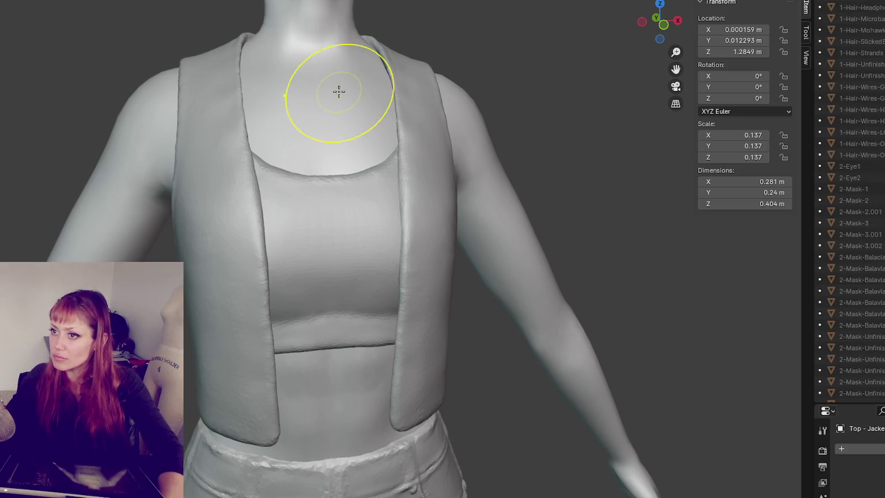
pyautogui.hotkey('ctrl', 'pageup')
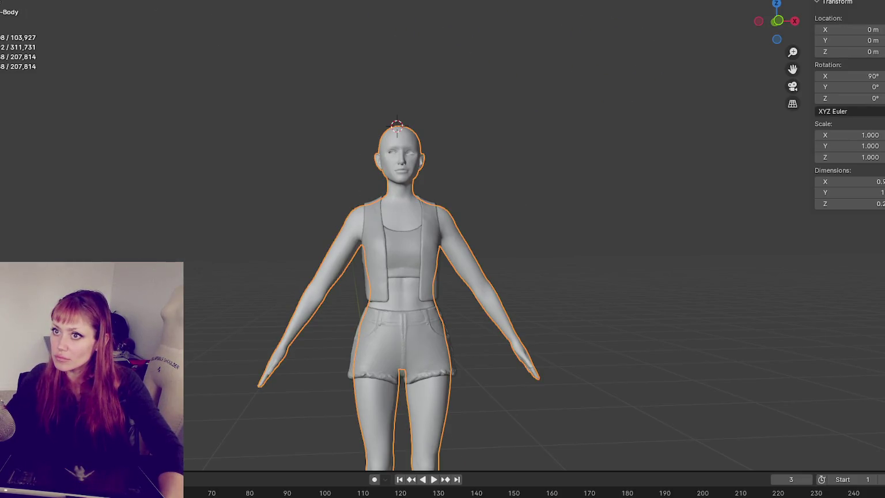
# - Hide the vest and sports bra in the Outliner to expose the bare chest
pyautogui.hotkey('ctrl', 'pagedown')
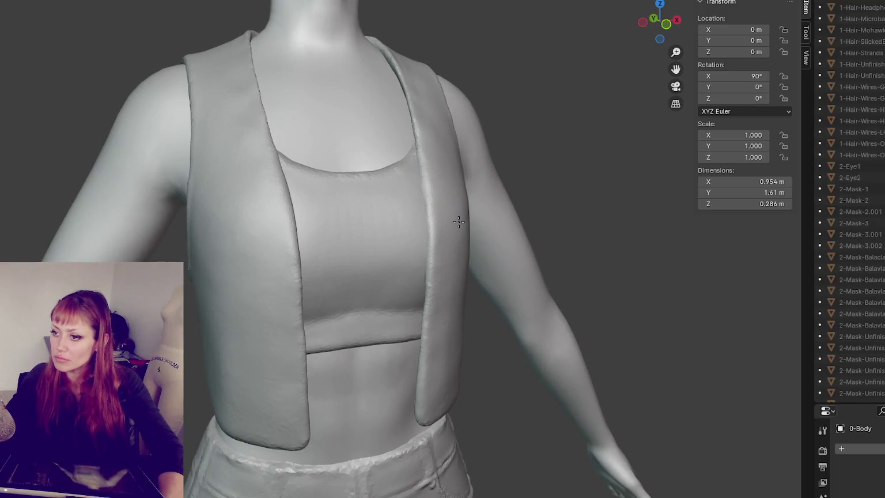
pyautogui.scroll(-4, 852, 259)
pyautogui.scroll(-8, 852, 276)
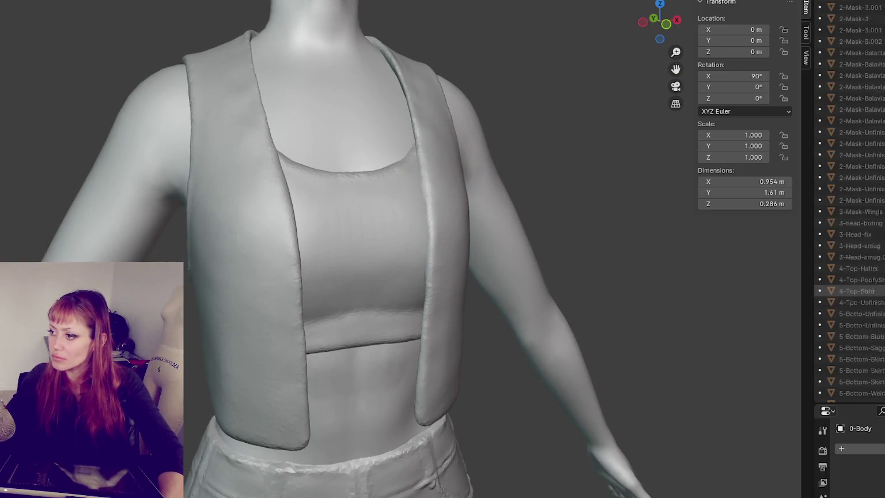
pyautogui.click(882, 257)
pyautogui.click(881, 256)
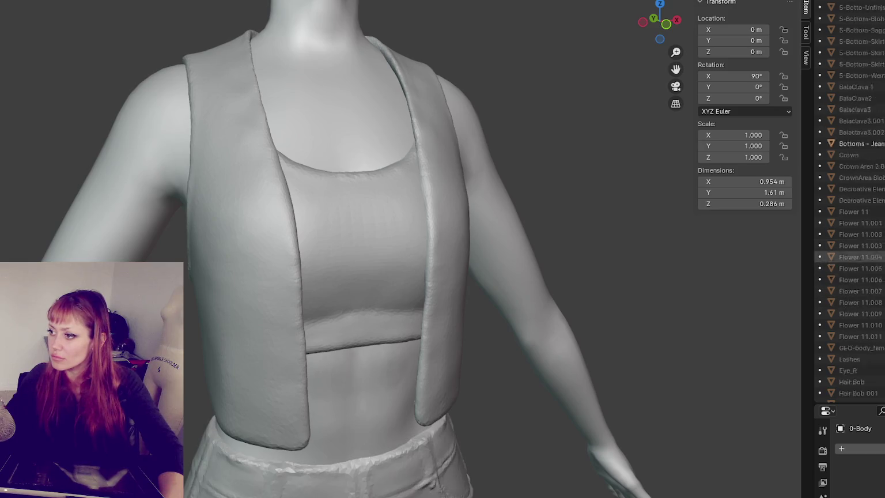
pyautogui.scroll(-10, 853, 277)
pyautogui.click(881, 311)
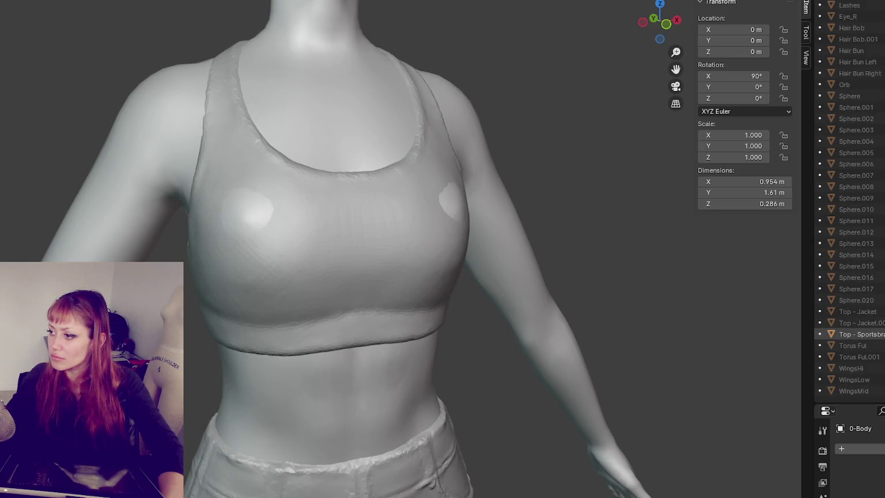
pyautogui.click(881, 334)
pyautogui.scroll(10, 852, 230)
pyautogui.scroll(5, 849, 201)
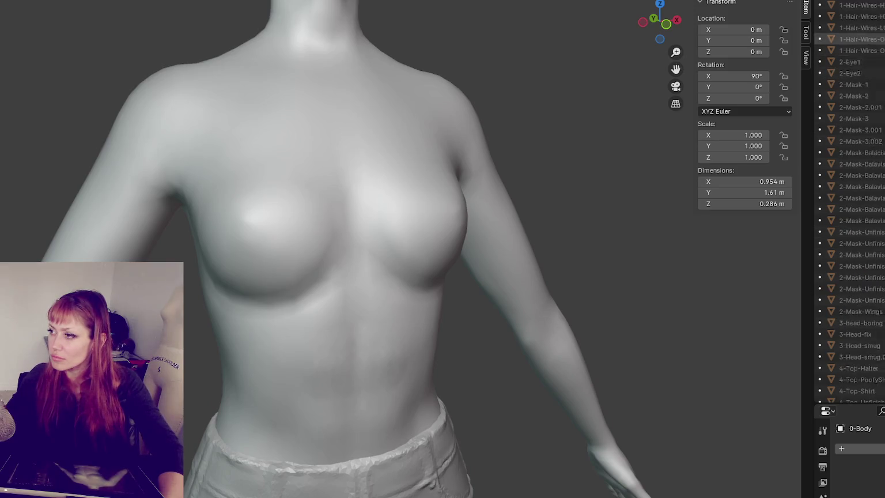
pyautogui.scroll(5, 850, 202)
# - Sculpt the right breast fuller and reshape the armpit area of the body
pyautogui.moveTo(424, 198); pyautogui.dragTo(448, 203)
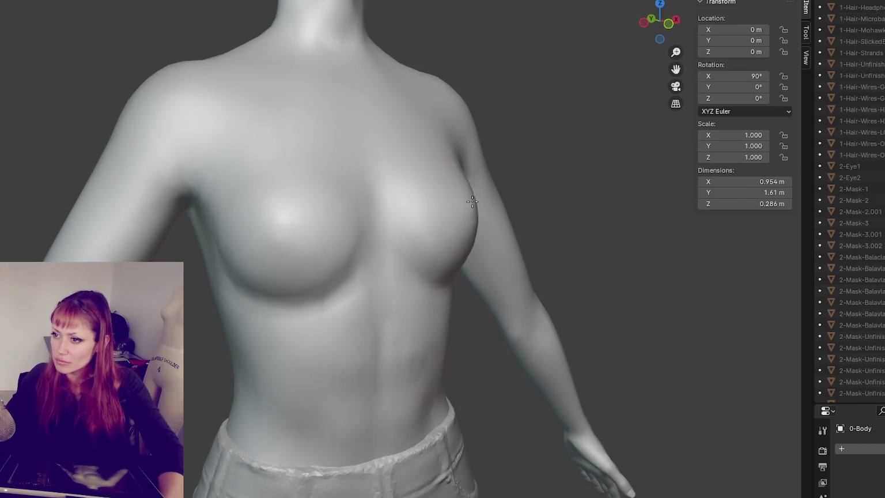
pyautogui.moveTo(464, 204)
pyautogui.mouseDown(button='middle')
pyautogui.moveTo(328, 211)
pyautogui.moveTo(151, 204)
pyautogui.mouseUp(button='middle')
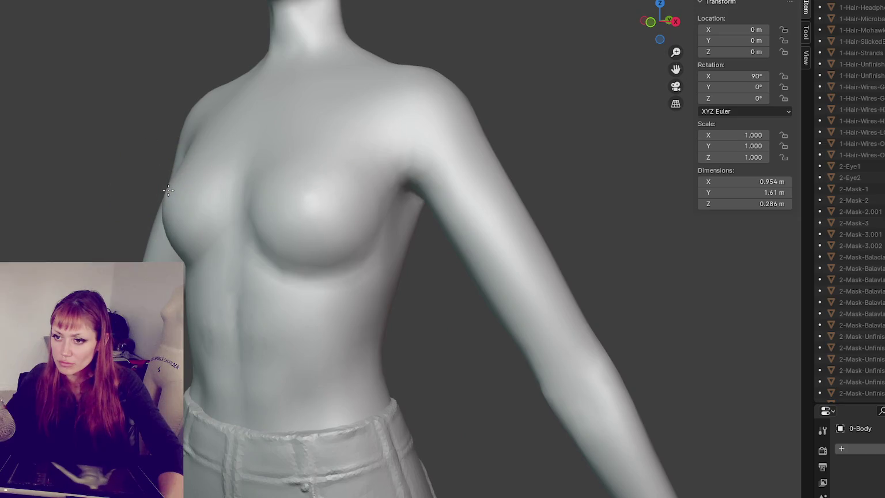
pyautogui.moveTo(171, 196); pyautogui.dragTo(253, 199, button='middle')
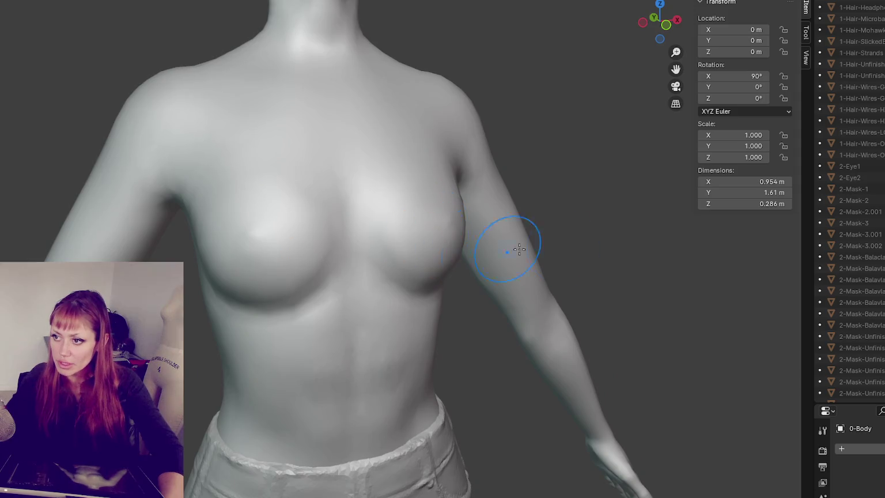
pyautogui.moveTo(496, 168)
pyautogui.mouseDown(button='middle')
pyautogui.moveTo(397, 227)
pyautogui.moveTo(451, 234)
pyautogui.mouseUp(button='middle')
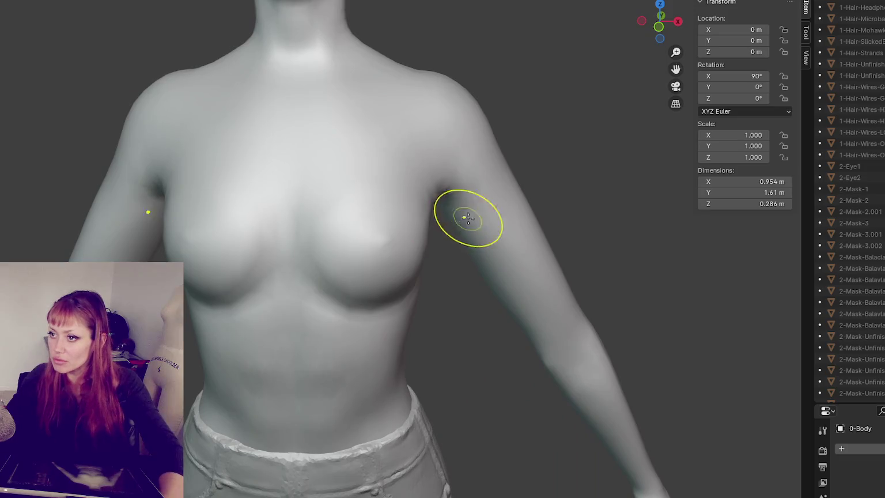
pyautogui.moveTo(440, 193); pyautogui.dragTo(425, 186)
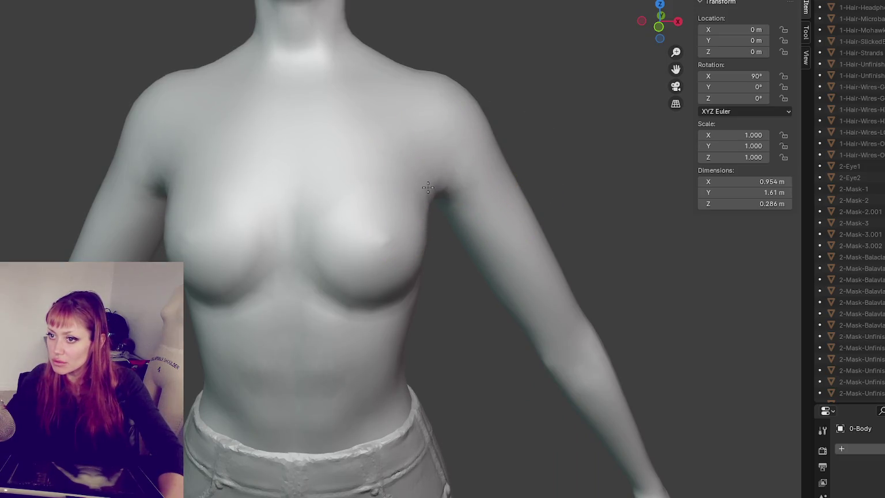
# - Make the sports bra and vest visible again in the Outliner
pyautogui.scroll(-8, 852, 202)
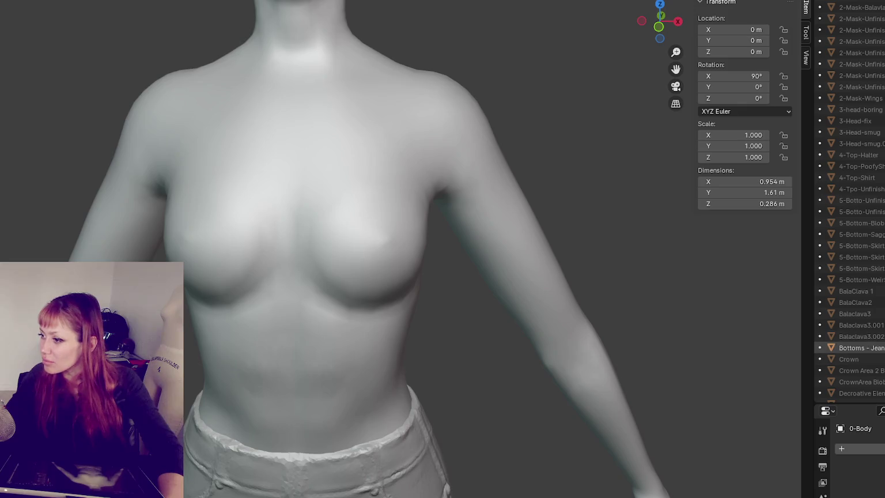
pyautogui.scroll(8, 852, 346)
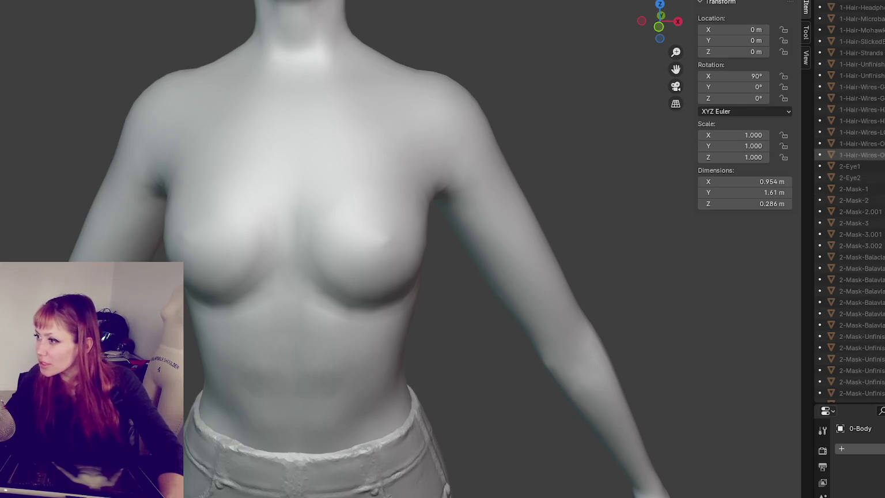
pyautogui.scroll(-8, 853, 190)
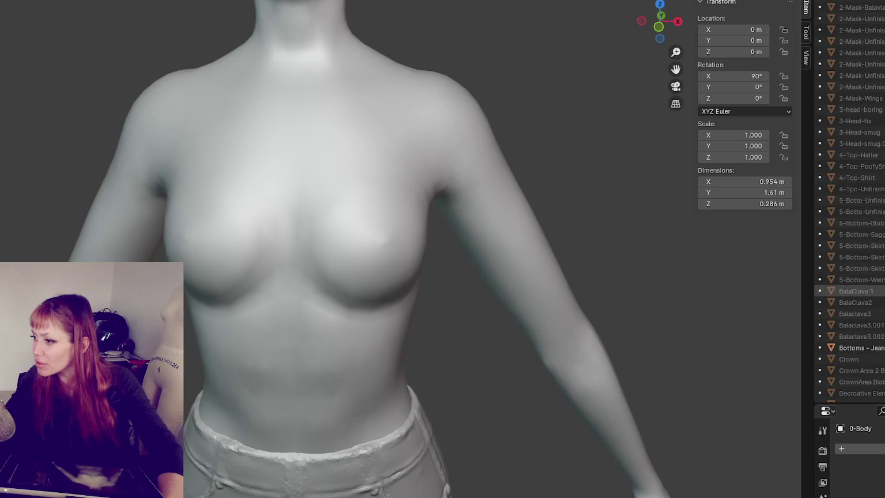
pyautogui.scroll(-4, 852, 340)
pyautogui.scroll(-4, 853, 340)
pyautogui.scroll(-4, 853, 340)
pyautogui.scroll(-4, 853, 340)
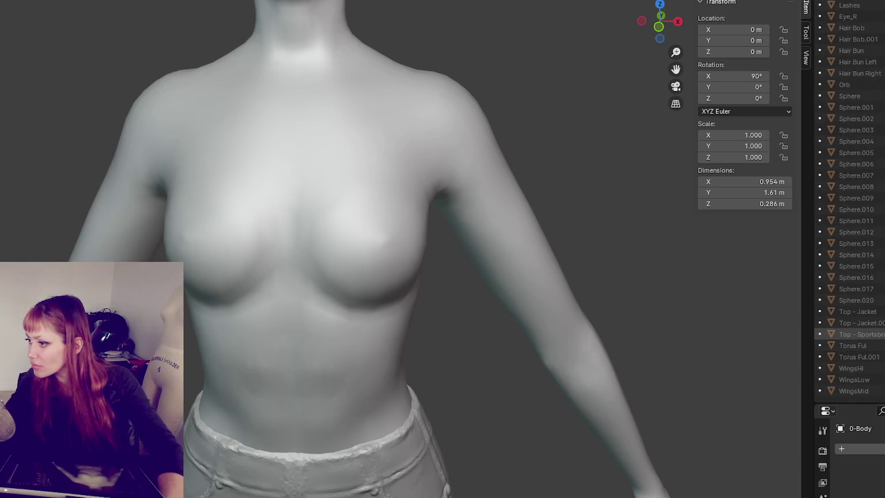
pyautogui.click(881, 334)
pyautogui.click(881, 311)
# - Sculpt the vest surface on both mirrored sides and refine the left shoulder edge
pyautogui.moveTo(576, 262)
pyautogui.mouseDown(button='middle')
pyautogui.moveTo(534, 266)
pyautogui.moveTo(558, 258)
pyautogui.mouseUp(button='middle')
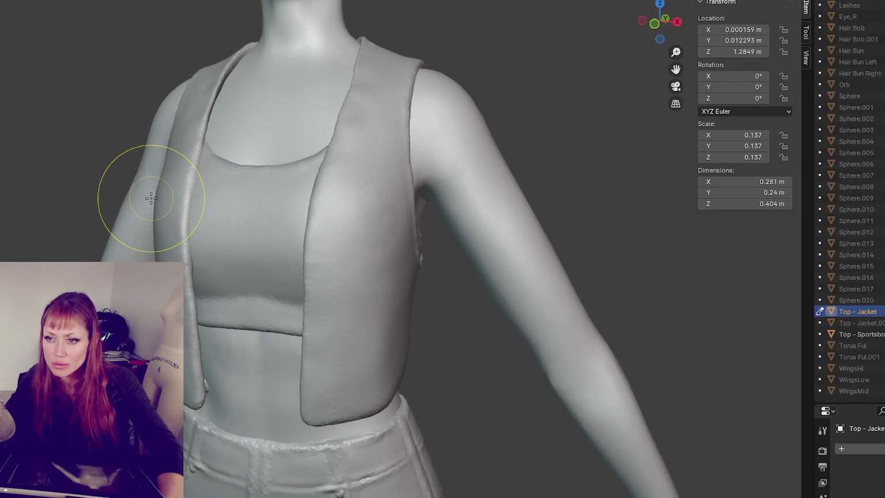
pyautogui.moveTo(151, 197); pyautogui.dragTo(162, 199)
pyautogui.moveTo(154, 200); pyautogui.dragTo(163, 199, button='middle')
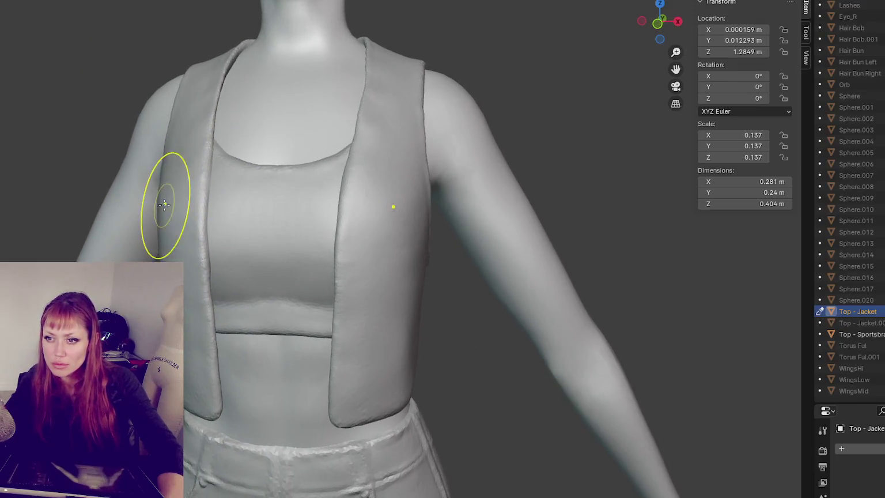
pyautogui.moveTo(188, 154); pyautogui.dragTo(188, 122, button='middle')
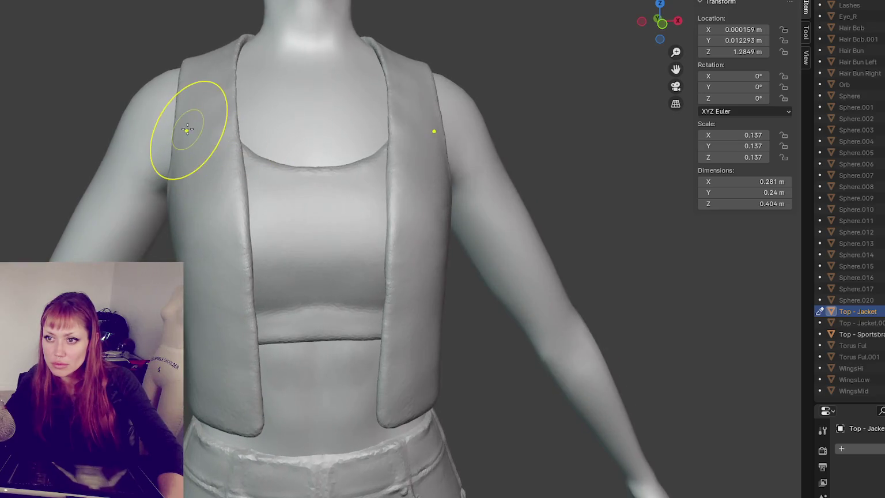
pyautogui.moveTo(175, 99); pyautogui.dragTo(181, 96)
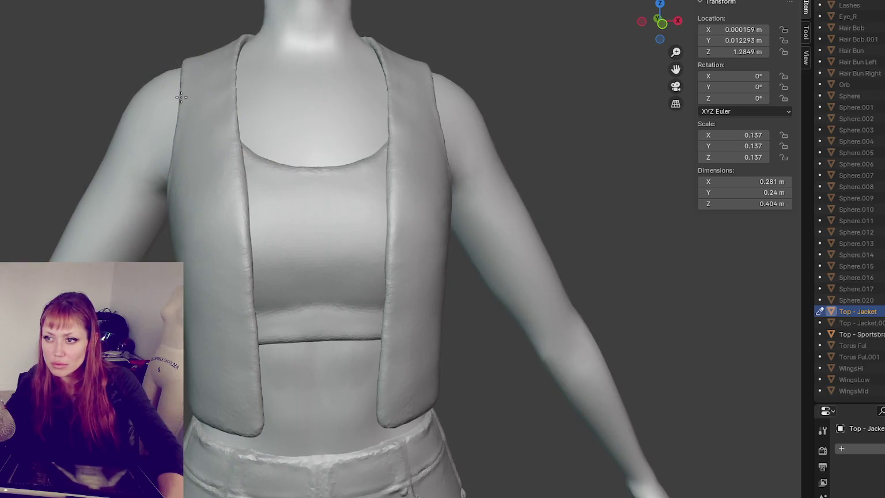
# - Duplicate the Top - Jacket vest and frame it close up with the head in view
pyautogui.scroll(-2, 416, 269)
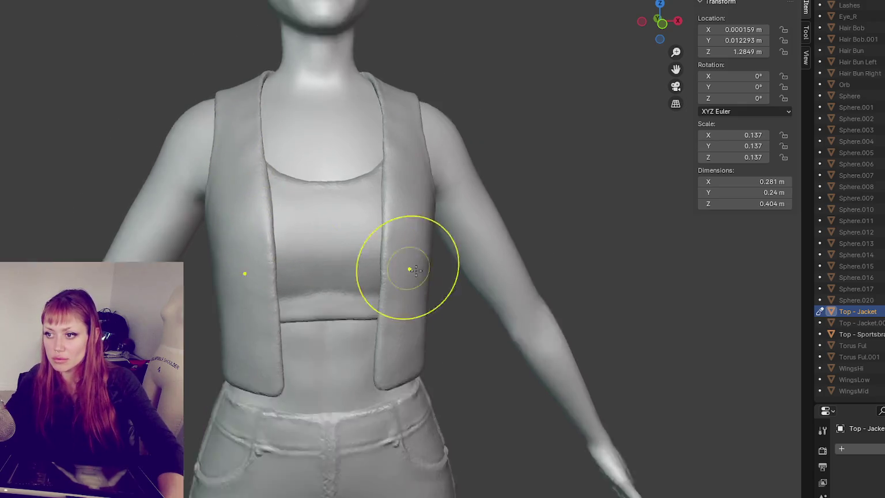
pyautogui.scroll(-3, 416, 270)
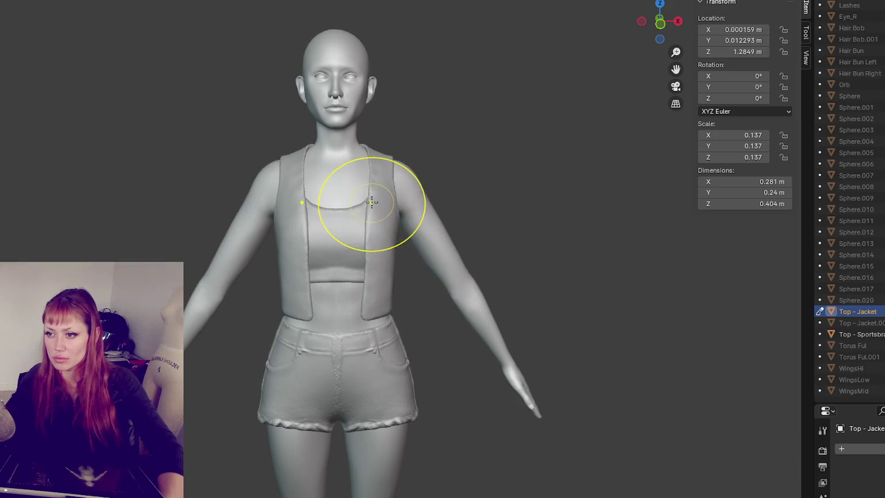
pyautogui.scroll(-3, 408, 244)
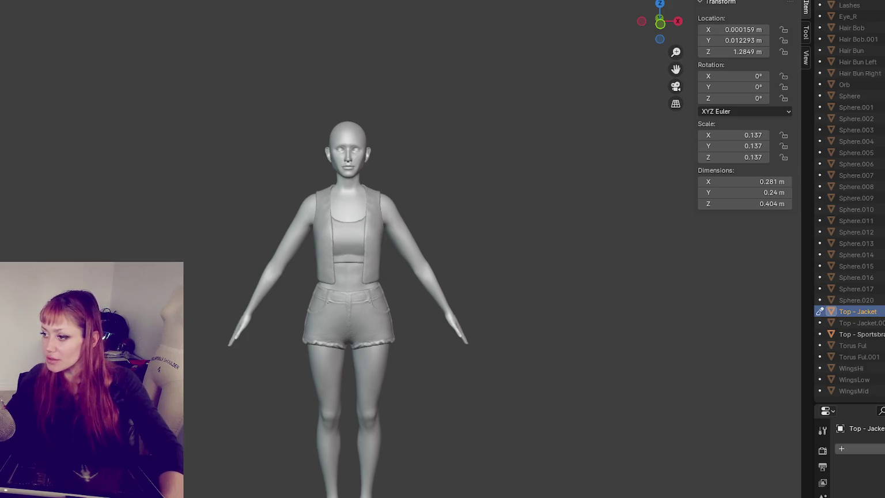
pyautogui.hotkey('shift', 'd')
pyautogui.press('KP_Decimal')
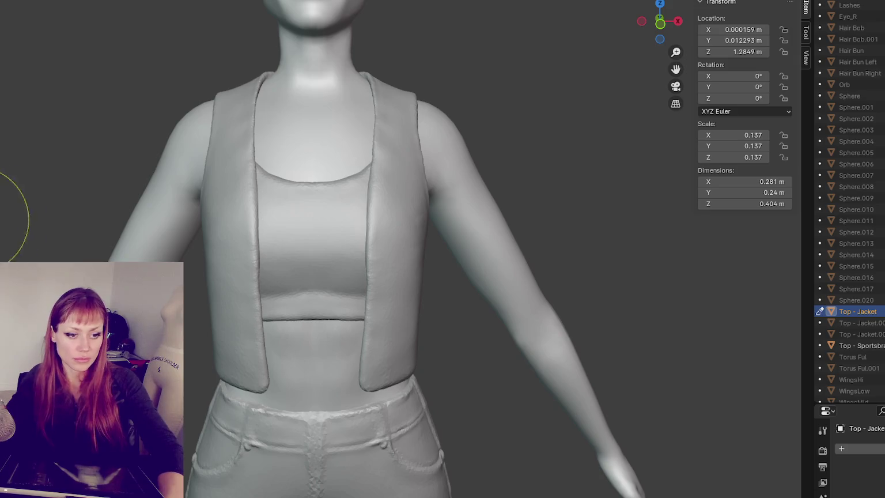
pyautogui.keyDown('shift'); pyautogui.moveTo(217, 173); pyautogui.dragTo(191, 280, button='middle'); pyautogui.keyUp('shift')
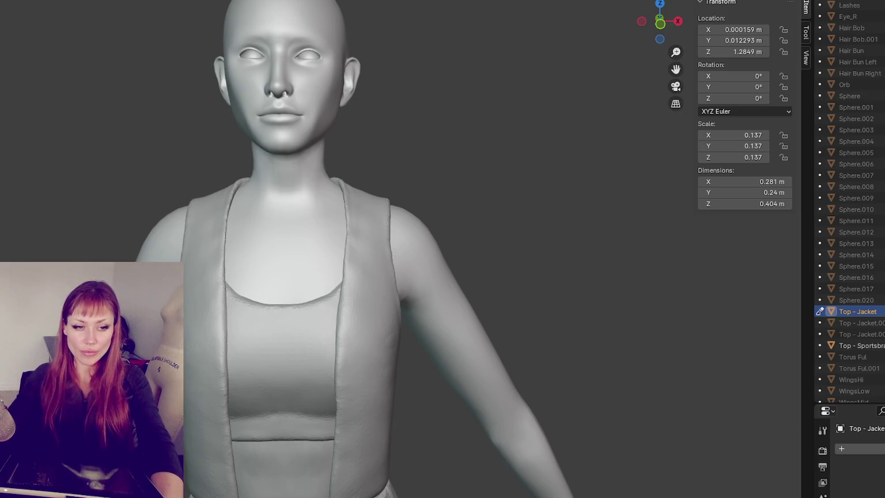
pyautogui.scroll(1, 340, 257)
pyautogui.scroll(3, 326, 266)
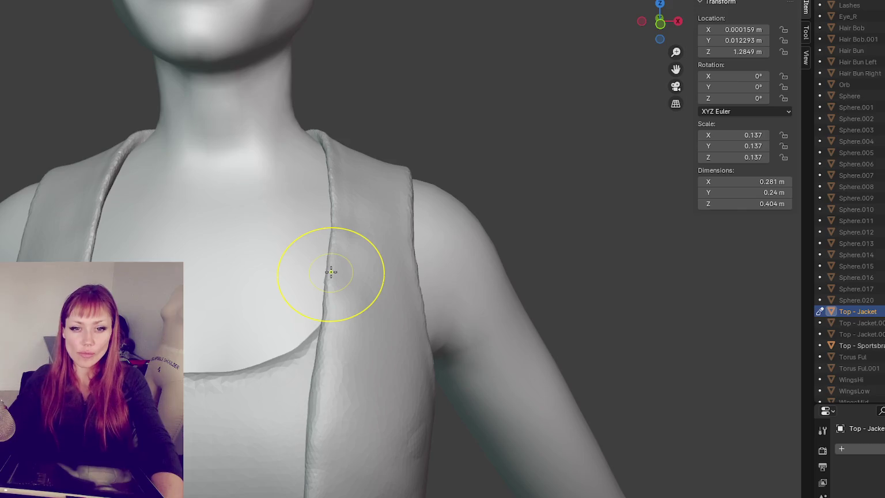
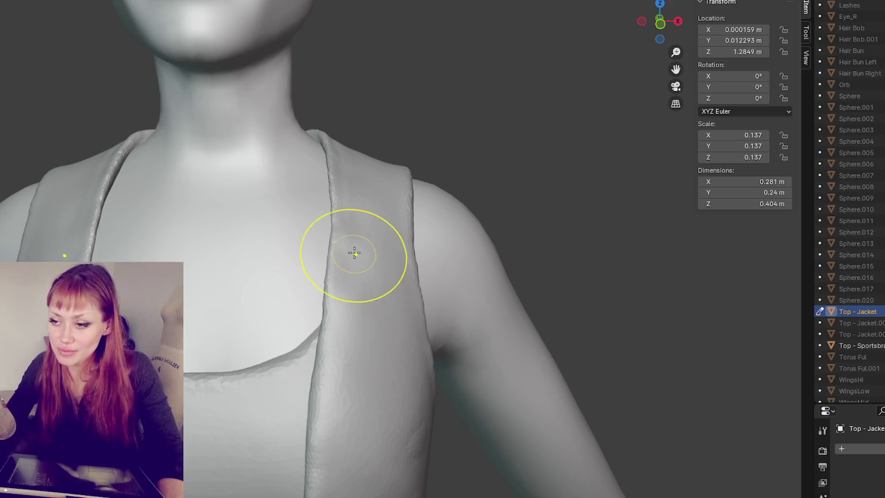
# - Orbit and zoom around the figure to inspect the vest on the torso and shoulders
pyautogui.scroll(-2, 352, 242)
pyautogui.moveTo(352, 225)
pyautogui.mouseDown(button='middle')
pyautogui.moveTo(282, 216)
pyautogui.moveTo(254, 195)
pyautogui.mouseUp(button='middle')
pyautogui.scroll(-3, 282, 215)
pyautogui.scroll(3, 254, 195)
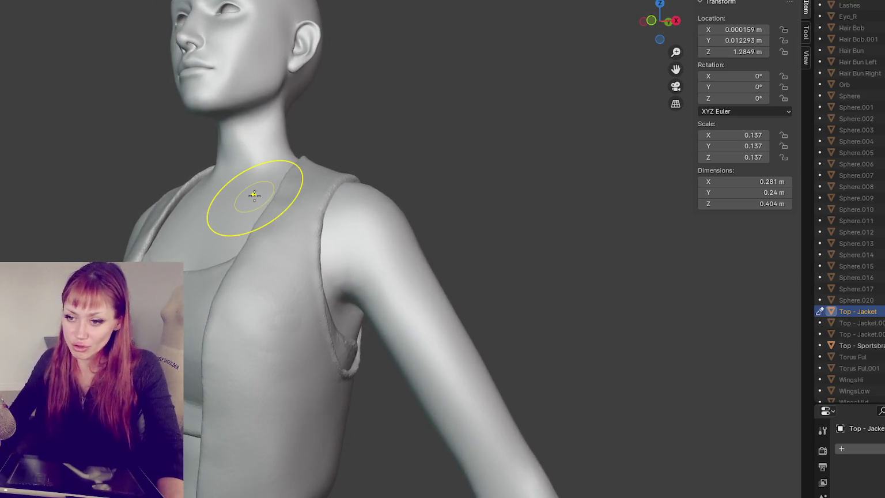
pyautogui.moveTo(128, 288)
pyautogui.mouseDown(button='middle')
pyautogui.moveTo(201, 274)
pyautogui.moveTo(144, 294)
pyautogui.mouseUp(button='middle')
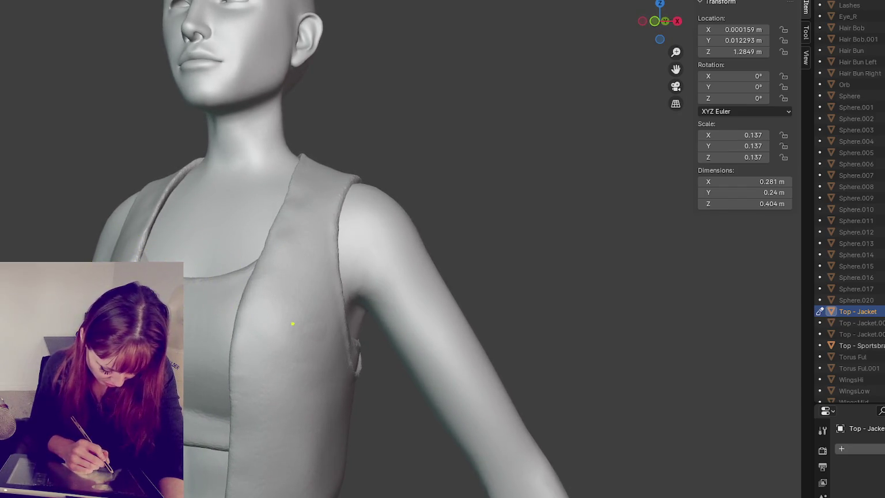
pyautogui.moveTo(276, 320); pyautogui.dragTo(292, 331, button='middle')
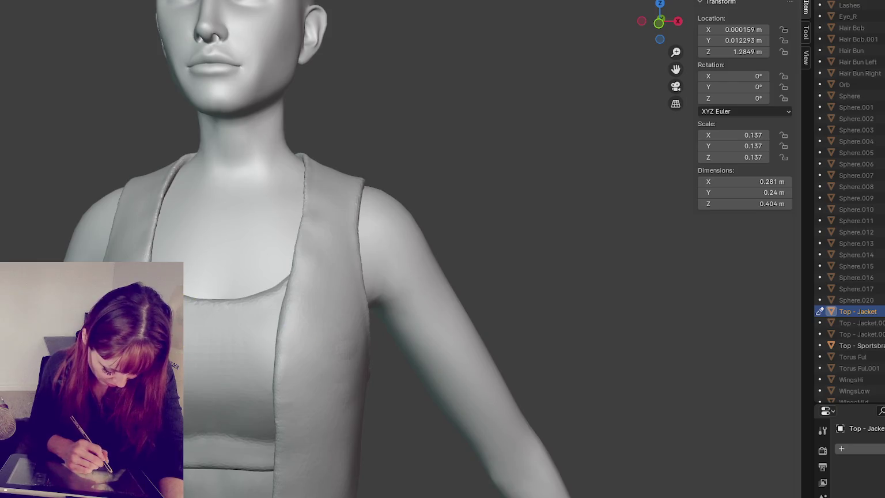
pyautogui.moveTo(172, 254); pyautogui.dragTo(138, 251, button='middle')
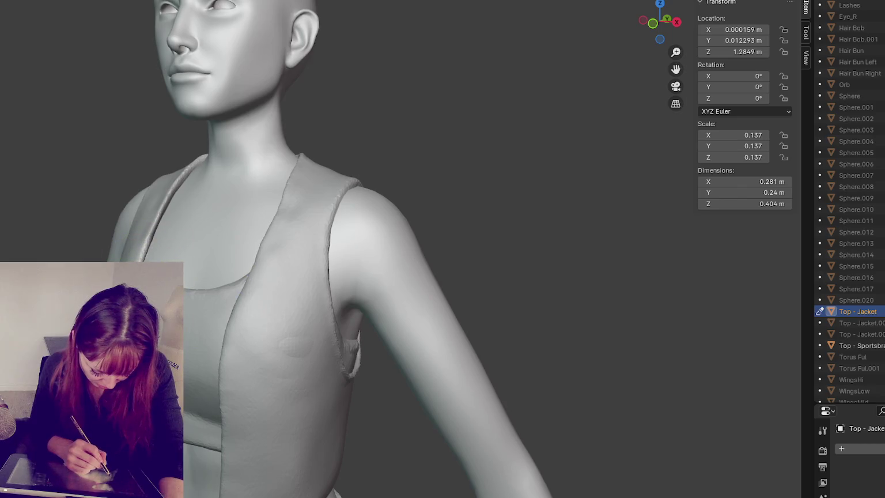
pyautogui.moveTo(227, 444)
pyautogui.mouseDown(button='middle')
pyautogui.moveTo(300, 264)
pyautogui.moveTo(327, 262)
pyautogui.moveTo(351, 233)
pyautogui.mouseUp(button='middle')
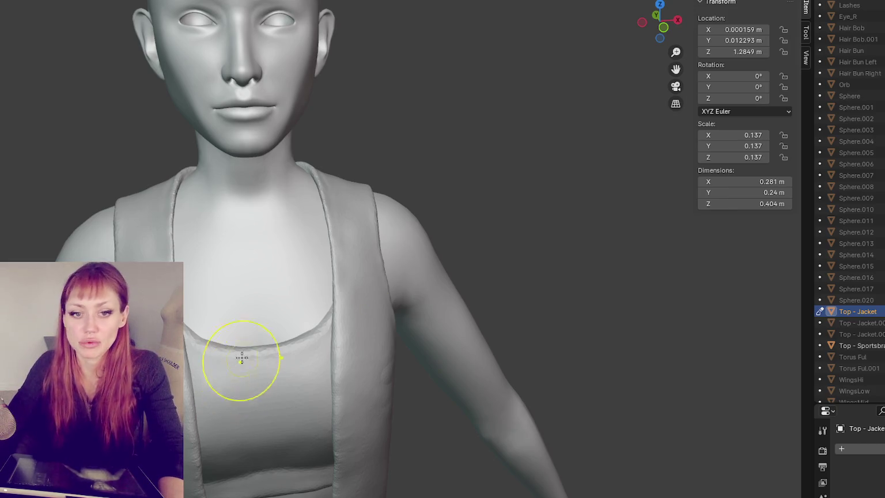
pyautogui.moveTo(241, 355); pyautogui.dragTo(232, 366, button='middle')
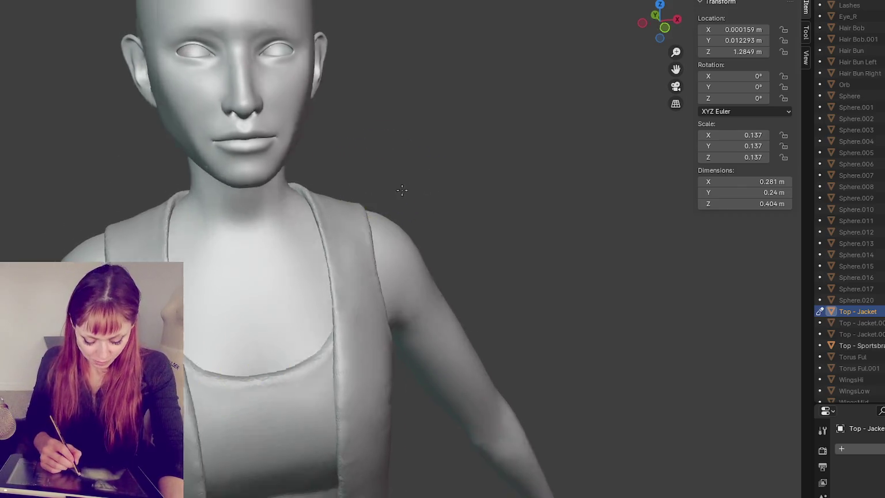
pyautogui.moveTo(372, 175); pyautogui.dragTo(340, 174, button='middle')
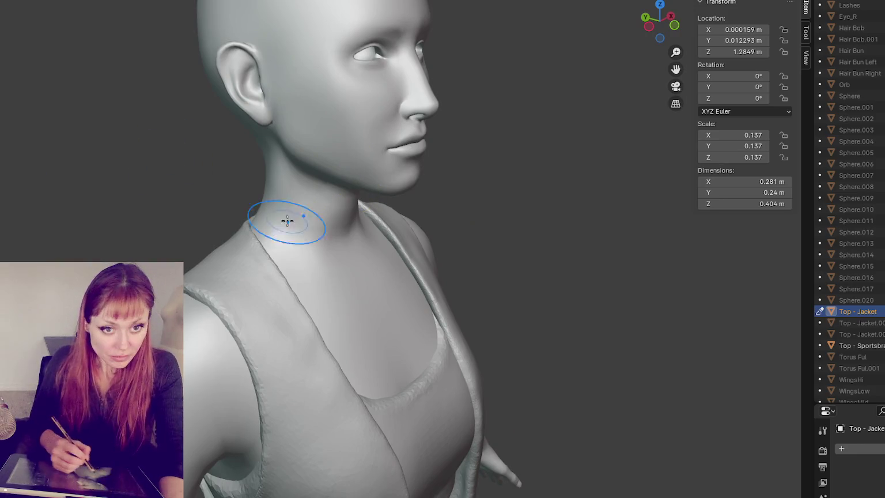
pyautogui.moveTo(326, 258)
pyautogui.mouseDown(button='middle')
pyautogui.moveTo(281, 248)
pyautogui.moveTo(439, 253)
pyautogui.mouseUp(button='middle')
pyautogui.scroll(-3, 282, 247)
pyautogui.scroll(-6, 294, 241)
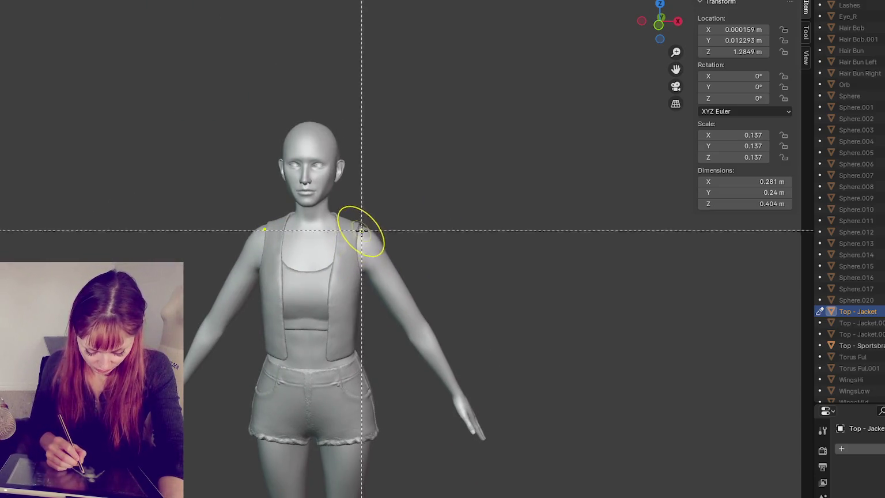
# - Try a voxel remesh of the vest at 0.0745 m, then undo it
pyautogui.press('r')
pyautogui.click(386, 214)
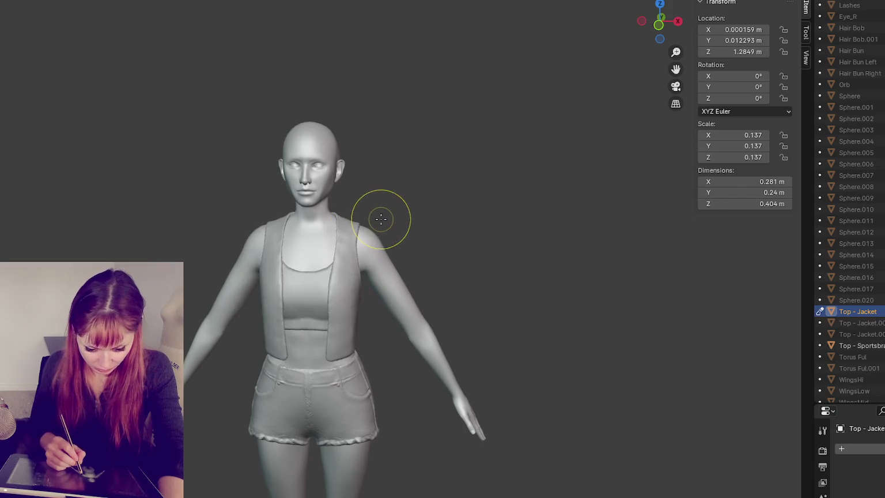
pyautogui.press('r')
pyautogui.click(388, 218)
pyautogui.press('r')
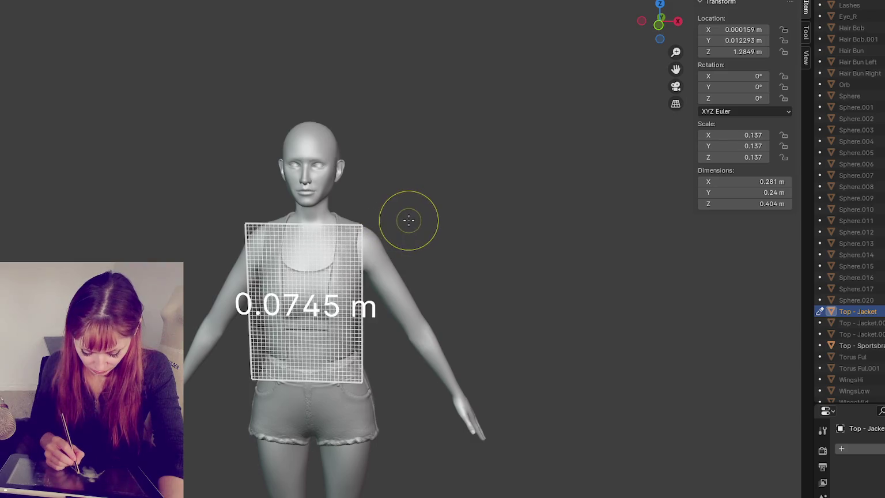
pyautogui.click(399, 220)
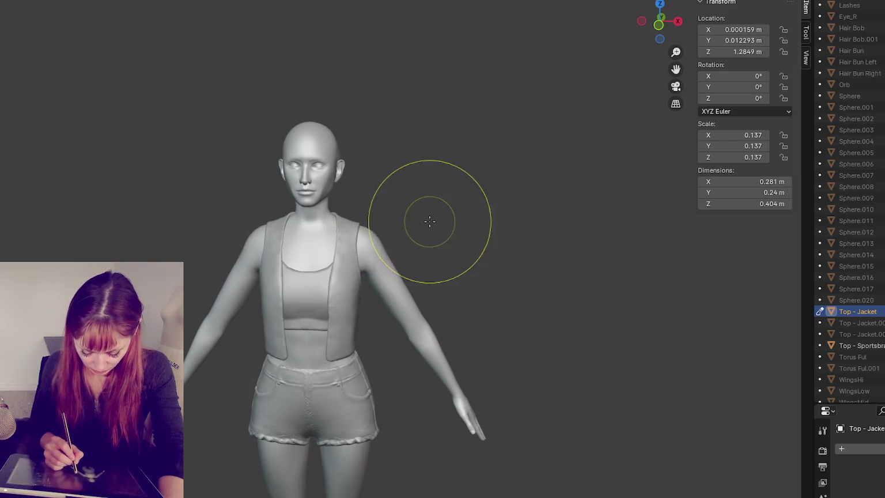
pyautogui.hotkey('ctrl', 'r')
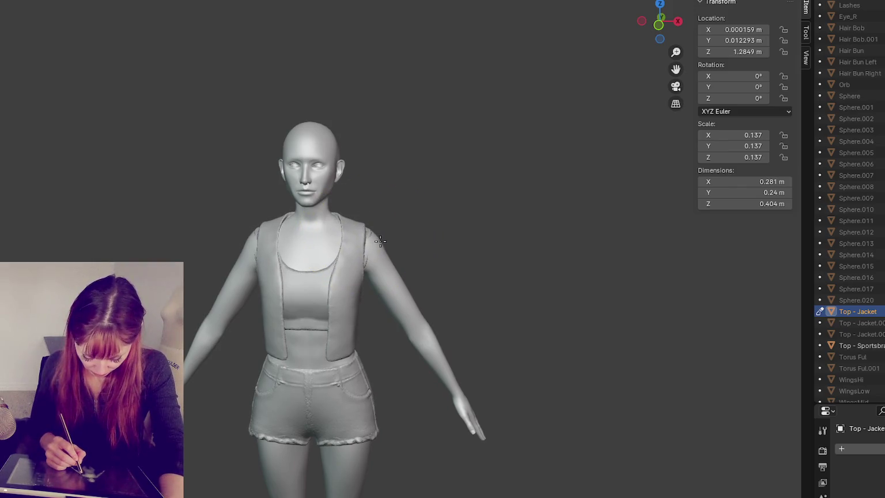
pyautogui.hotkey('ctrl', 'z')
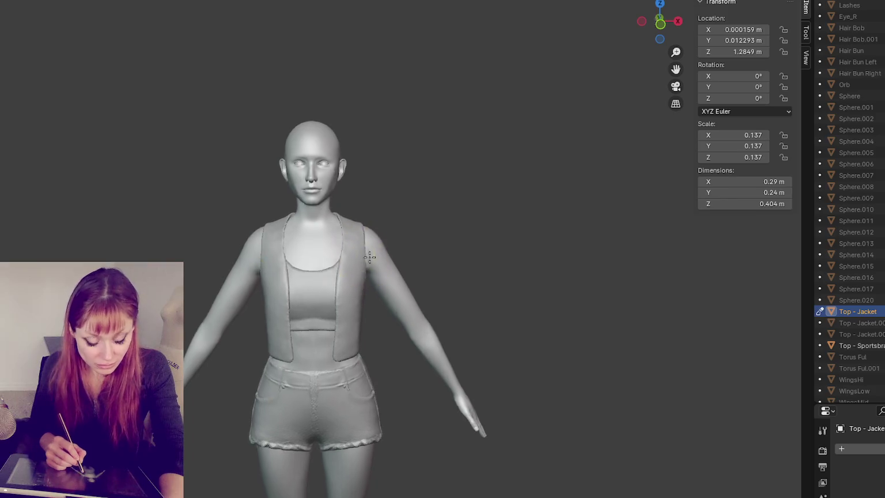
# - Check the vest from the back and side, undoing a test bulge at the waist
pyautogui.moveTo(363, 260); pyautogui.dragTo(547, 242, button='middle')
pyautogui.press('ctrl+KP_1')
pyautogui.moveTo(454, 276); pyautogui.dragTo(455, 253)
pyautogui.hotkey('ctrl', 'z')
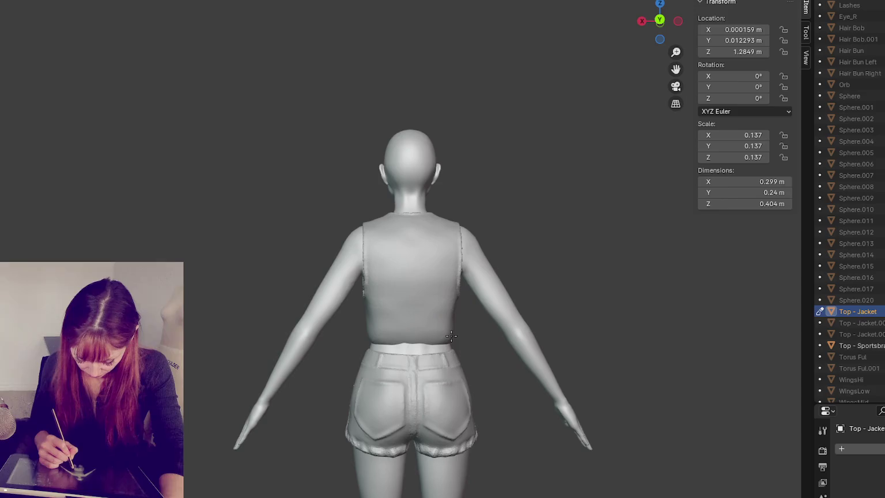
pyautogui.moveTo(415, 336); pyautogui.dragTo(437, 331, button='middle')
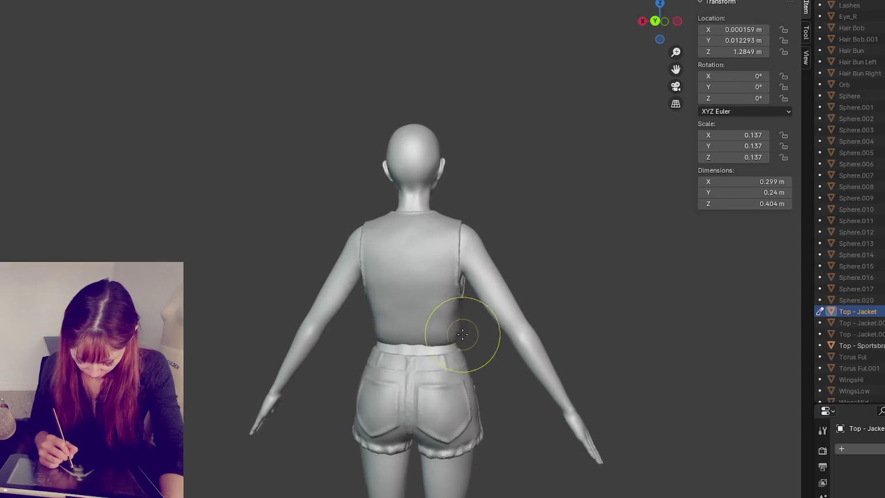
pyautogui.moveTo(457, 333)
pyautogui.mouseDown(button='middle')
pyautogui.moveTo(395, 354)
pyautogui.moveTo(392, 328)
pyautogui.moveTo(369, 323)
pyautogui.moveTo(410, 322)
pyautogui.moveTo(365, 323)
pyautogui.moveTo(364, 314)
pyautogui.moveTo(379, 365)
pyautogui.mouseUp(button='middle')
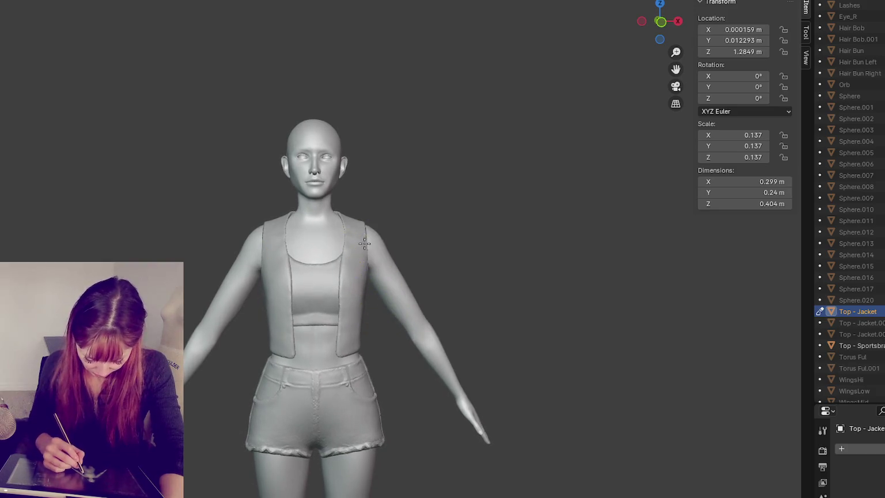
# - Sculpt the vest's shoulder edges outward to cover more of the shoulders
pyautogui.moveTo(366, 234); pyautogui.dragTo(371, 232)
pyautogui.moveTo(372, 231); pyautogui.dragTo(367, 228, button='middle')
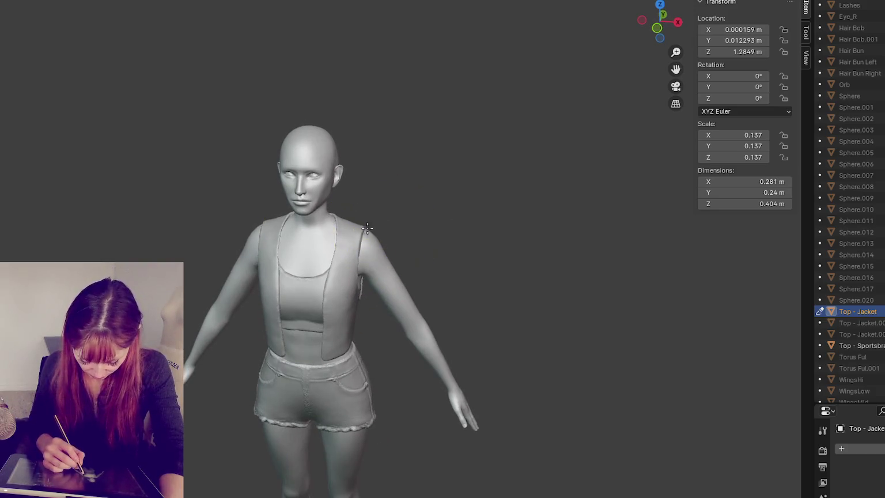
pyautogui.moveTo(370, 238); pyautogui.dragTo(372, 237)
pyautogui.moveTo(372, 236)
pyautogui.mouseDown(button='middle')
pyautogui.moveTo(395, 213)
pyautogui.moveTo(474, 247)
pyautogui.moveTo(469, 242)
pyautogui.moveTo(491, 210)
pyautogui.mouseUp(button='middle')
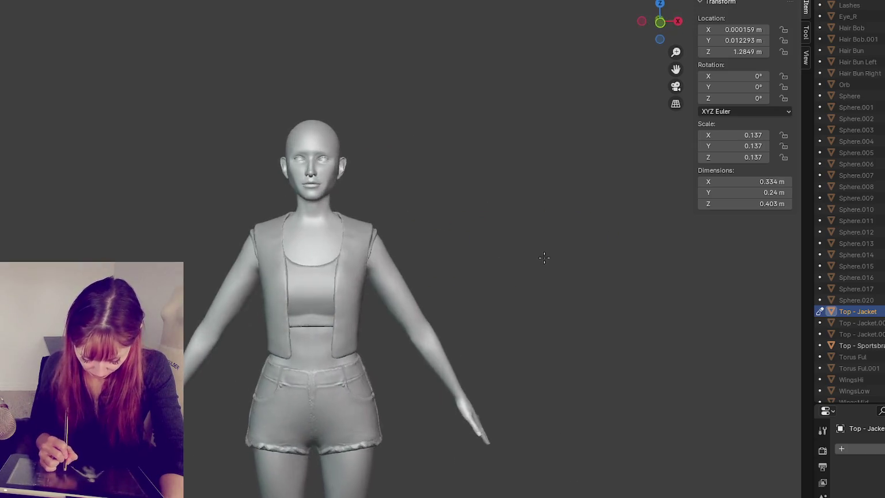
# - Zoom in on the shoulder and pull the vest's shoulder edge outward
pyautogui.scroll(3, 483, 210)
pyautogui.scroll(3, 449, 214)
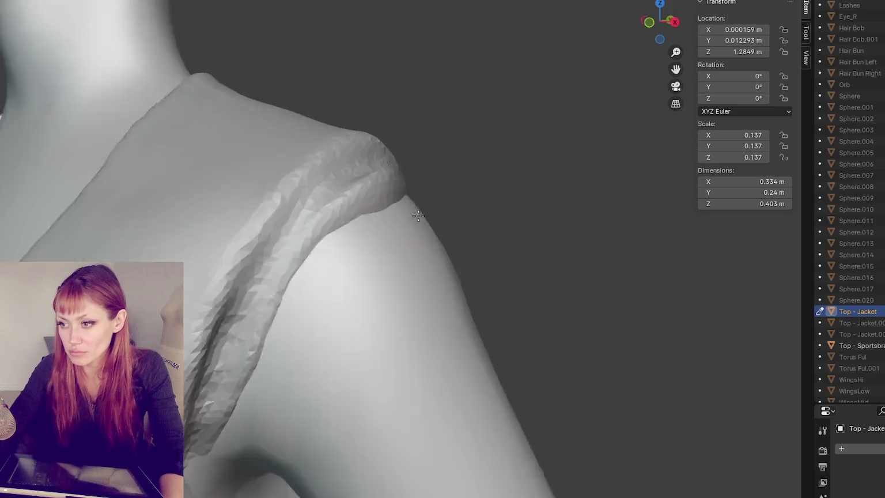
pyautogui.scroll(2, 391, 217)
pyautogui.moveTo(379, 217); pyautogui.dragTo(276, 211)
pyautogui.moveTo(276, 211)
pyautogui.mouseDown(button='middle')
pyautogui.moveTo(306, 212)
pyautogui.moveTo(299, 209)
pyautogui.mouseUp(button='middle')
pyautogui.moveTo(271, 202); pyautogui.dragTo(345, 190)
pyautogui.press('KP_1')
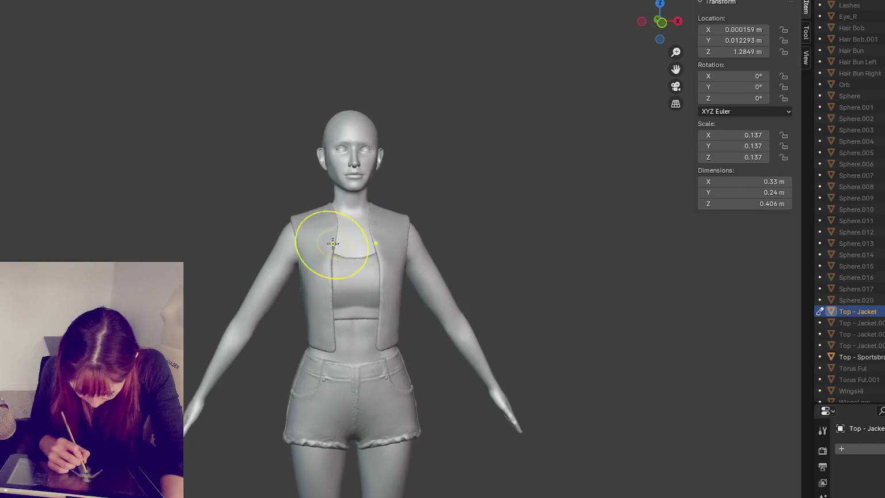
# - Sculpt and smooth the vest chest panel and the front near the armhole
pyautogui.moveTo(329, 310); pyautogui.dragTo(341, 274)
pyautogui.moveTo(405, 267); pyautogui.dragTo(391, 309, button='middle')
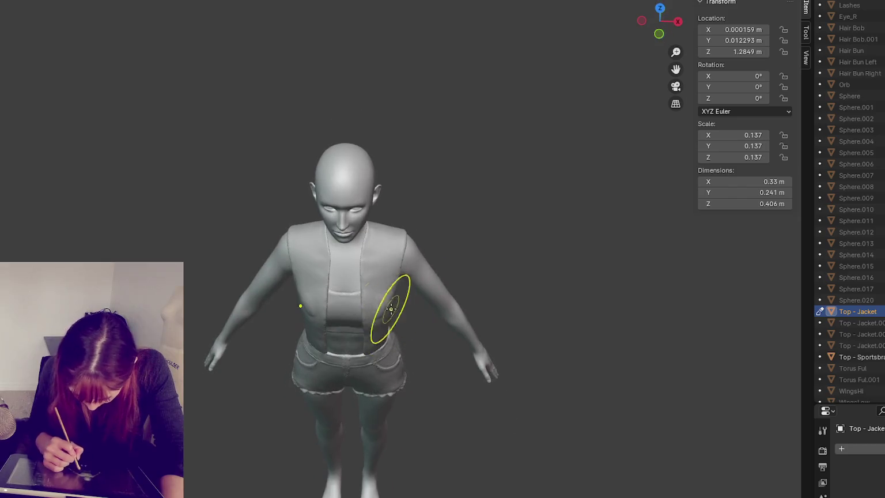
pyautogui.moveTo(387, 297)
pyautogui.mouseDown()
pyautogui.moveTo(385, 285)
pyautogui.moveTo(381, 291)
pyautogui.mouseUp()
pyautogui.moveTo(375, 257); pyautogui.dragTo(389, 310, button='middle')
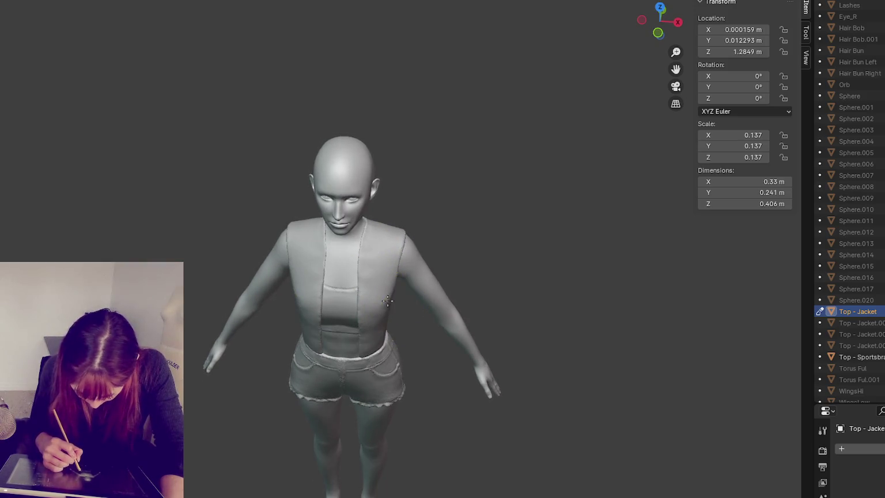
pyautogui.moveTo(388, 300); pyautogui.dragTo(385, 294)
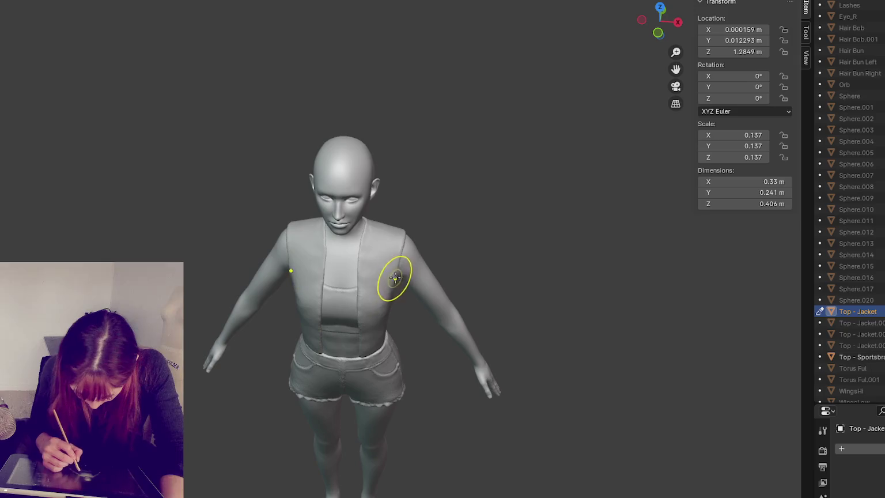
# - Zoom and orbit to an angled close-up of the left shoulder and collar
pyautogui.moveTo(391, 277); pyautogui.dragTo(430, 217, button='middle')
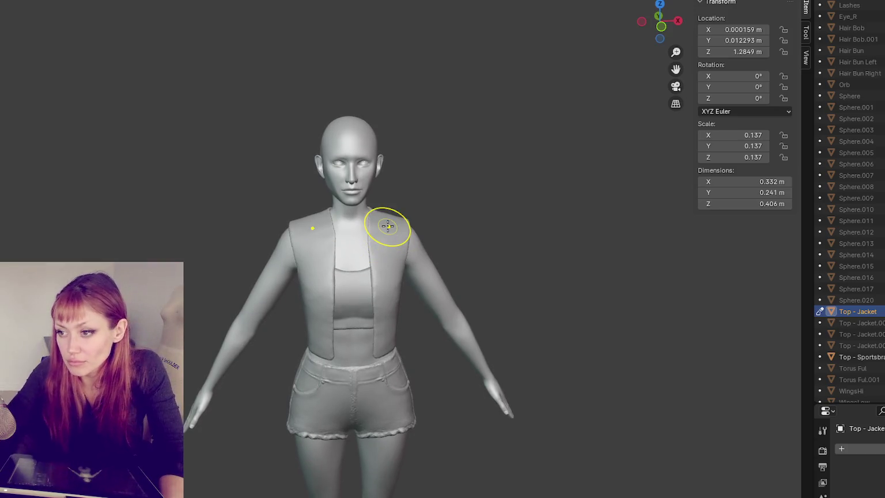
pyautogui.scroll(4, 388, 226)
pyautogui.scroll(4, 387, 226)
pyautogui.moveTo(213, 191)
pyautogui.mouseDown(button='middle')
pyautogui.moveTo(276, 326)
pyautogui.moveTo(337, 338)
pyautogui.mouseUp(button='middle')
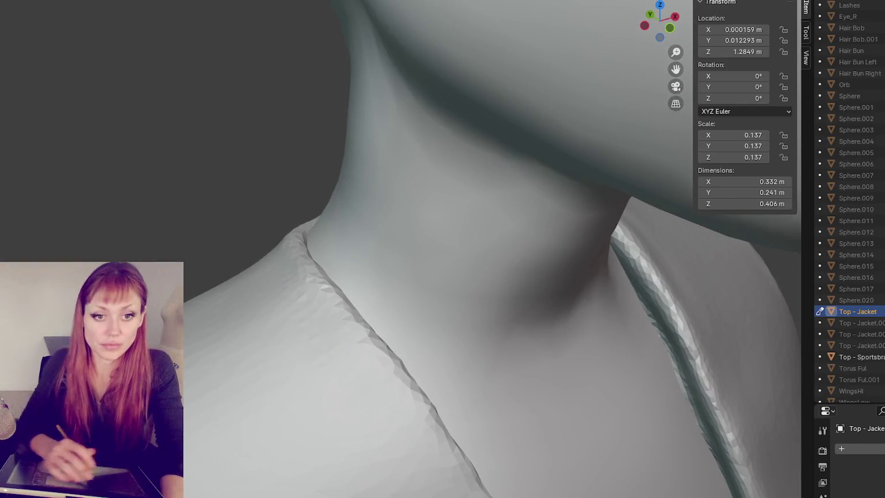
# - From a frontal view, rough out and shape the edges of both vest lapels
pyautogui.scroll(-3, 32, 139)
pyautogui.scroll(-2, 66, 174)
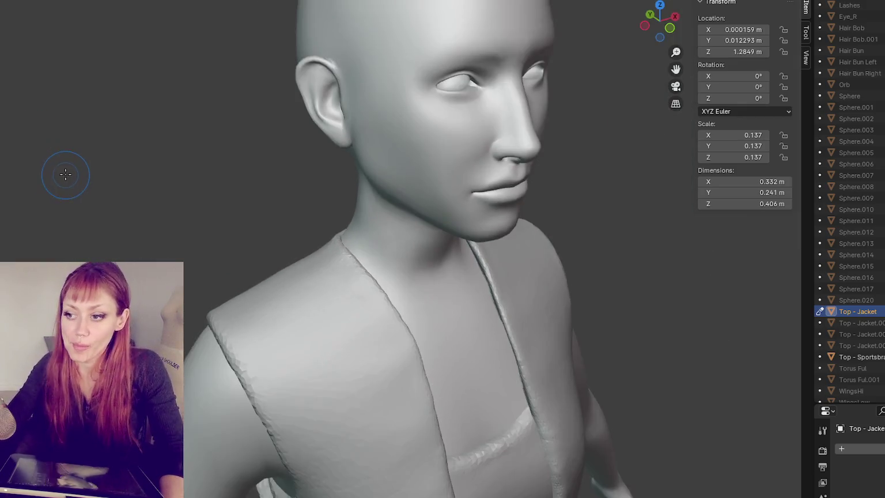
pyautogui.moveTo(65, 174); pyautogui.dragTo(282, 207, button='middle')
pyautogui.scroll(3, 343, 230)
pyautogui.scroll(2, 395, 332)
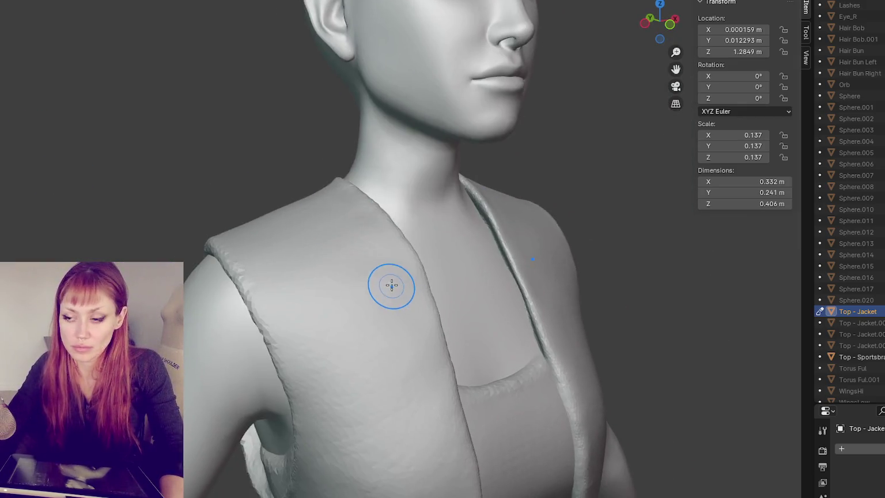
pyautogui.scroll(-1, 395, 340)
pyautogui.moveTo(365, 257); pyautogui.dragTo(405, 362)
pyautogui.moveTo(405, 361); pyautogui.dragTo(346, 306, button='middle')
pyautogui.moveTo(324, 257); pyautogui.dragTo(321, 348)
pyautogui.moveTo(320, 347); pyautogui.dragTo(265, 263, button='middle')
pyautogui.moveTo(265, 262)
pyautogui.keyDown('shift'); pyautogui.mouseDown()
pyautogui.moveTo(256, 328)
pyautogui.moveTo(263, 400)
pyautogui.mouseUp(); pyautogui.keyUp('shift')
pyautogui.moveTo(268, 303); pyautogui.dragTo(263, 458)
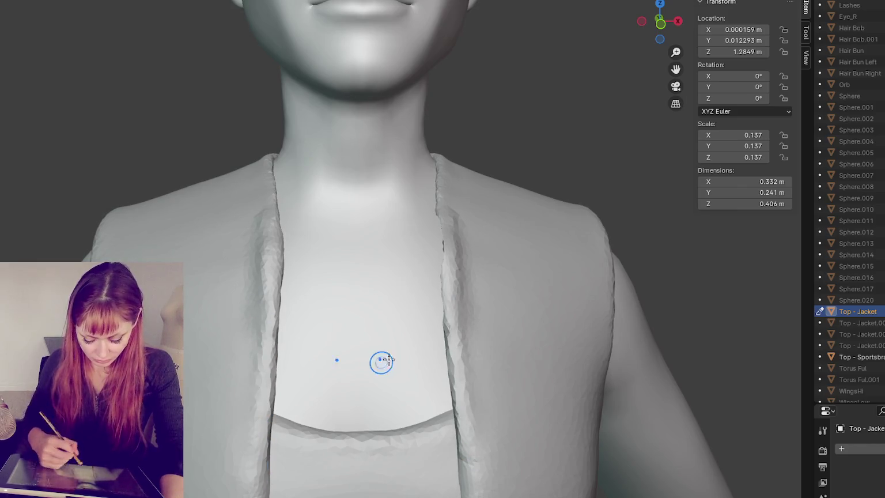
pyautogui.moveTo(446, 285); pyautogui.dragTo(453, 435)
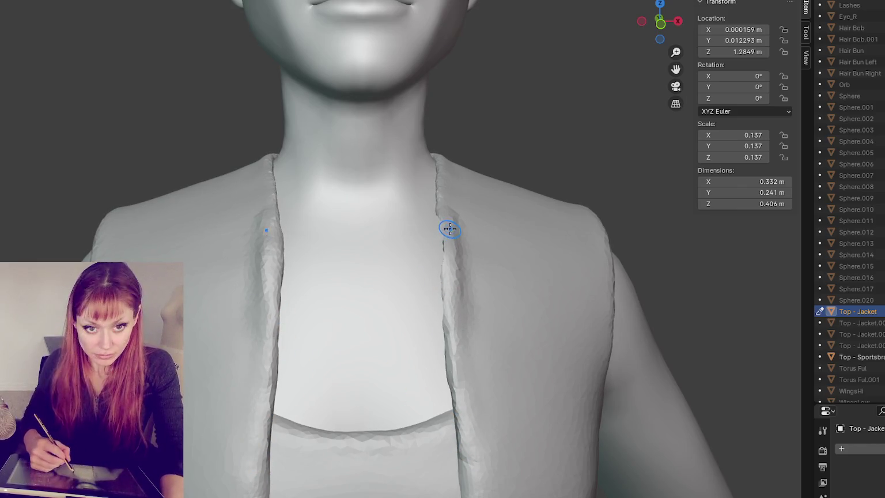
# - Sculpt creases into the vest near the shoulder and beside the collar
pyautogui.moveTo(491, 236)
pyautogui.mouseDown()
pyautogui.moveTo(461, 216)
pyautogui.moveTo(504, 250)
pyautogui.mouseUp()
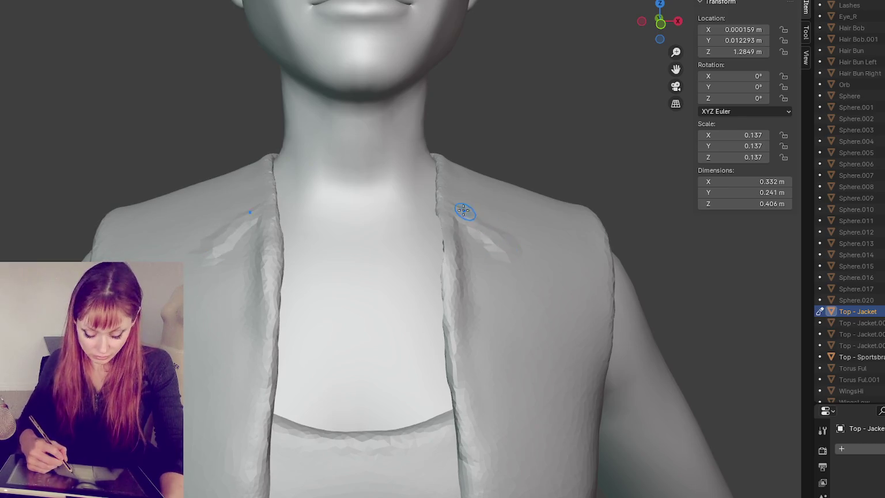
pyautogui.moveTo(464, 207); pyautogui.dragTo(492, 269)
pyautogui.moveTo(464, 214); pyautogui.dragTo(472, 230, button='middle')
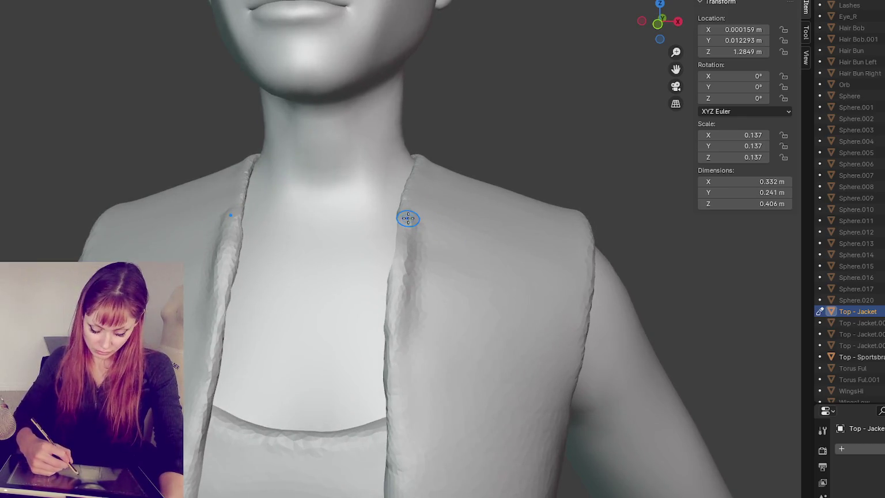
pyautogui.scroll(-3, 462, 249)
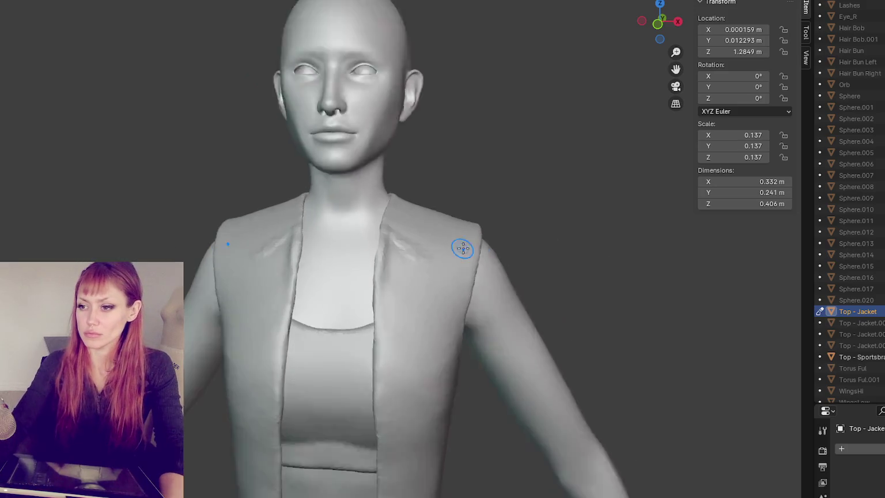
pyautogui.scroll(-4, 466, 251)
pyautogui.moveTo(466, 251); pyautogui.dragTo(485, 242, button='middle')
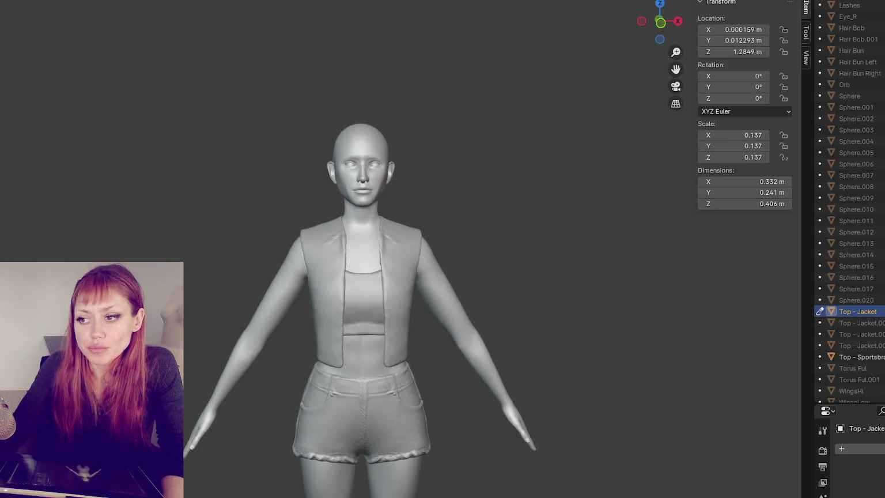
# - Smooth the faceted area on the vest front, undoing a trial of carved folds
pyautogui.scroll(5, 144, 213)
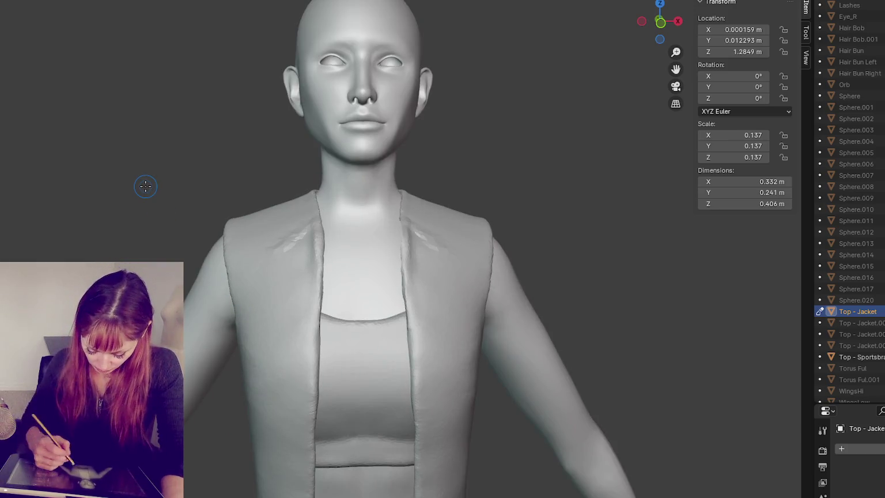
pyautogui.moveTo(457, 238)
pyautogui.mouseDown(button='middle')
pyautogui.moveTo(389, 272)
pyautogui.moveTo(438, 251)
pyautogui.moveTo(461, 265)
pyautogui.mouseUp(button='middle')
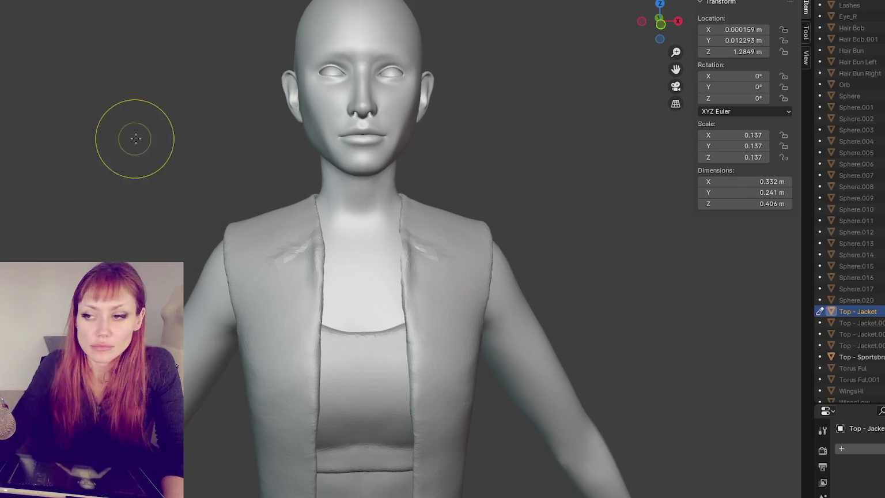
pyautogui.scroll(4, 34, 103)
pyautogui.scroll(2, 128, 206)
pyautogui.scroll(1, 127, 190)
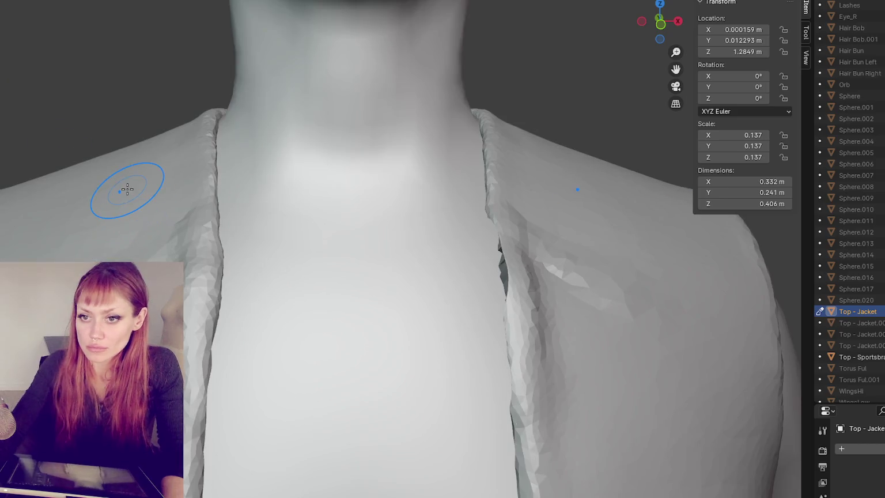
pyautogui.moveTo(286, 294); pyautogui.dragTo(295, 344)
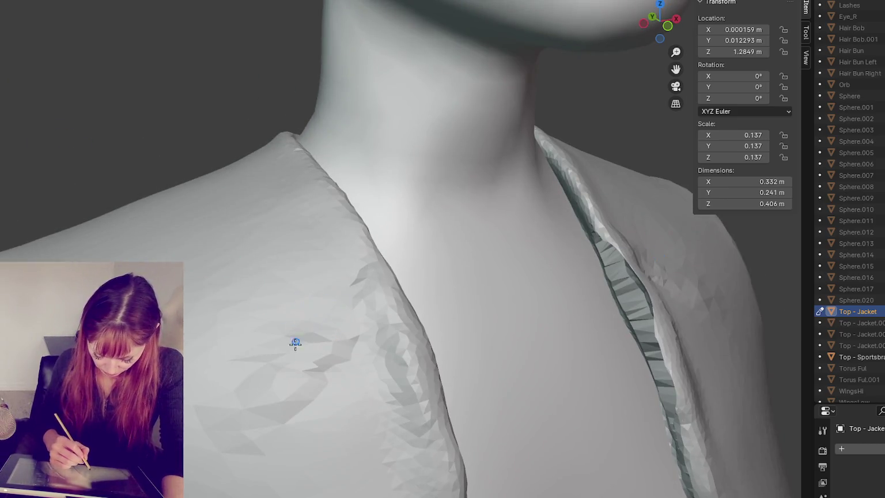
pyautogui.moveTo(286, 385)
pyautogui.mouseDown()
pyautogui.moveTo(375, 302)
pyautogui.moveTo(241, 419)
pyautogui.moveTo(362, 300)
pyautogui.mouseUp()
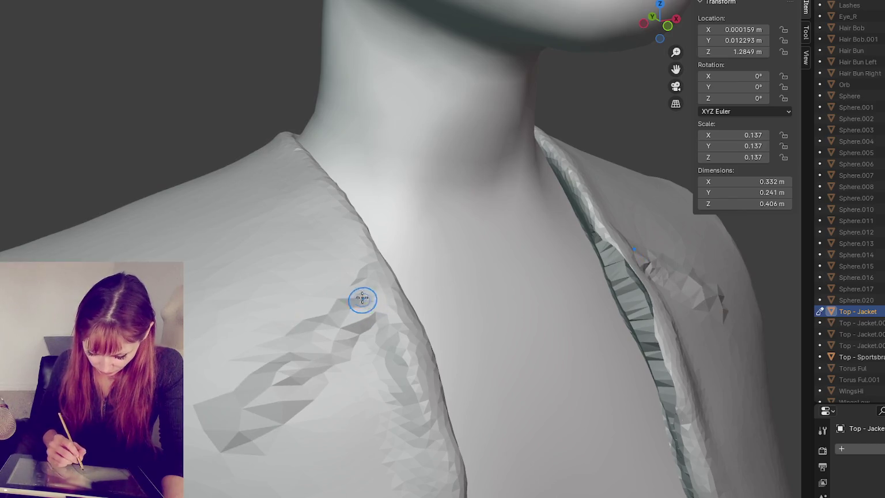
pyautogui.hotkey('ctrl', 'z')
# - Raise ridges outlining the folded left lapel along its length
pyautogui.moveTo(237, 427)
pyautogui.mouseDown()
pyautogui.moveTo(363, 306)
pyautogui.moveTo(220, 445)
pyautogui.moveTo(369, 308)
pyautogui.moveTo(257, 415)
pyautogui.mouseUp()
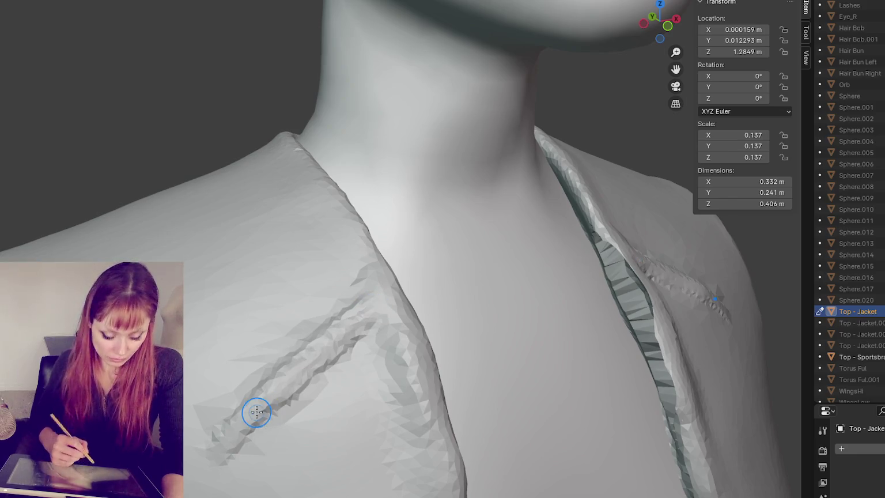
pyautogui.moveTo(164, 194); pyautogui.dragTo(217, 423)
pyautogui.moveTo(207, 299); pyautogui.dragTo(229, 465)
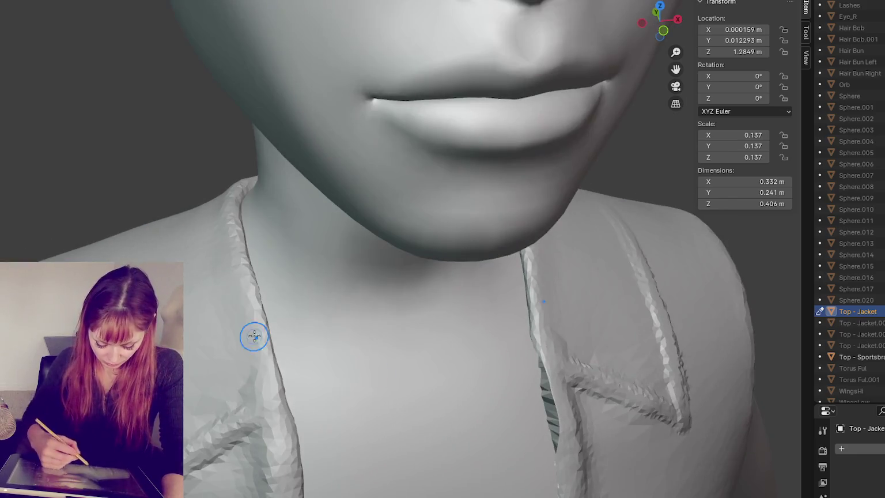
pyautogui.moveTo(237, 265)
pyautogui.mouseDown()
pyautogui.moveTo(260, 400)
pyautogui.moveTo(231, 268)
pyautogui.moveTo(231, 356)
pyautogui.moveTo(214, 360)
pyautogui.mouseUp()
pyautogui.moveTo(215, 219)
pyautogui.mouseDown()
pyautogui.moveTo(239, 365)
pyautogui.moveTo(259, 368)
pyautogui.moveTo(262, 395)
pyautogui.moveTo(220, 419)
pyautogui.mouseUp()
pyautogui.moveTo(241, 330)
pyautogui.mouseDown()
pyautogui.moveTo(252, 294)
pyautogui.moveTo(227, 207)
pyautogui.moveTo(231, 253)
pyautogui.moveTo(184, 388)
pyautogui.moveTo(190, 367)
pyautogui.mouseUp()
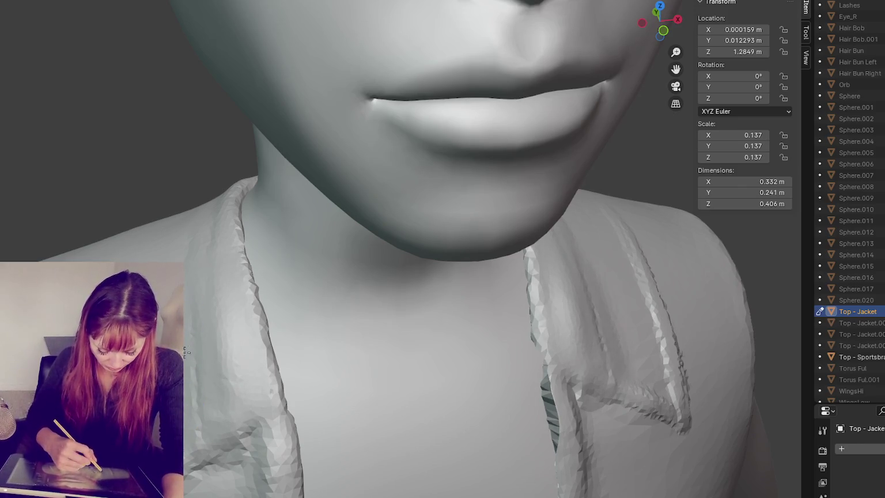
# - Smooth the right lapel's bright ridge and refine the lower lapel folds
pyautogui.moveTo(648, 354); pyautogui.dragTo(654, 344)
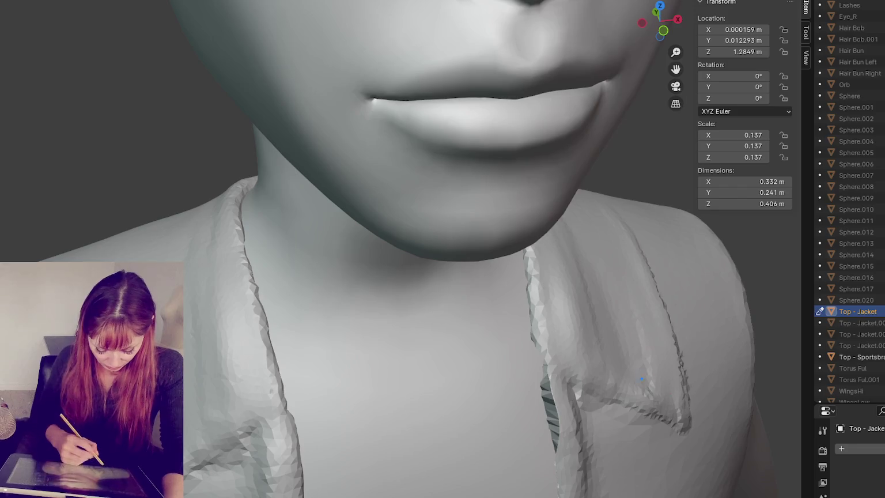
pyautogui.moveTo(236, 392)
pyautogui.mouseDown()
pyautogui.moveTo(260, 420)
pyautogui.moveTo(261, 393)
pyautogui.moveTo(208, 455)
pyautogui.mouseUp()
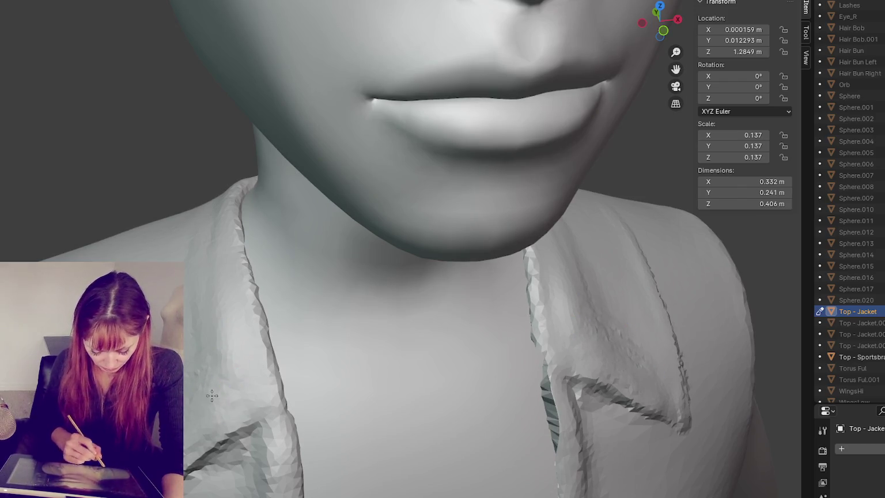
pyautogui.moveTo(213, 461); pyautogui.dragTo(274, 419)
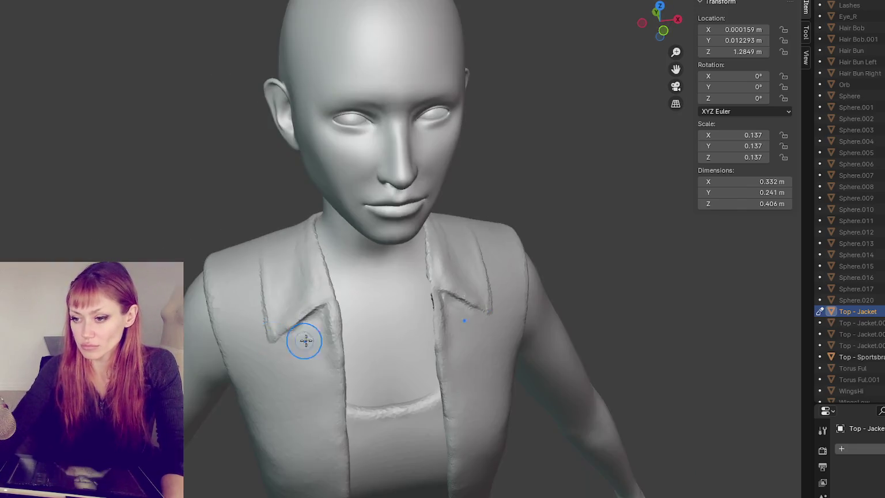
# - Zoom in and smooth the vest fold and crease beside the lapel
pyautogui.scroll(3, 306, 346)
pyautogui.scroll(3, 292, 326)
pyautogui.scroll(3, 280, 321)
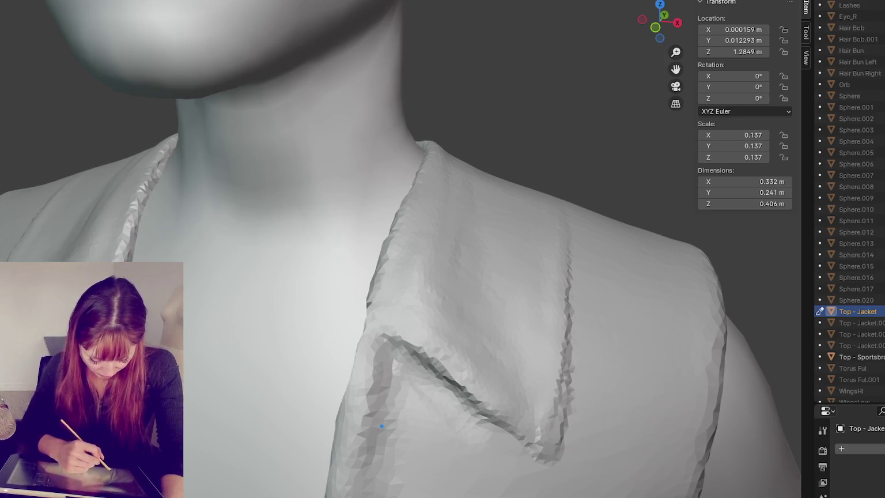
pyautogui.moveTo(381, 425)
pyautogui.mouseDown(button='middle')
pyautogui.moveTo(415, 427)
pyautogui.moveTo(192, 316)
pyautogui.moveTo(241, 371)
pyautogui.mouseUp(button='middle')
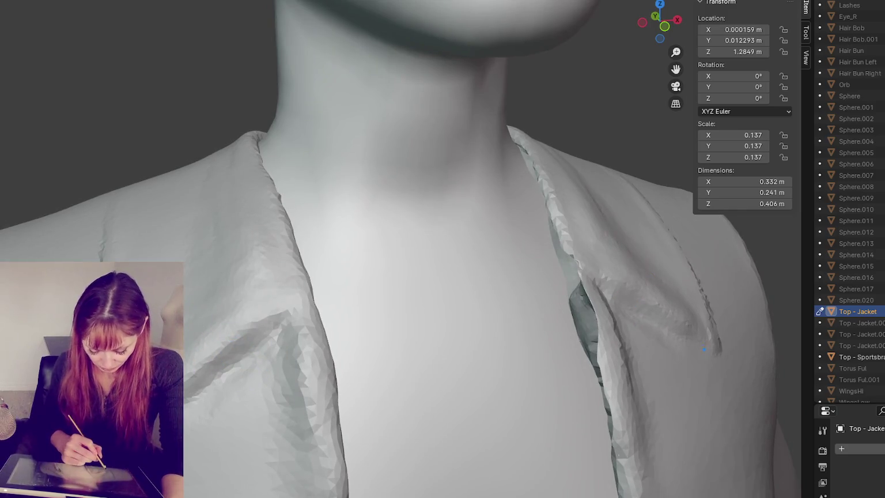
pyautogui.moveTo(189, 388); pyautogui.dragTo(253, 349)
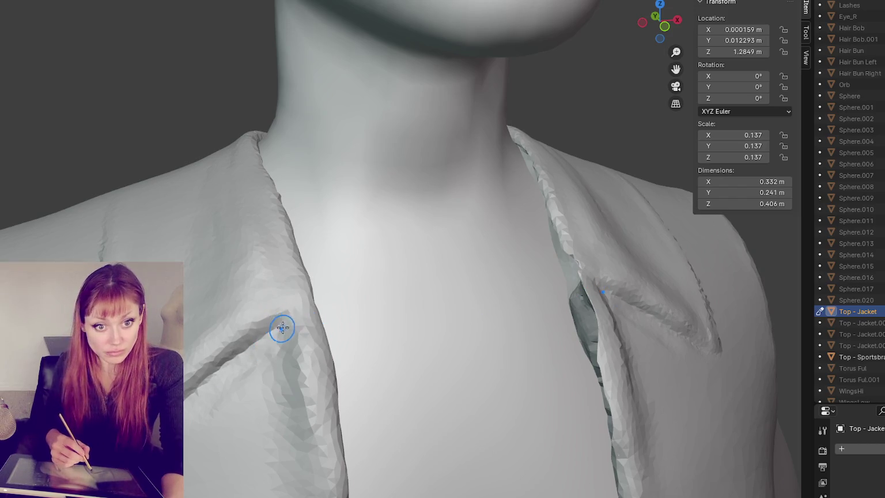
pyautogui.moveTo(287, 324)
pyautogui.mouseDown()
pyautogui.moveTo(321, 305)
pyautogui.moveTo(277, 316)
pyautogui.mouseUp()
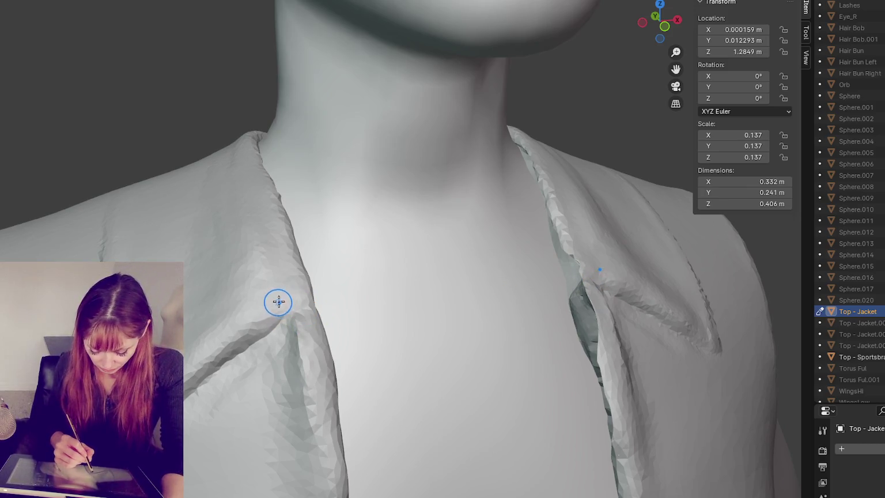
# - Smooth and reshape the jagged left lapel edge
pyautogui.moveTo(295, 294)
pyautogui.mouseDown(button='middle')
pyautogui.moveTo(176, 287)
pyautogui.moveTo(131, 235)
pyautogui.mouseUp(button='middle')
pyautogui.moveTo(151, 181); pyautogui.dragTo(144, 197)
pyautogui.moveTo(115, 259); pyautogui.dragTo(120, 257)
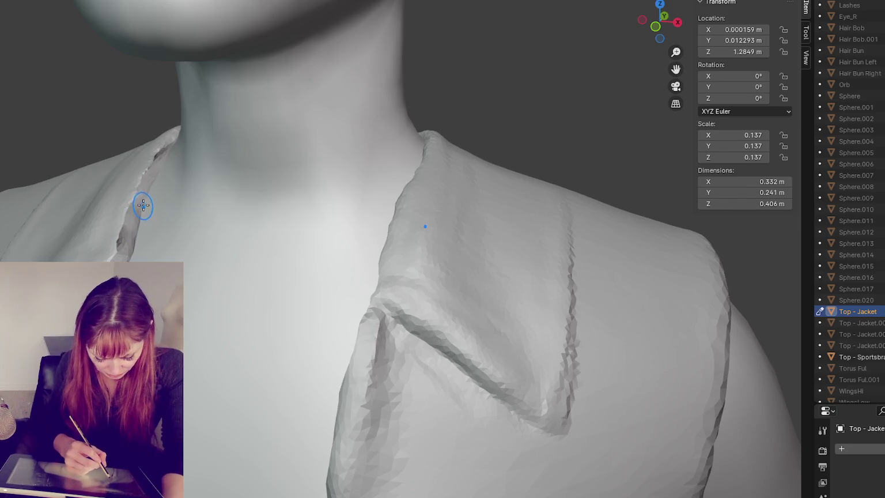
pyautogui.moveTo(143, 205); pyautogui.dragTo(144, 196)
pyautogui.moveTo(121, 258)
pyautogui.mouseDown()
pyautogui.moveTo(124, 231)
pyautogui.moveTo(111, 260)
pyautogui.mouseUp()
pyautogui.moveTo(131, 196); pyautogui.dragTo(115, 254)
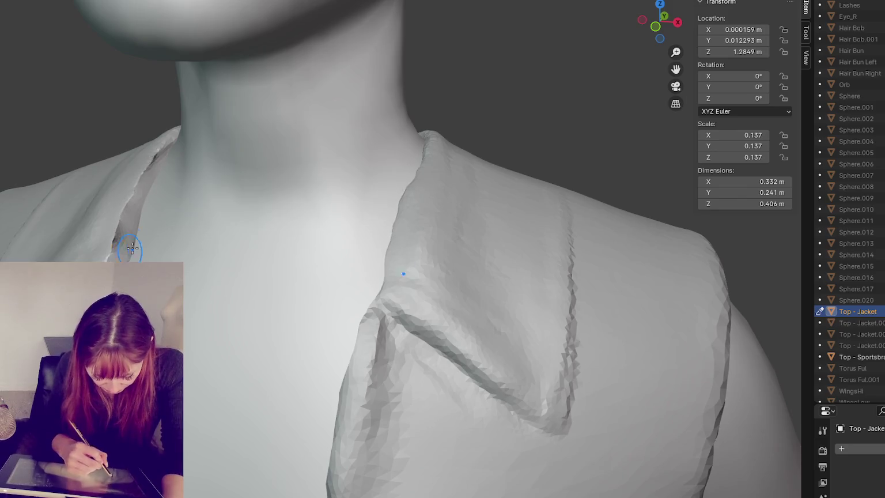
pyautogui.moveTo(115, 253); pyautogui.dragTo(87, 207, button='middle')
pyautogui.moveTo(114, 153); pyautogui.dragTo(159, 185, button='middle')
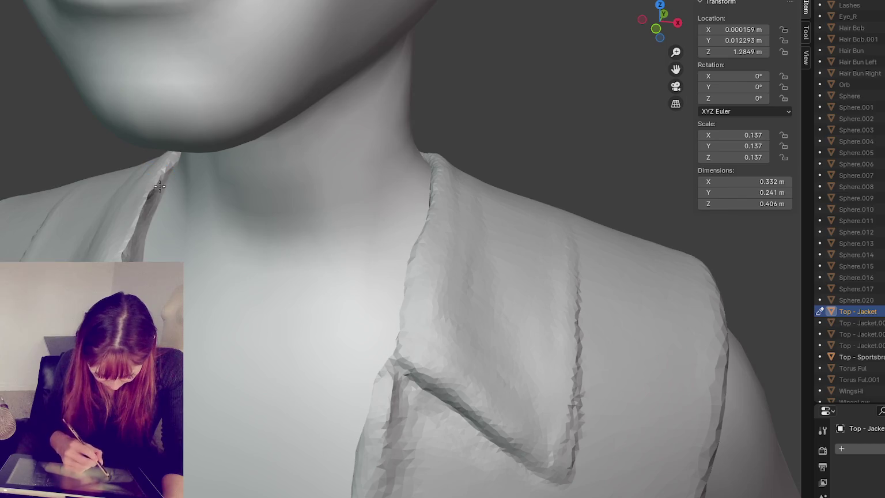
pyautogui.moveTo(159, 185); pyautogui.dragTo(130, 256)
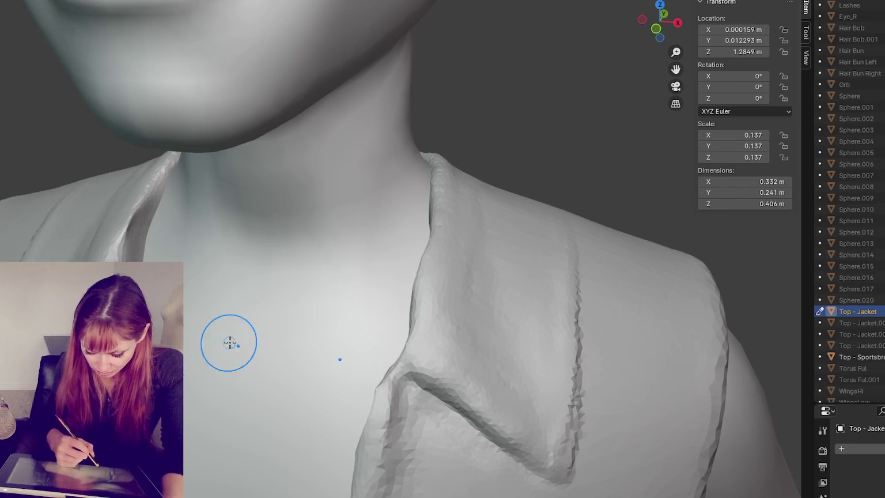
# - From a side view, smooth the far lapel along its edge
pyautogui.moveTo(229, 342); pyautogui.dragTo(268, 340, button='middle')
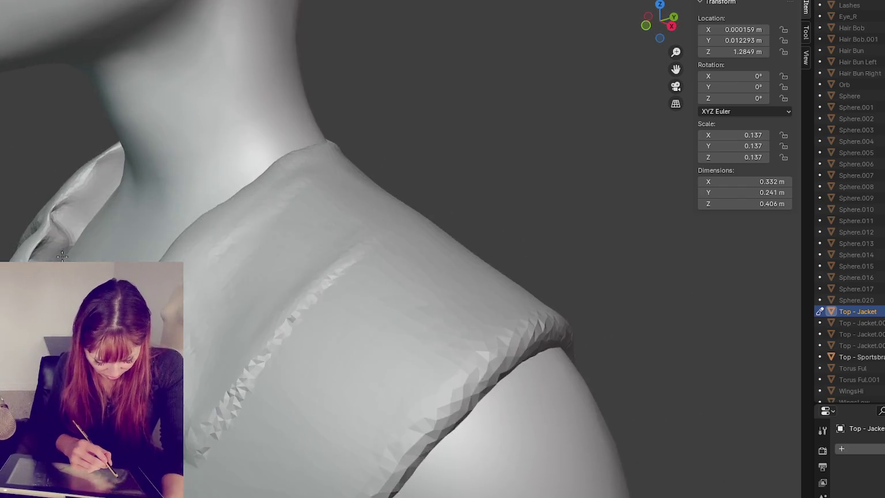
pyautogui.moveTo(235, 293); pyautogui.dragTo(69, 213, button='middle')
pyautogui.moveTo(69, 213); pyautogui.dragTo(59, 209)
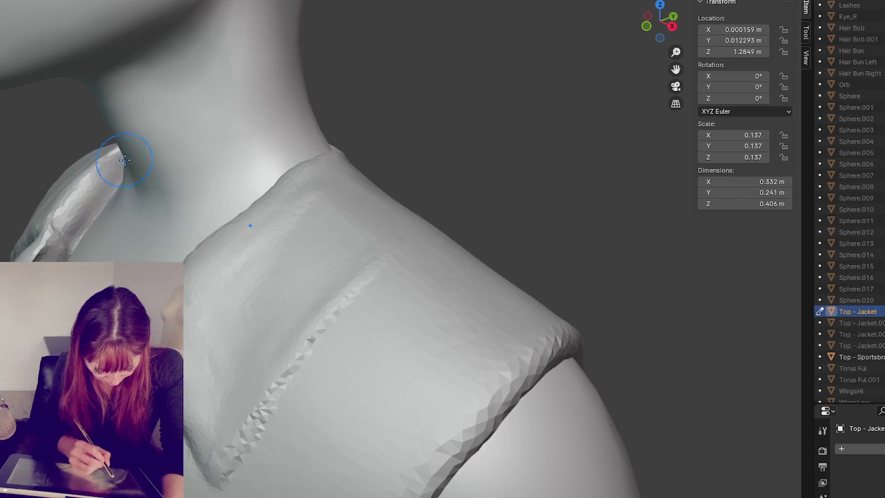
pyautogui.moveTo(124, 159); pyautogui.dragTo(52, 240)
pyautogui.moveTo(137, 161); pyautogui.dragTo(75, 219)
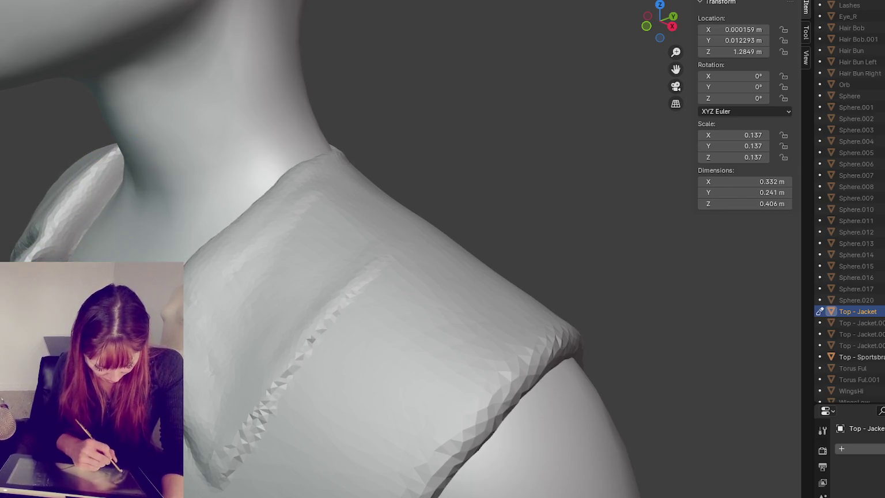
# - Orbit around the jacket and try crumpled fabric detail on the shoulder, then undo it
pyautogui.moveTo(345, 230); pyautogui.dragTo(369, 236, button='middle')
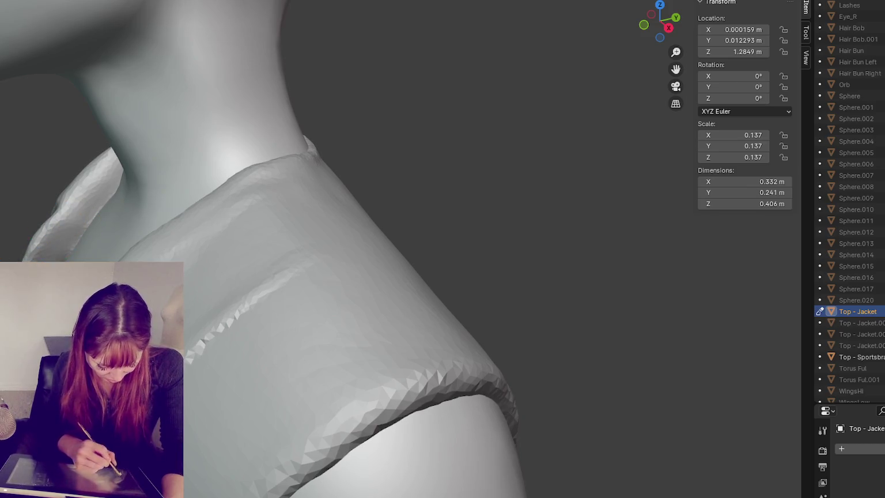
pyautogui.moveTo(125, 237); pyautogui.dragTo(144, 233, button='middle')
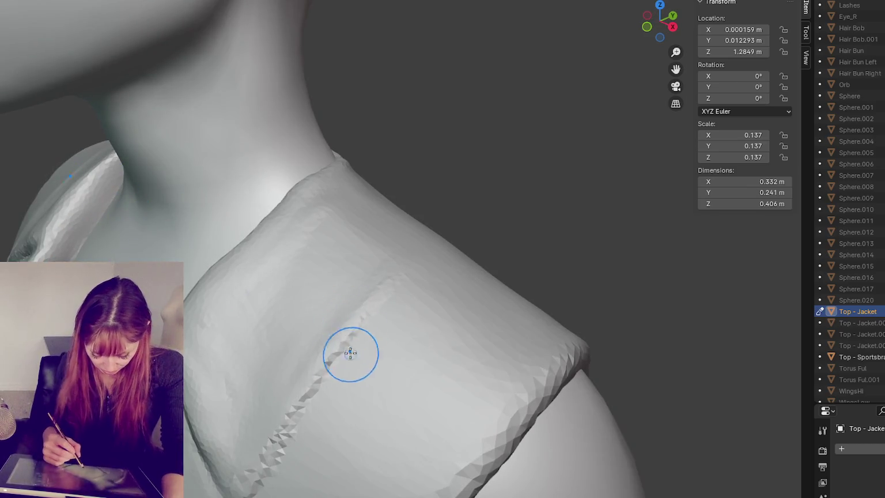
pyautogui.moveTo(305, 439)
pyautogui.mouseDown(button='middle')
pyautogui.moveTo(387, 403)
pyautogui.moveTo(431, 435)
pyautogui.mouseUp(button='middle')
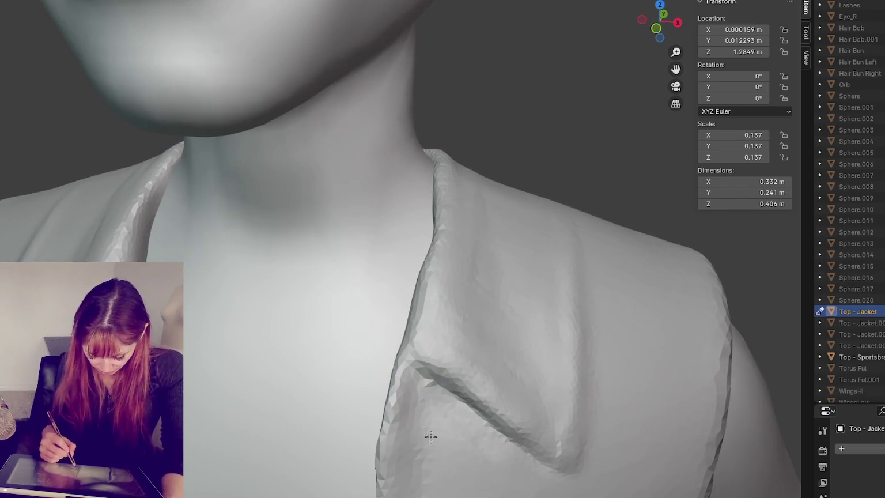
pyautogui.moveTo(411, 366); pyautogui.dragTo(220, 194, button='middle')
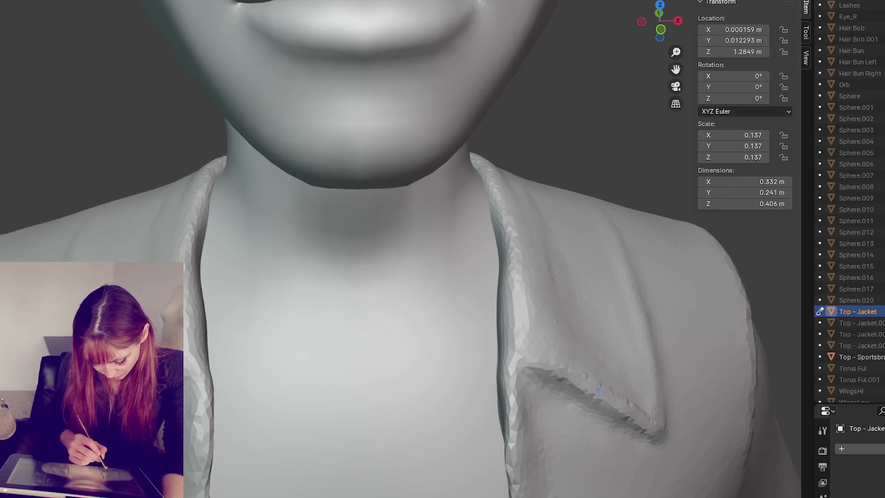
pyautogui.moveTo(635, 417); pyautogui.dragTo(259, 395, button='middle')
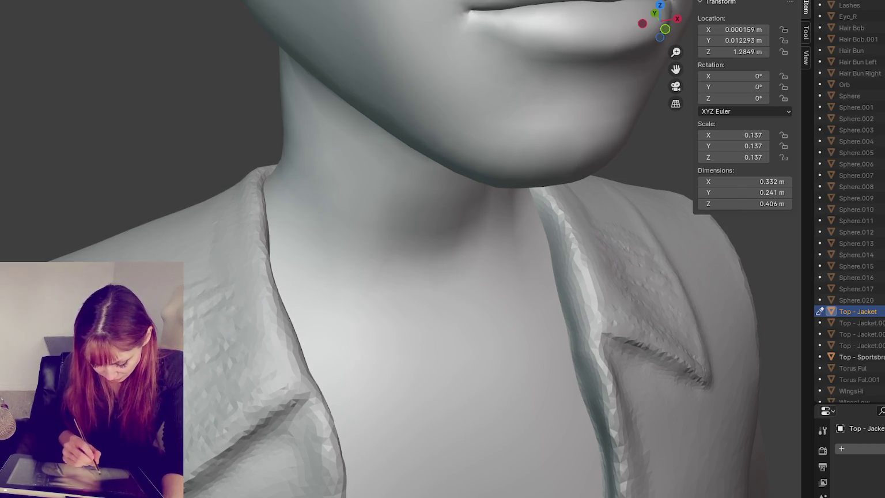
pyautogui.moveTo(197, 447)
pyautogui.mouseDown(button='middle')
pyautogui.moveTo(366, 415)
pyautogui.moveTo(375, 326)
pyautogui.mouseUp(button='middle')
pyautogui.moveTo(415, 380)
pyautogui.mouseDown()
pyautogui.moveTo(367, 485)
pyautogui.moveTo(454, 409)
pyautogui.moveTo(447, 431)
pyautogui.moveTo(381, 488)
pyautogui.moveTo(405, 468)
pyautogui.moveTo(336, 453)
pyautogui.moveTo(421, 448)
pyautogui.moveTo(401, 391)
pyautogui.mouseUp()
pyautogui.hotkey('ctrl', 'z')
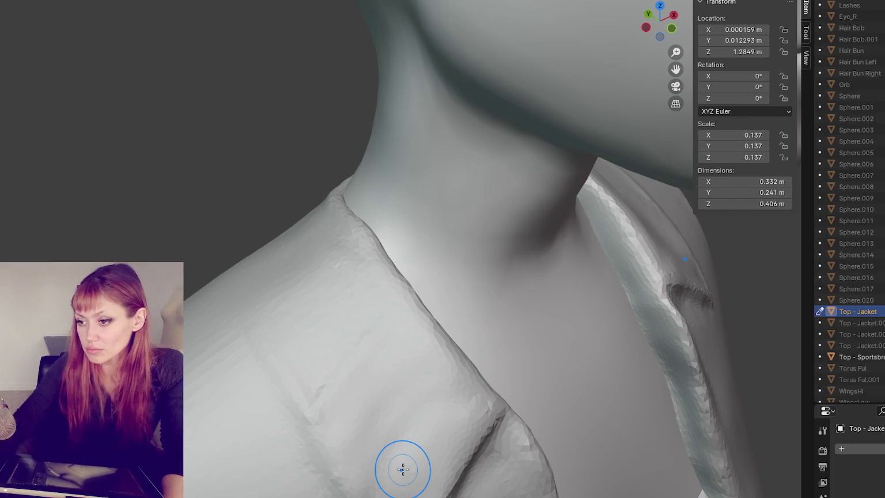
# - Smooth out the crumpled upper crease on the vest's collar
pyautogui.moveTo(403, 469); pyautogui.dragTo(336, 316, button='middle')
pyautogui.moveTo(269, 203)
pyautogui.mouseDown()
pyautogui.moveTo(271, 174)
pyautogui.moveTo(216, 223)
pyautogui.moveTo(184, 210)
pyautogui.moveTo(235, 280)
pyautogui.mouseUp()
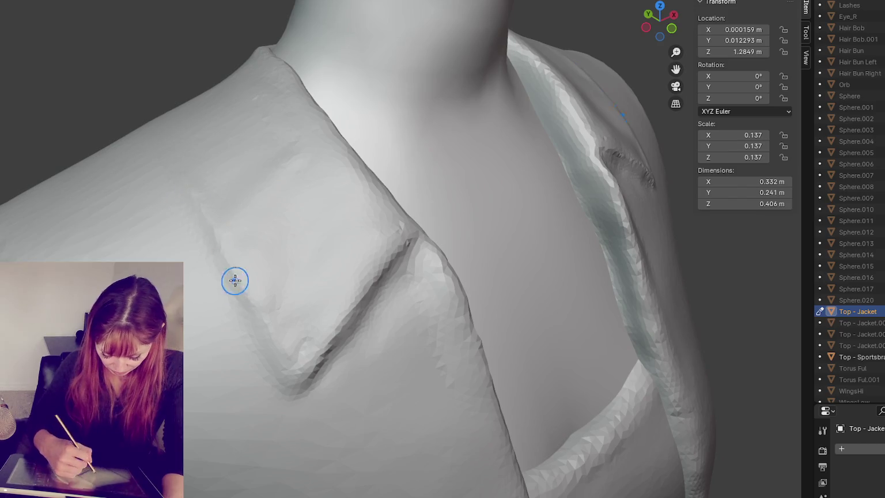
pyautogui.moveTo(223, 239); pyautogui.dragTo(292, 371, button='middle')
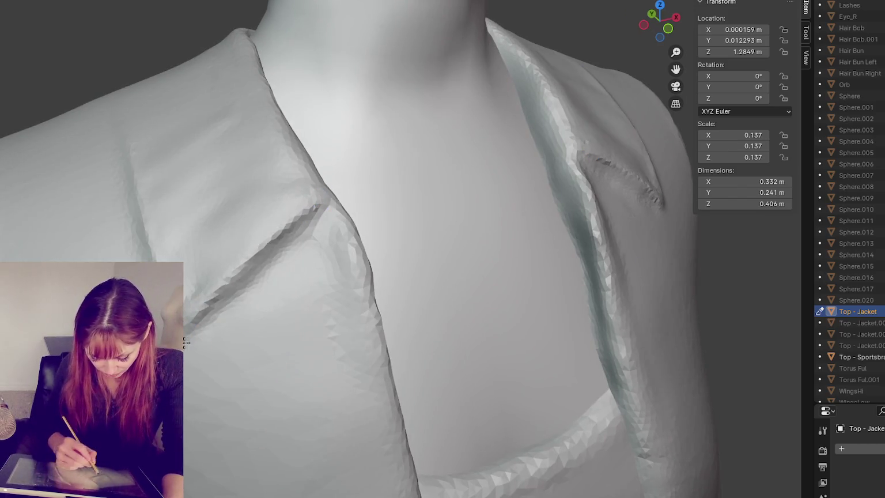
pyautogui.moveTo(321, 204); pyautogui.dragTo(267, 253)
pyautogui.moveTo(267, 253); pyautogui.dragTo(276, 192, button='middle')
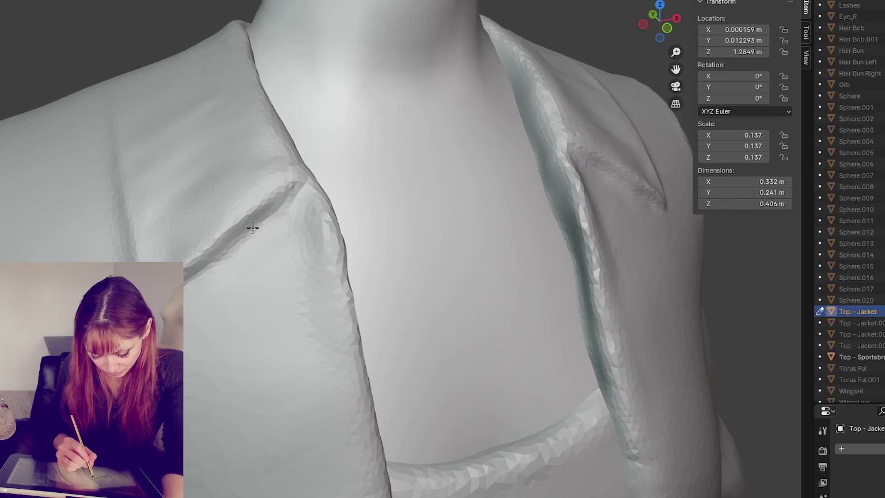
pyautogui.moveTo(252, 229); pyautogui.dragTo(244, 205, button='middle')
pyautogui.moveTo(305, 316); pyautogui.dragTo(317, 321, button='middle')
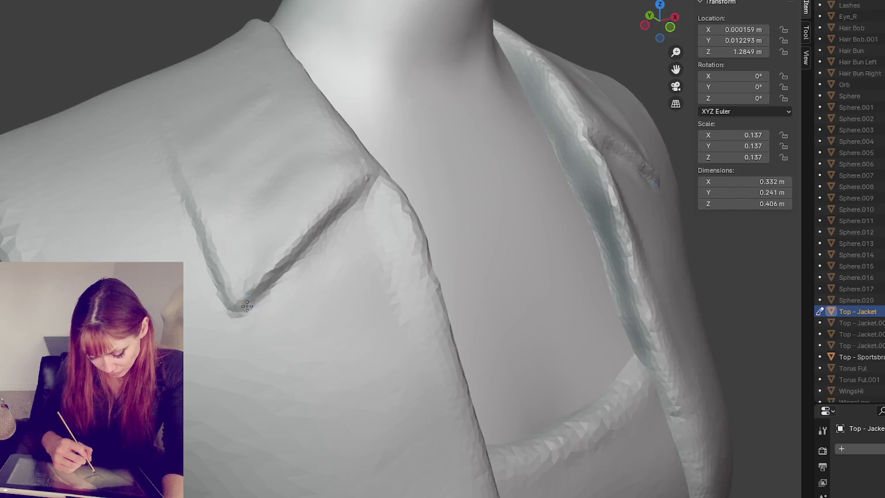
pyautogui.moveTo(246, 306); pyautogui.dragTo(211, 290, button='middle')
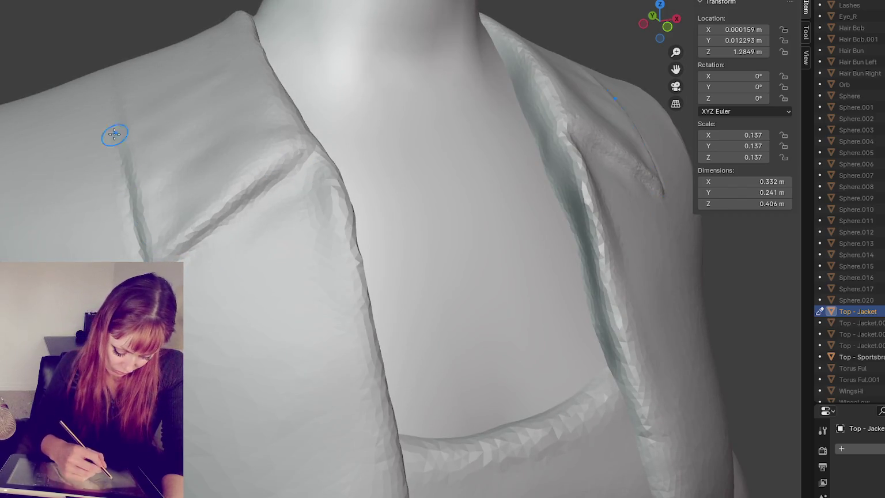
pyautogui.moveTo(149, 210); pyautogui.dragTo(213, 199, button='middle')
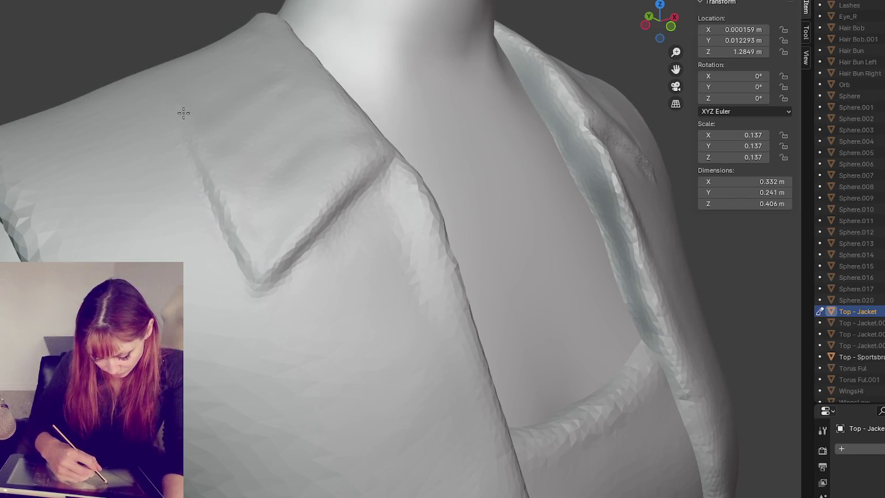
# - Sculpt vertical Crease-brush ridges down the folded shoulder panel
pyautogui.moveTo(180, 123)
pyautogui.mouseDown(button='middle')
pyautogui.moveTo(370, 245)
pyautogui.moveTo(543, 305)
pyautogui.mouseUp(button='middle')
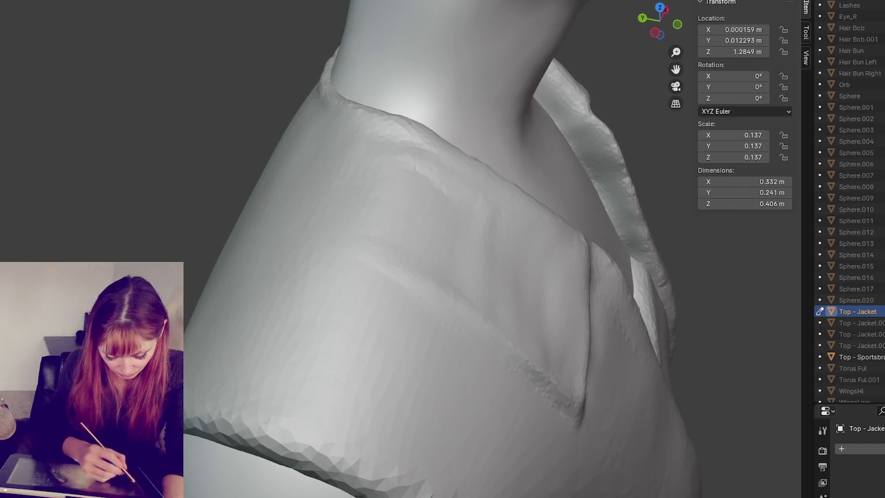
pyautogui.moveTo(533, 227)
pyautogui.mouseDown()
pyautogui.moveTo(544, 332)
pyautogui.moveTo(554, 345)
pyautogui.mouseUp()
pyautogui.moveTo(560, 254)
pyautogui.mouseDown()
pyautogui.moveTo(563, 368)
pyautogui.moveTo(579, 308)
pyautogui.moveTo(572, 385)
pyautogui.mouseUp()
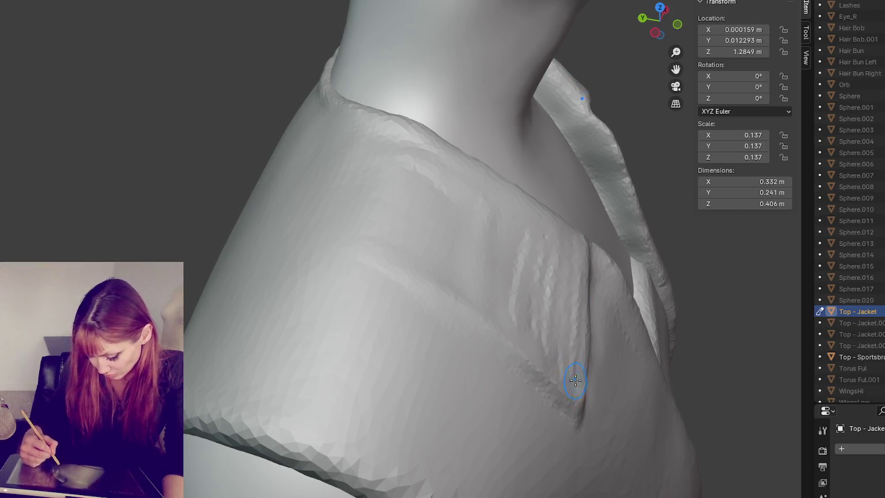
pyautogui.moveTo(519, 211)
pyautogui.mouseDown()
pyautogui.moveTo(510, 342)
pyautogui.moveTo(542, 335)
pyautogui.mouseUp()
pyautogui.moveTo(545, 225)
pyautogui.mouseDown()
pyautogui.moveTo(550, 351)
pyautogui.moveTo(570, 363)
pyautogui.mouseUp()
pyautogui.moveTo(564, 259); pyautogui.dragTo(574, 384)
# - Add a row of parallel vertical creases across the upper shoulder fold
pyautogui.moveTo(455, 172); pyautogui.dragTo(446, 282)
pyautogui.moveTo(481, 184); pyautogui.dragTo(469, 265)
pyautogui.moveTo(496, 199); pyautogui.dragTo(490, 343)
pyautogui.moveTo(521, 203); pyautogui.dragTo(525, 331)
pyautogui.moveTo(529, 251); pyautogui.dragTo(545, 352)
pyautogui.moveTo(555, 231); pyautogui.dragTo(571, 398)
pyautogui.moveTo(593, 253); pyautogui.dragTo(581, 398)
# - Extend the vertical creases onto the lower fold and along its ridge
pyautogui.moveTo(577, 266); pyautogui.dragTo(568, 385)
pyautogui.moveTo(568, 386)
pyautogui.mouseDown(button='middle')
pyautogui.moveTo(599, 384)
pyautogui.moveTo(493, 369)
pyautogui.mouseUp(button='middle')
pyautogui.moveTo(494, 369)
pyautogui.mouseDown()
pyautogui.moveTo(465, 310)
pyautogui.moveTo(460, 438)
pyautogui.mouseUp()
pyautogui.moveTo(486, 323)
pyautogui.mouseDown()
pyautogui.moveTo(504, 445)
pyautogui.moveTo(513, 451)
pyautogui.mouseUp()
pyautogui.moveTo(524, 348)
pyautogui.mouseDown()
pyautogui.moveTo(530, 458)
pyautogui.moveTo(566, 442)
pyautogui.mouseUp()
pyautogui.moveTo(576, 375); pyautogui.dragTo(588, 470)
pyautogui.moveTo(533, 300); pyautogui.dragTo(494, 277)
pyautogui.moveTo(459, 304); pyautogui.dragTo(343, 257)
pyautogui.moveTo(479, 323); pyautogui.dragTo(490, 427)
pyautogui.moveTo(479, 318); pyautogui.dragTo(463, 319, button='middle')
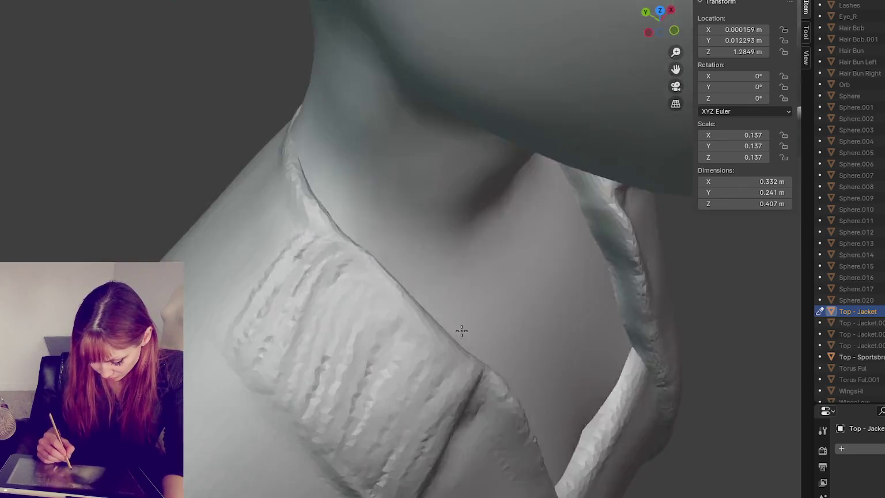